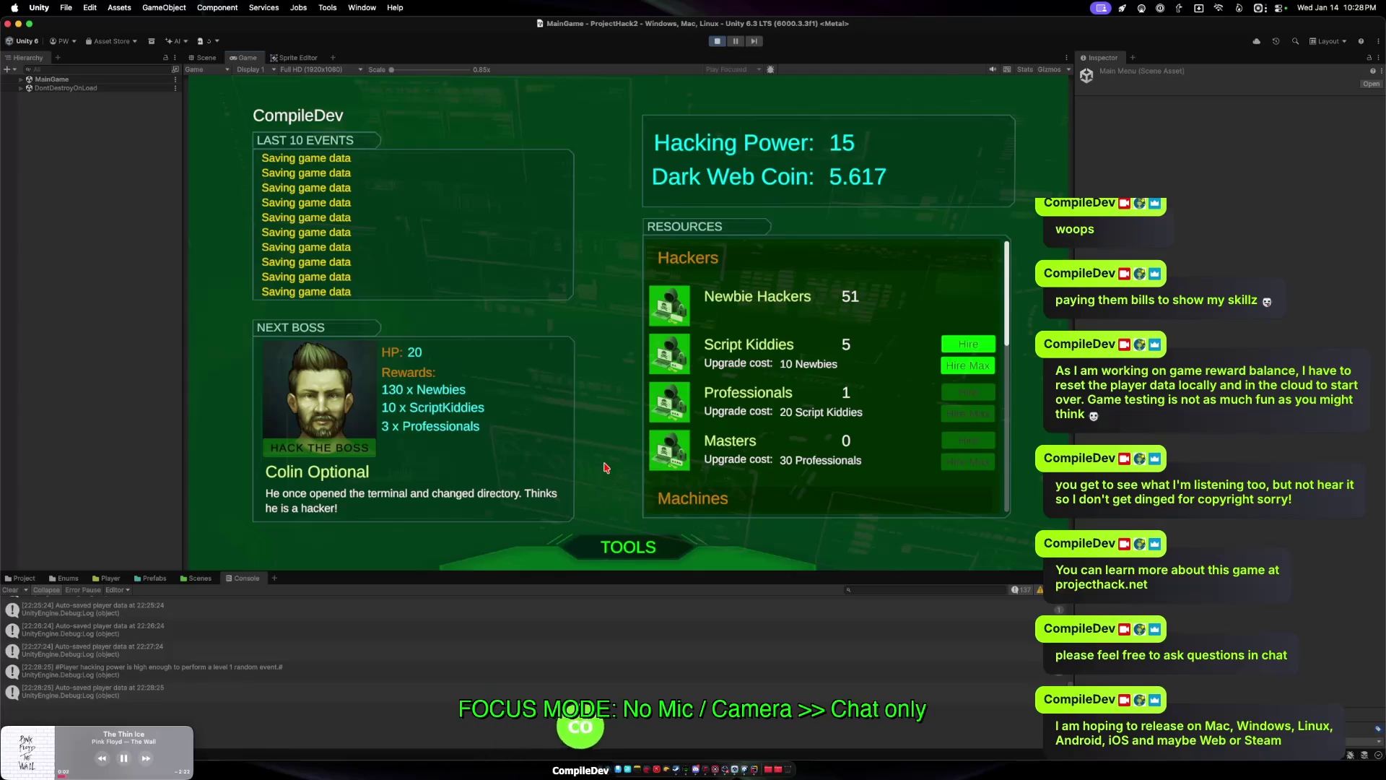
Twice reveal and hide the game's Upgrades and Leaderboard options.
click(621, 547)
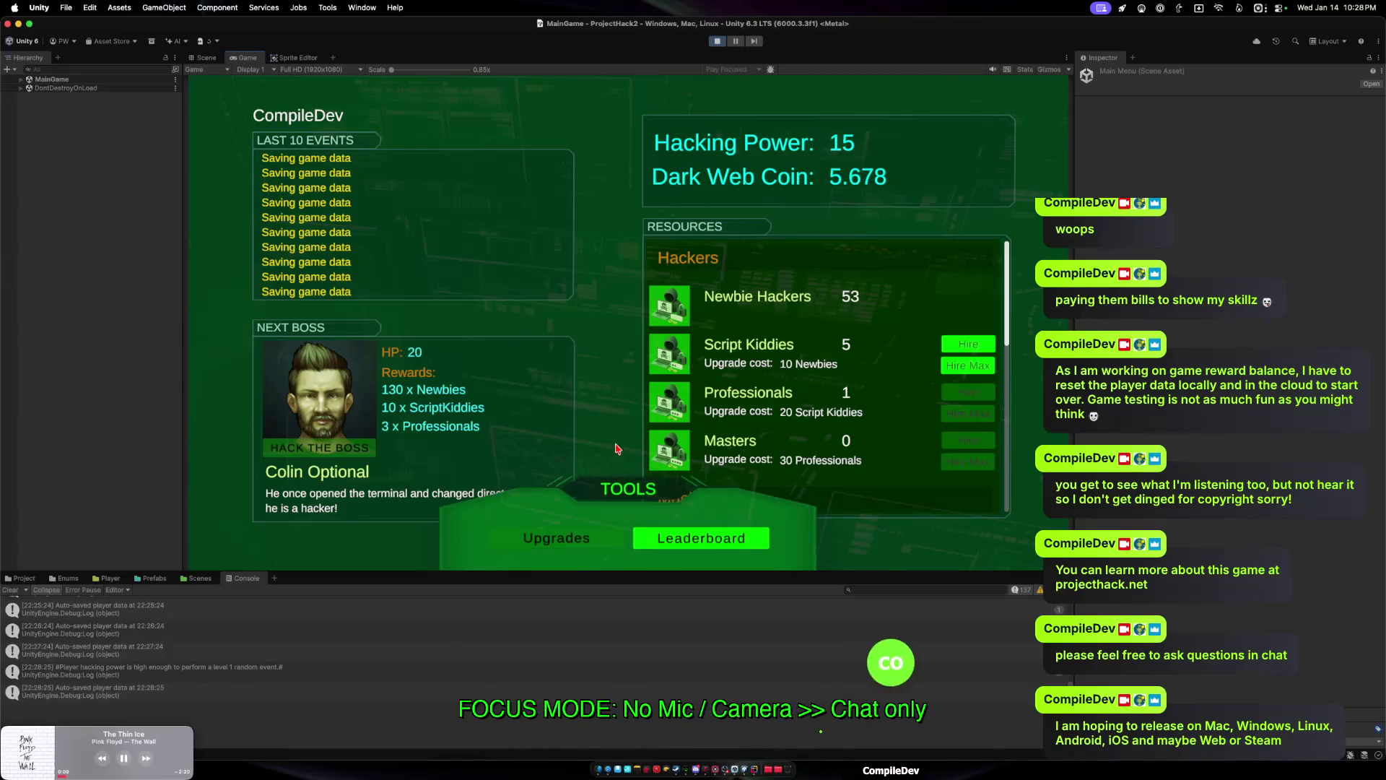
click(621, 491)
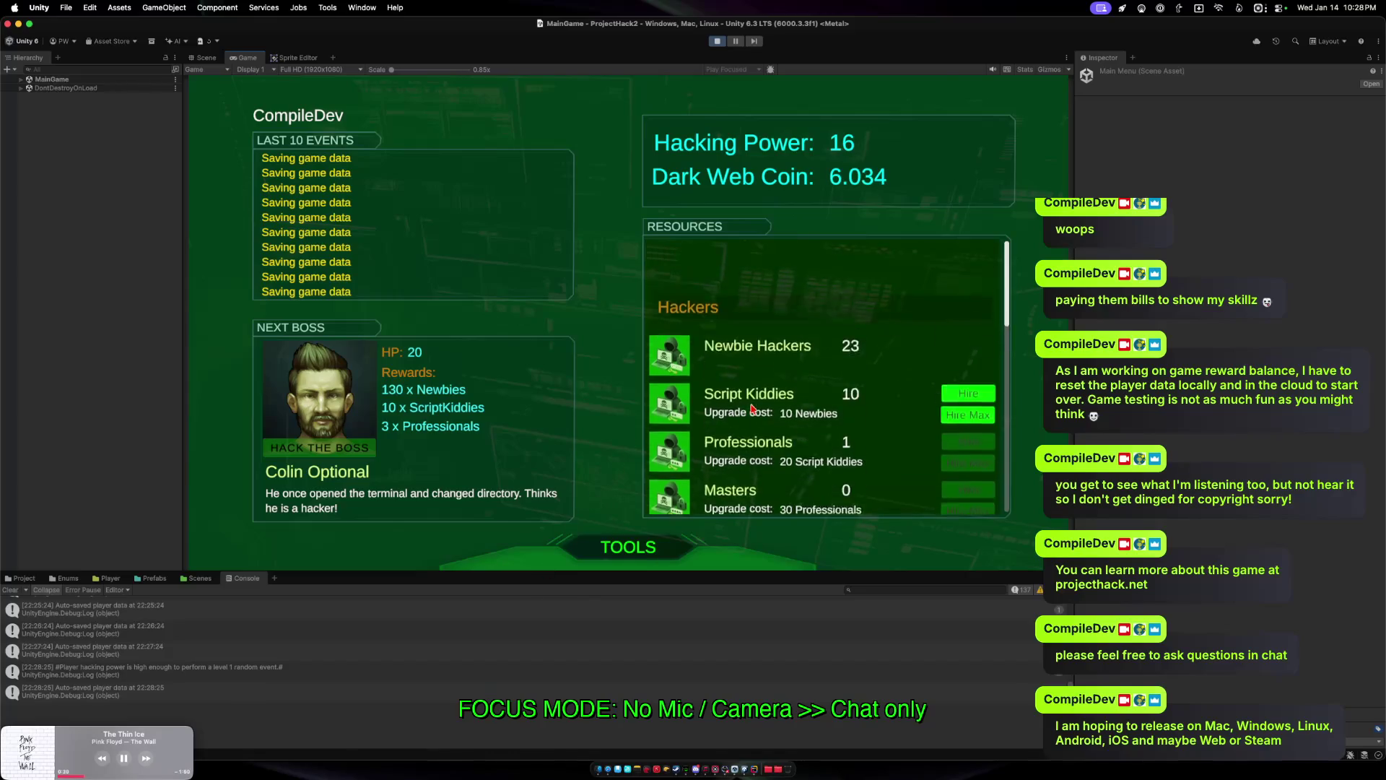
click(638, 538)
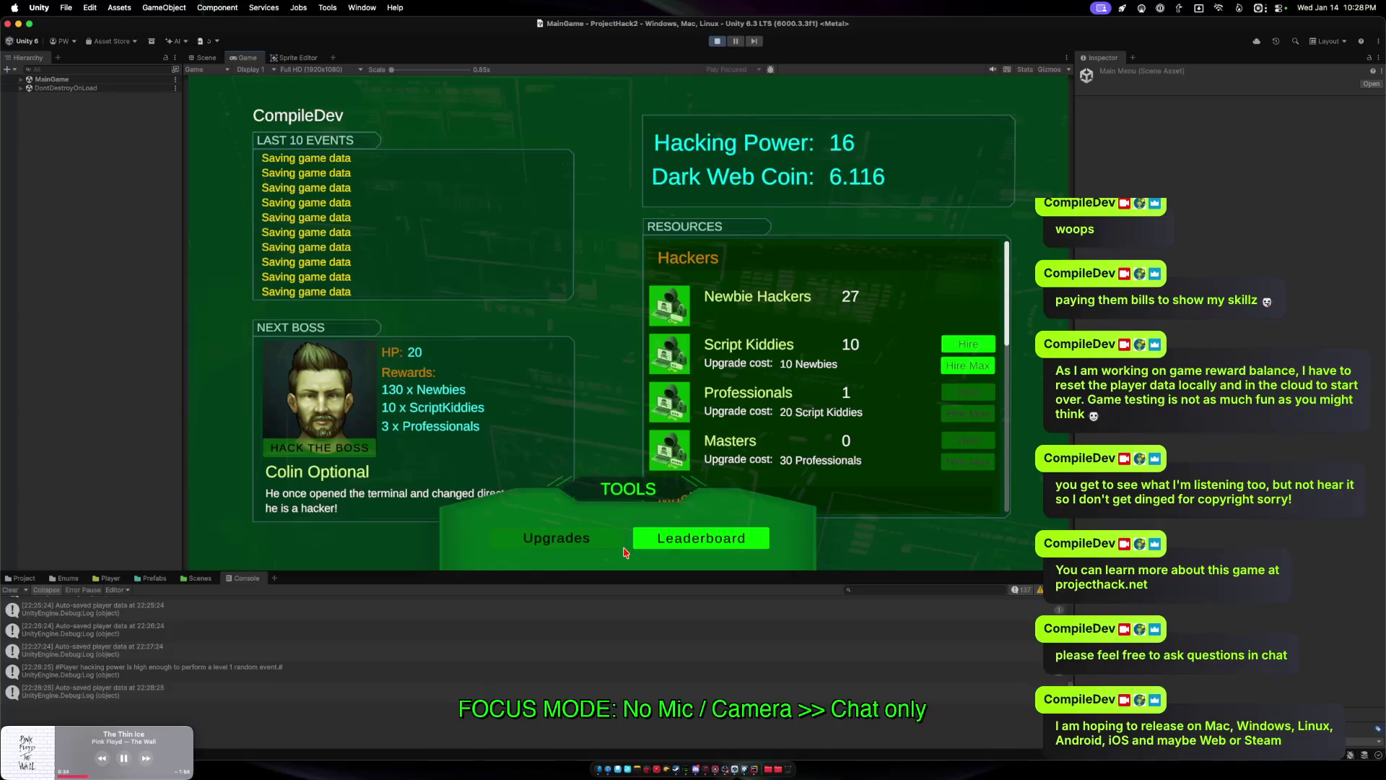
click(621, 496)
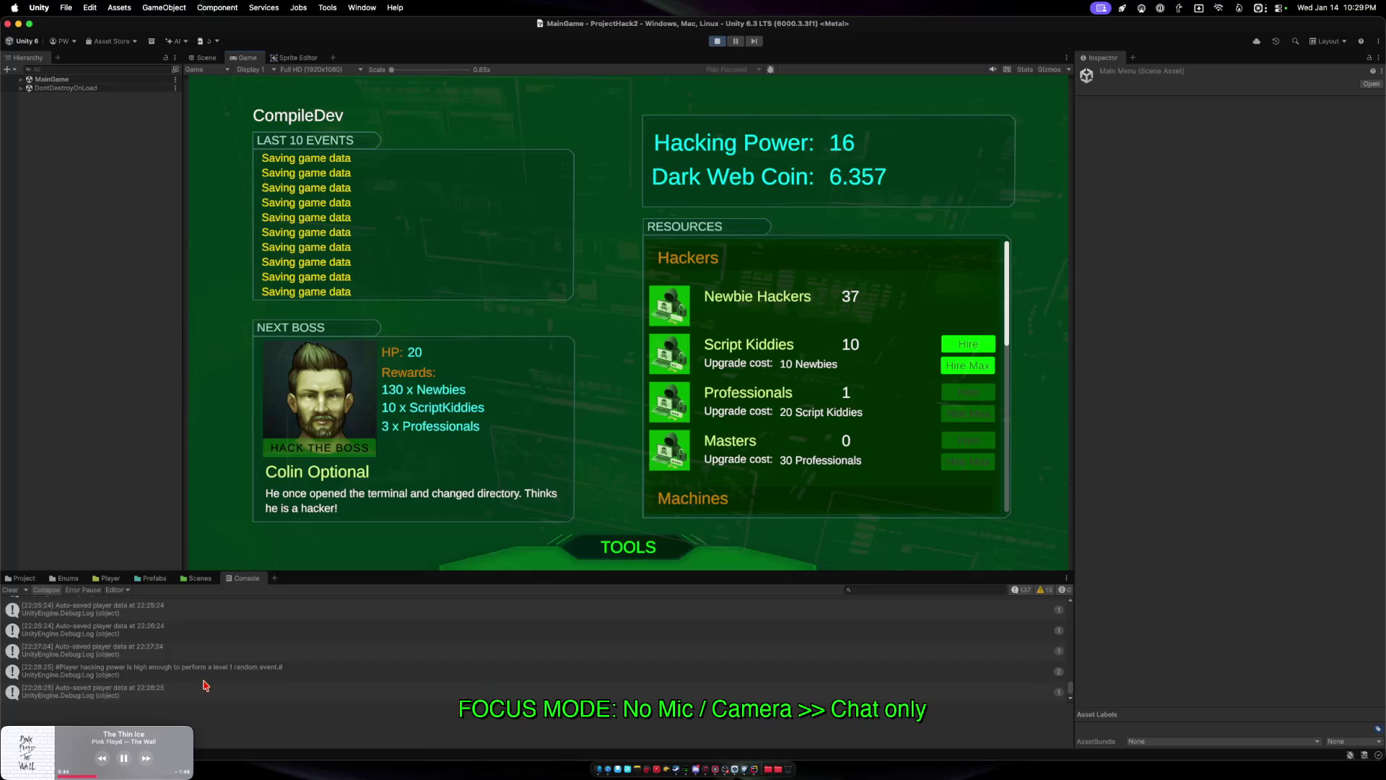
Select the 'hacking power is high enough' Console message and enlarge the Console and its details pane.
click(208, 678)
scroll(331, 674, down, 1)
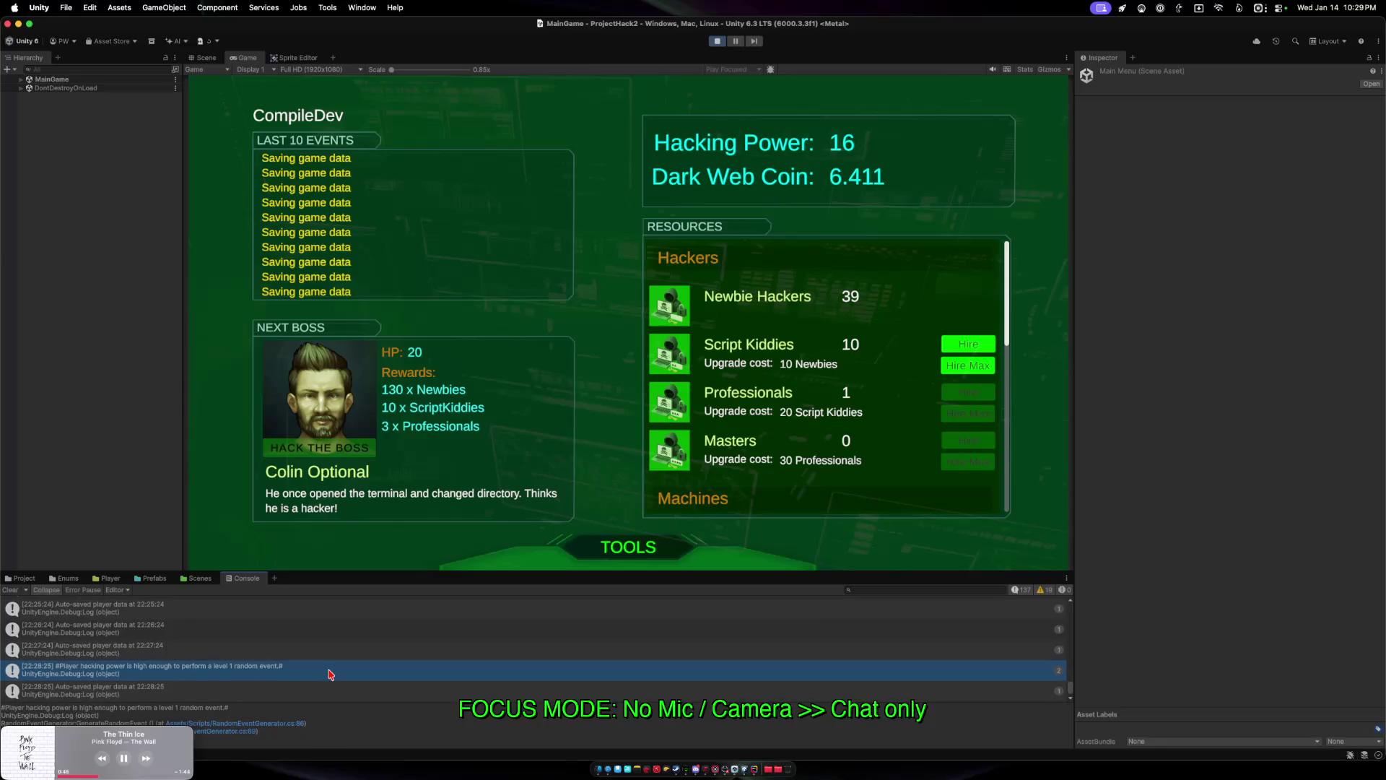
mouse_move(374, 574)
mouse_down()
mouse_move(374, 524)
mouse_move(369, 550)
mouse_up()
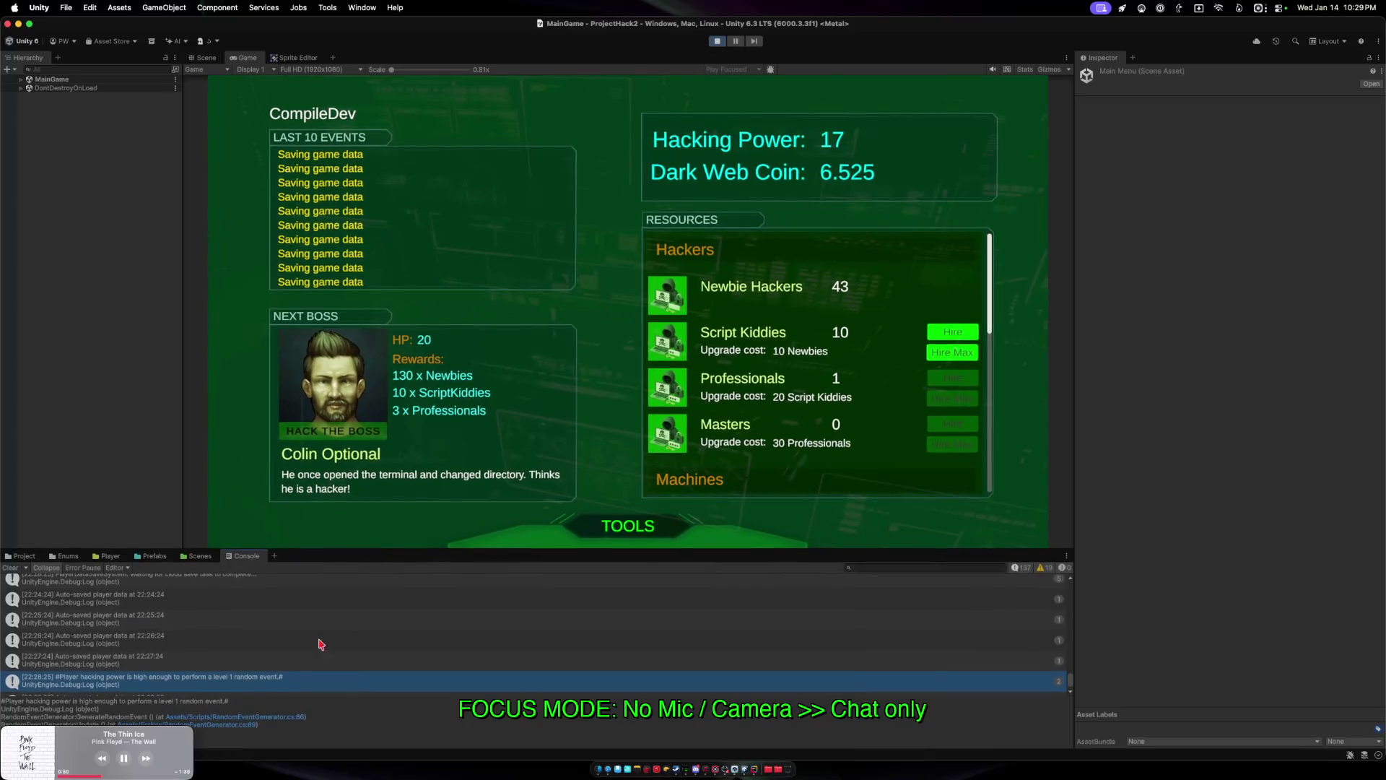
mouse_move(289, 695)
mouse_down()
mouse_move(285, 624)
mouse_move(292, 691)
mouse_move(296, 651)
mouse_up()
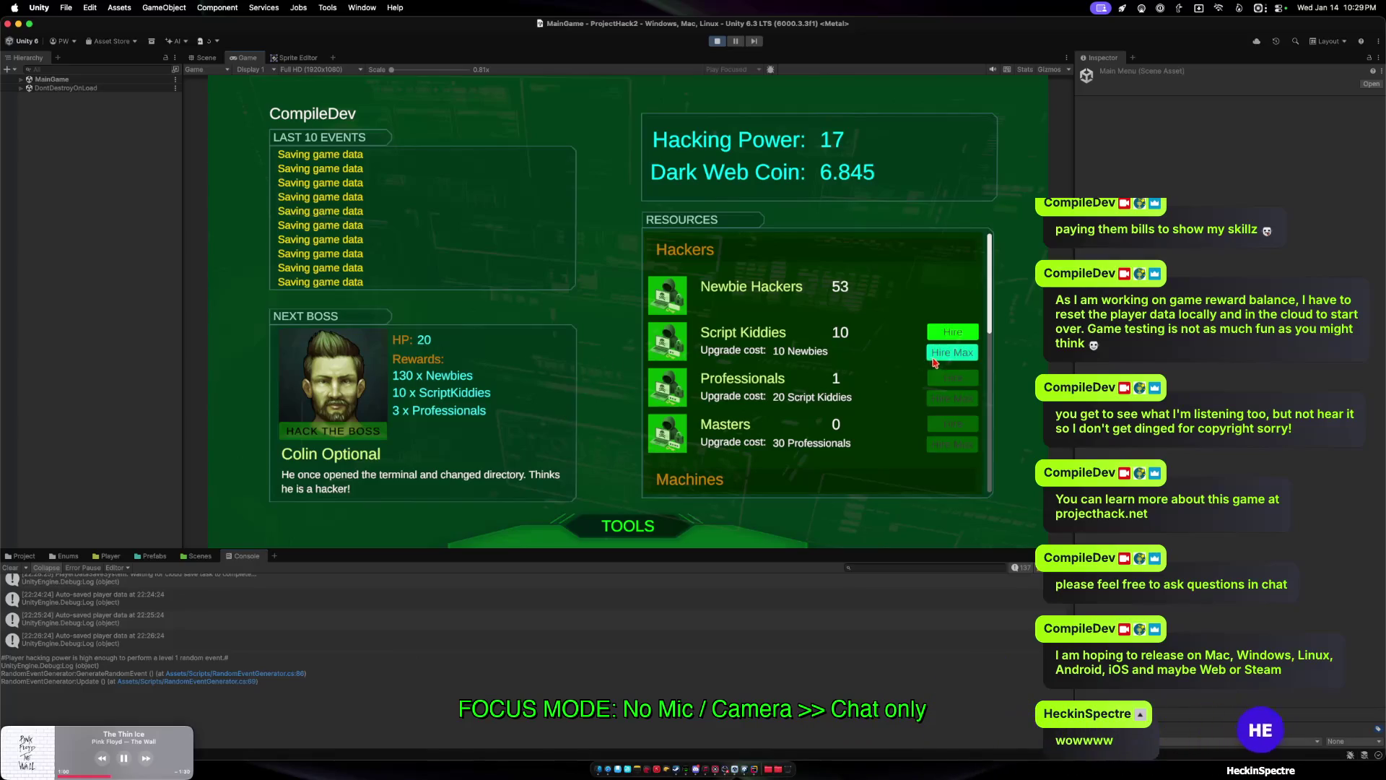
Slide up the game's tools drawer with the upgrades and leaderboard options.
click(628, 526)
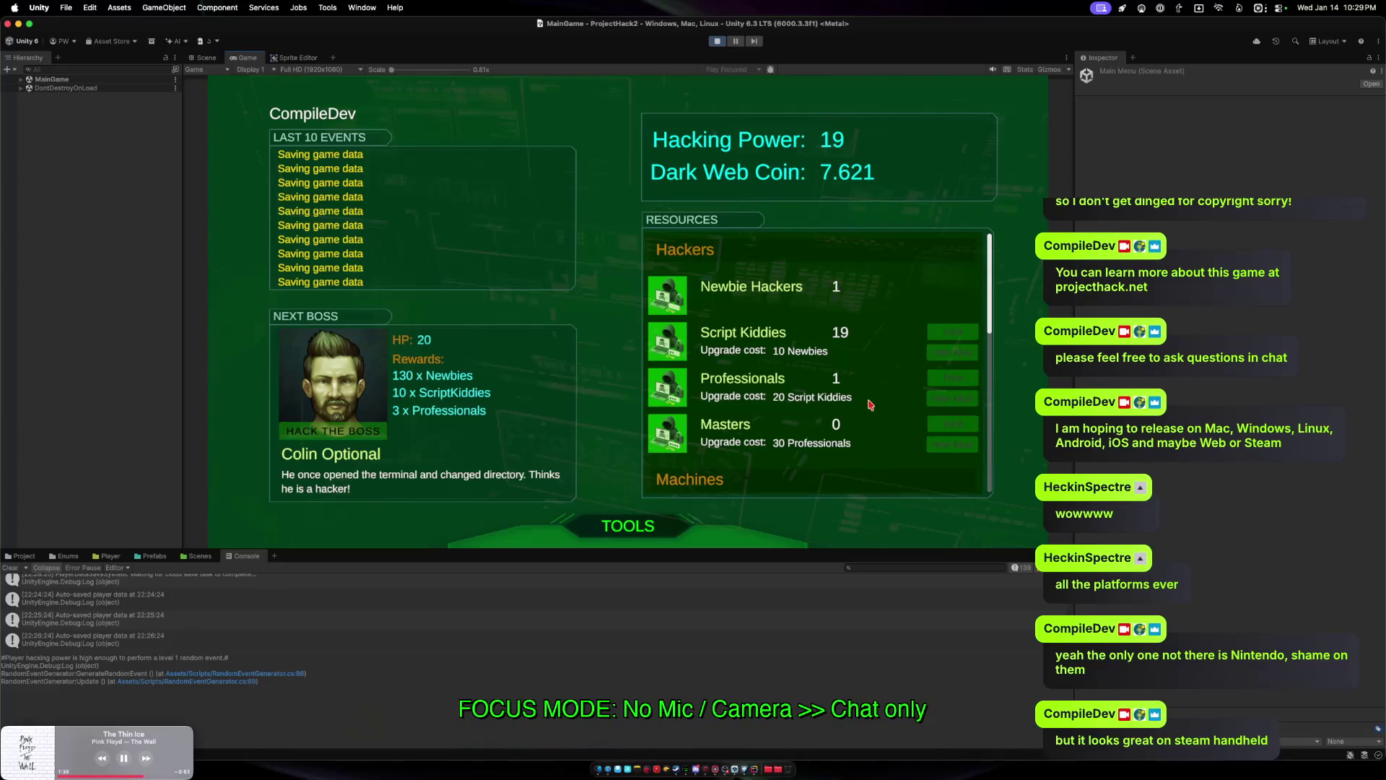
Scroll the Resources list down to Networks and back up to the top.
scroll(870, 405, down, 10)
scroll(879, 457, up, 4)
scroll(877, 434, up, 4)
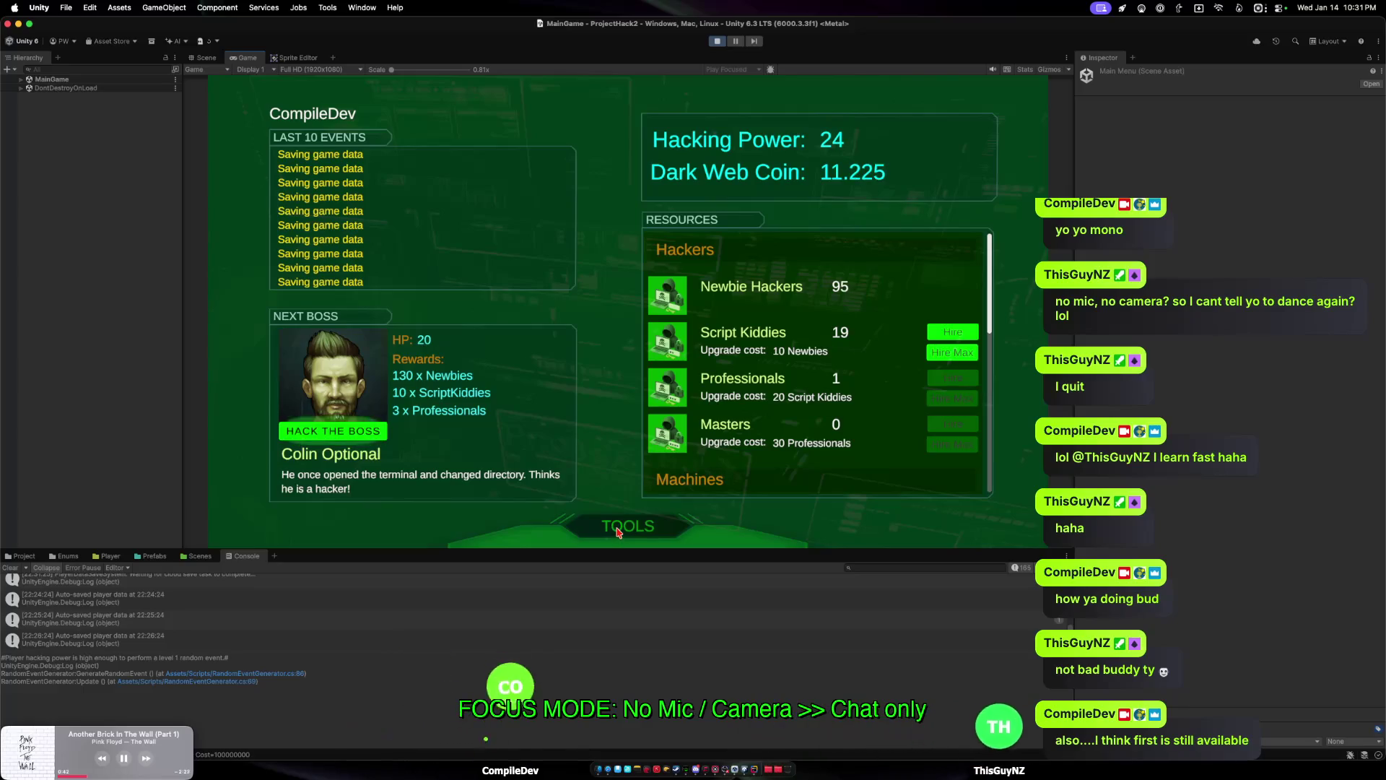
Buy the Newbie Hacker Hire Rate upgrade in the Upgrades shop and close the shop.
mouse_move(617, 532)
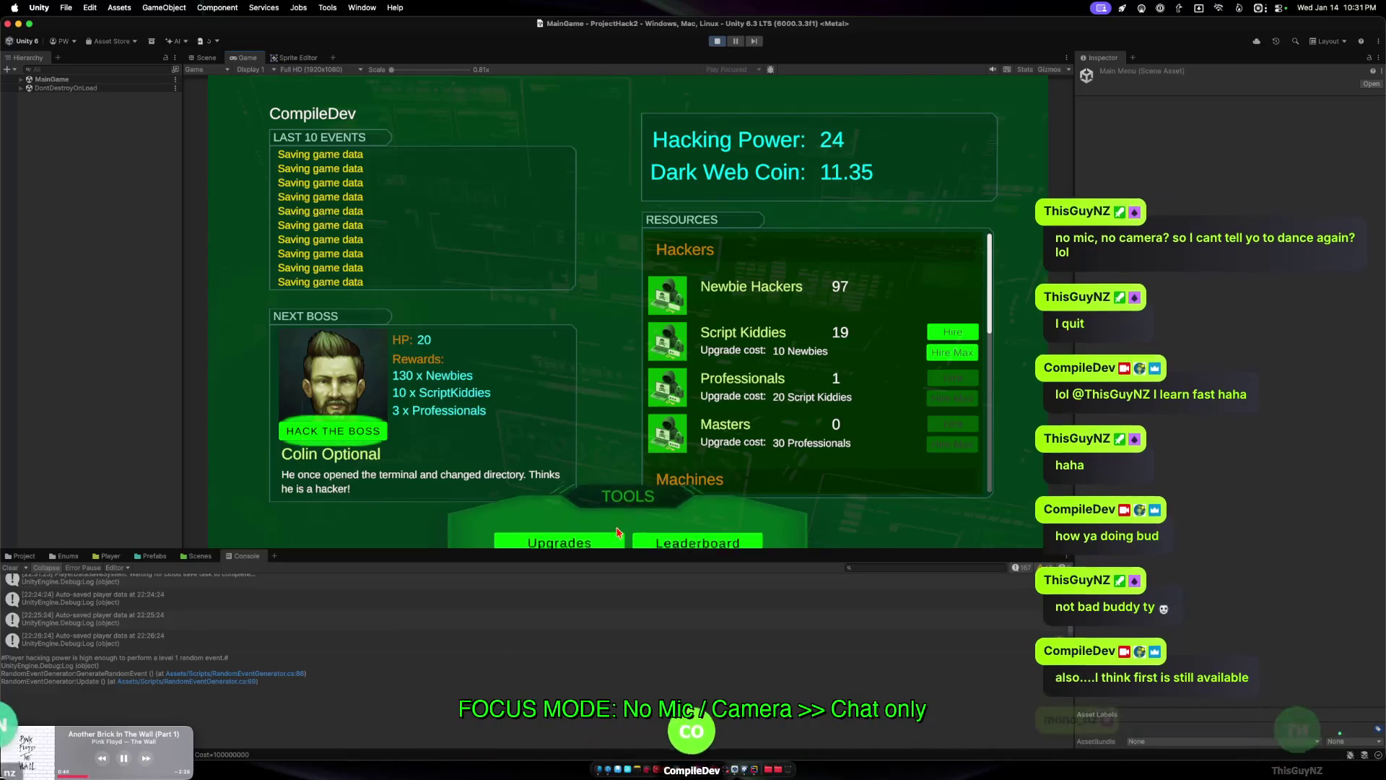
click(586, 519)
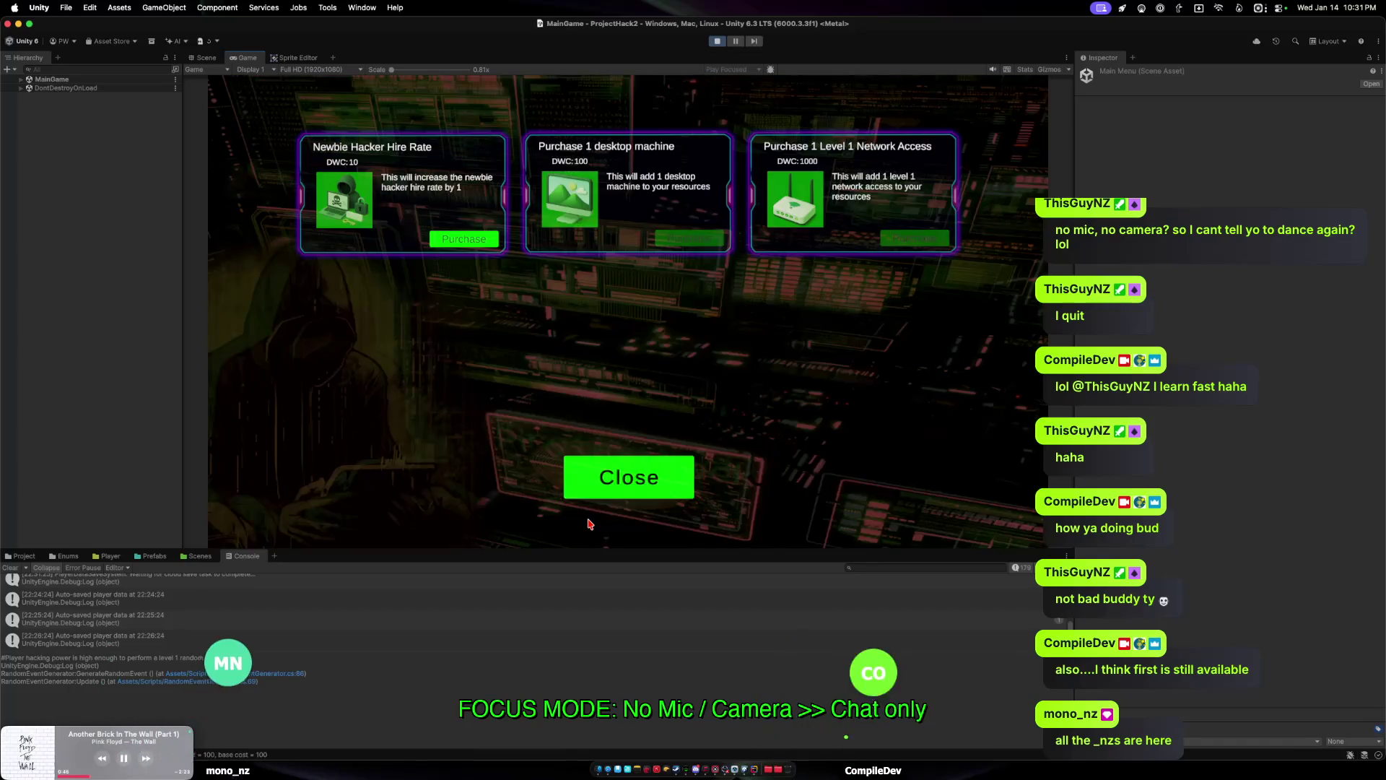
click(460, 239)
click(620, 465)
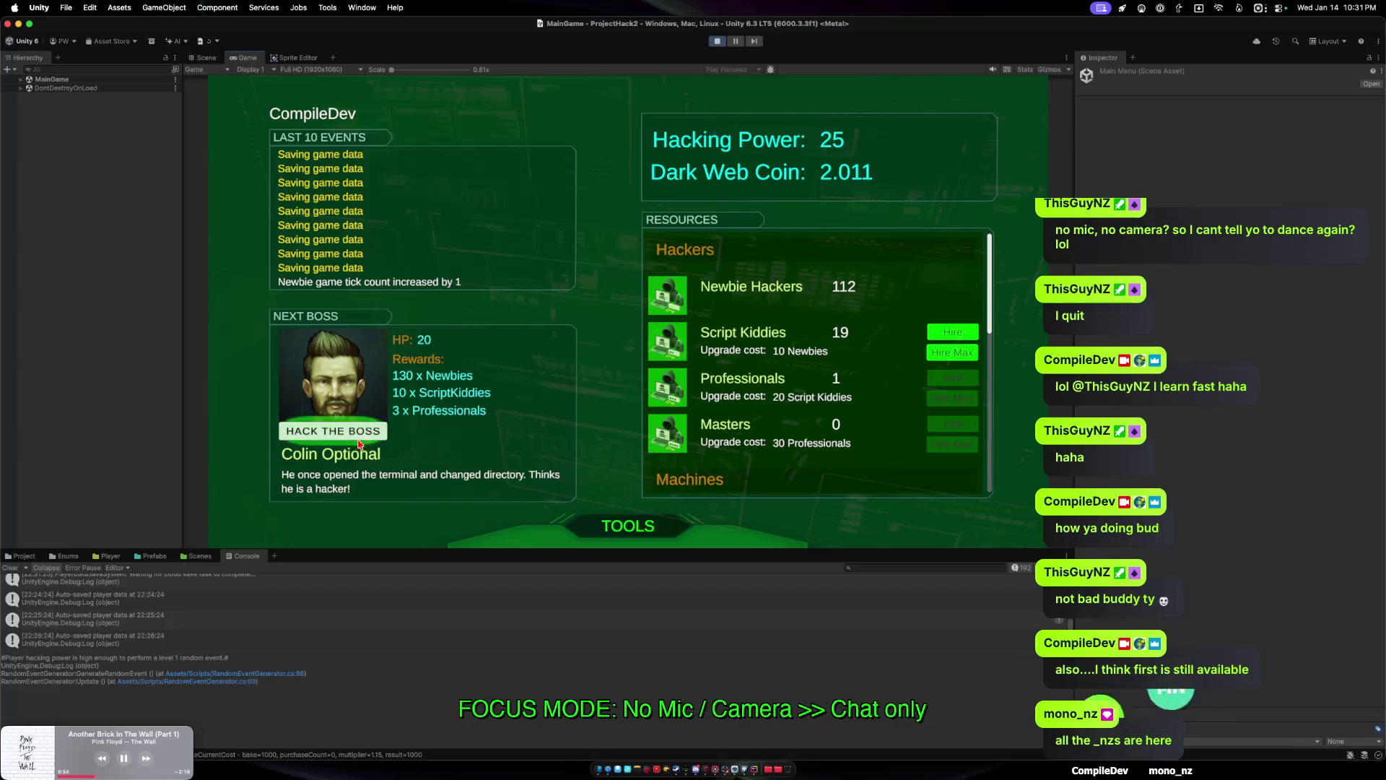
Hire the maximum Script Kiddies, reaching 30, and challenge the boss Colin Optional.
click(957, 355)
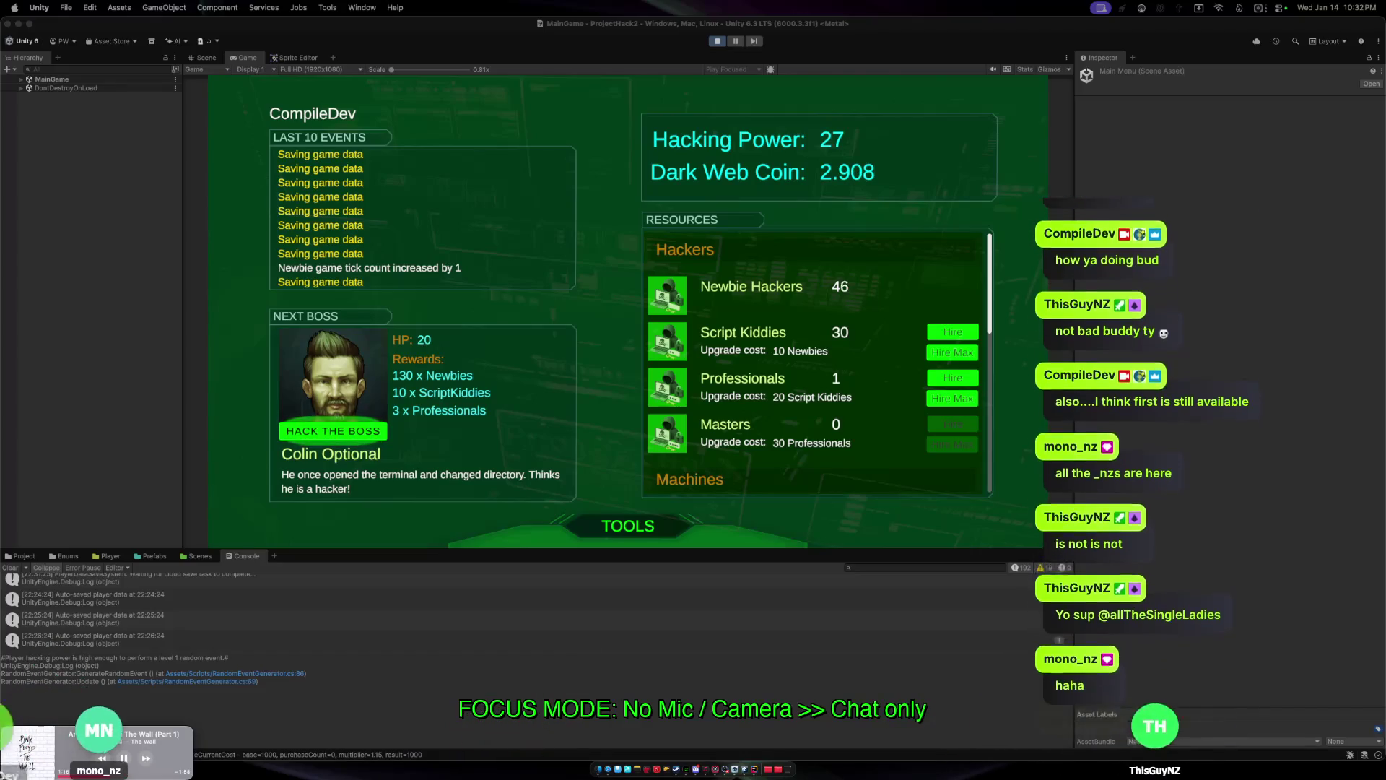
click(332, 431)
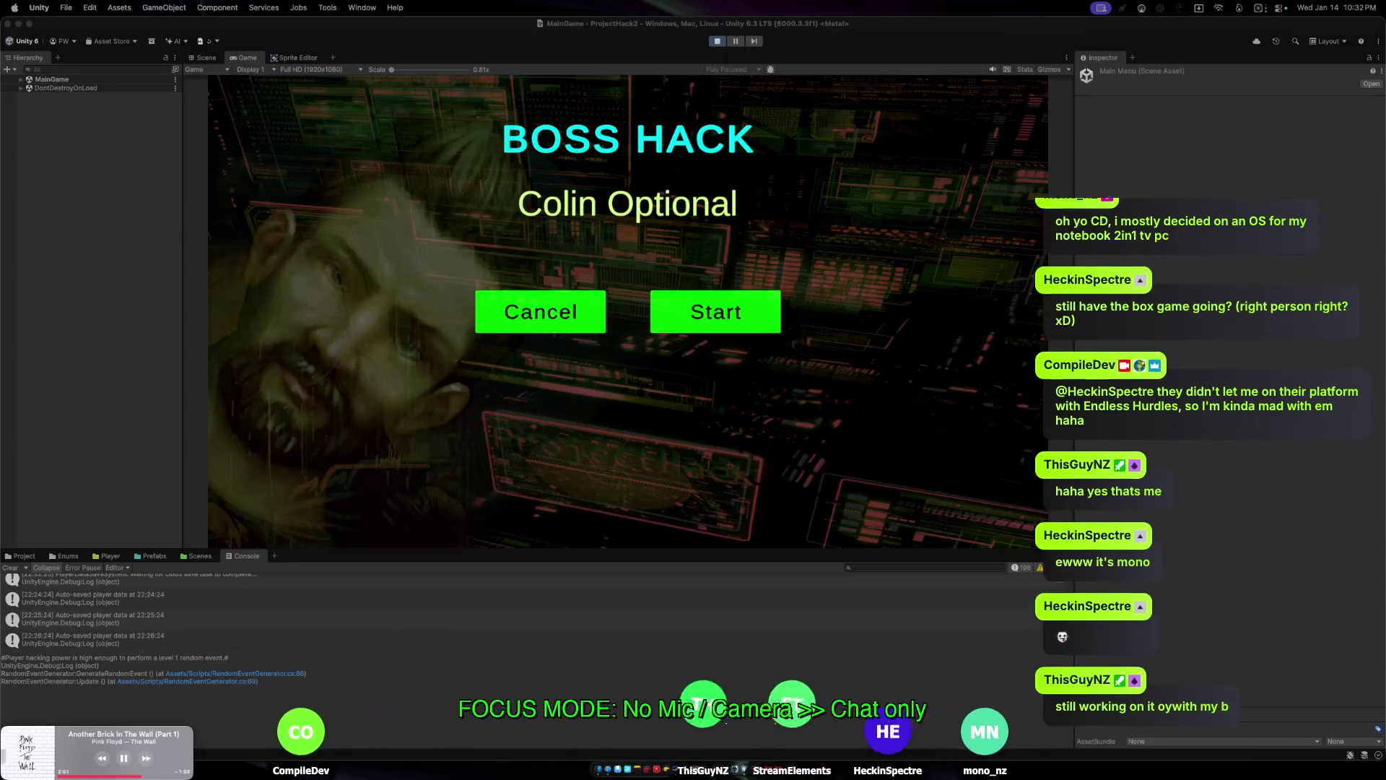
Start the Boss Hack against Colin Optional and dismiss the You Won results.
click(702, 317)
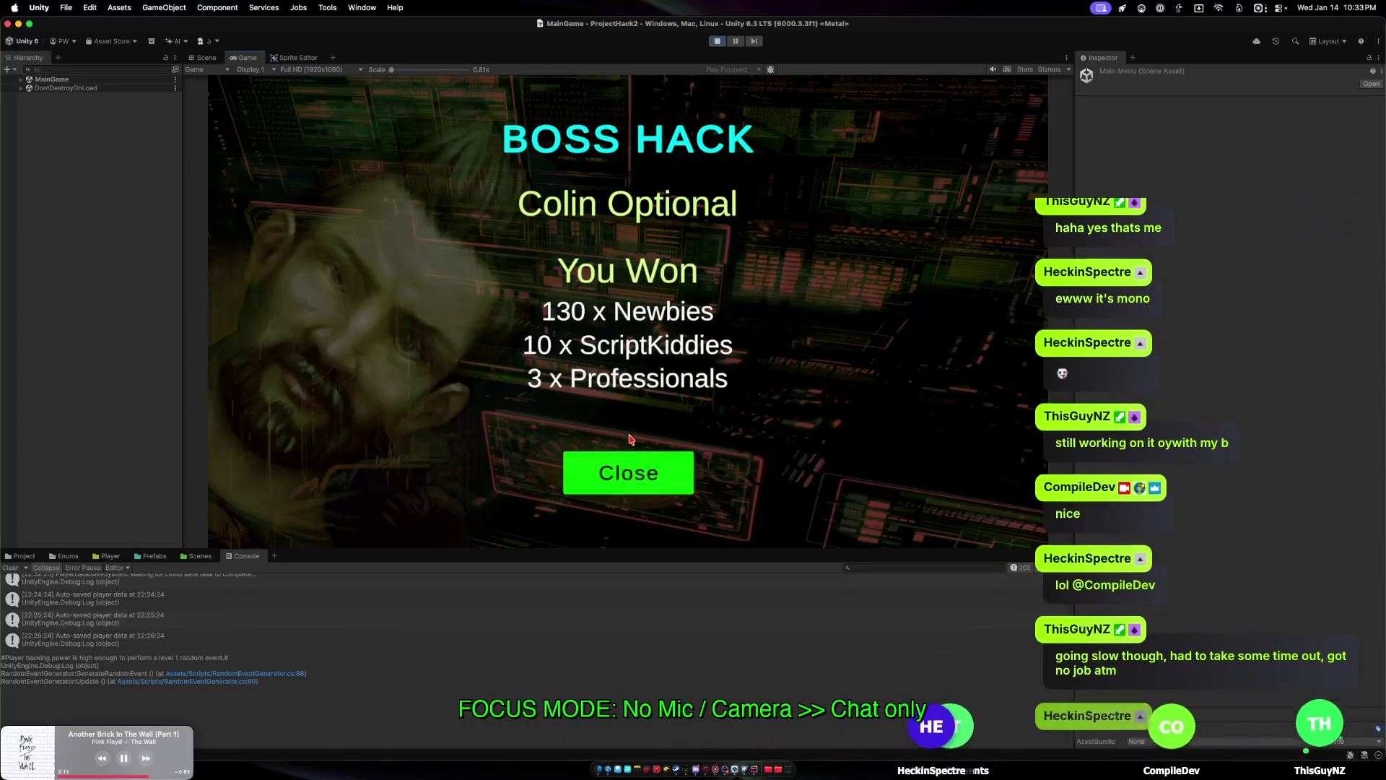
click(628, 474)
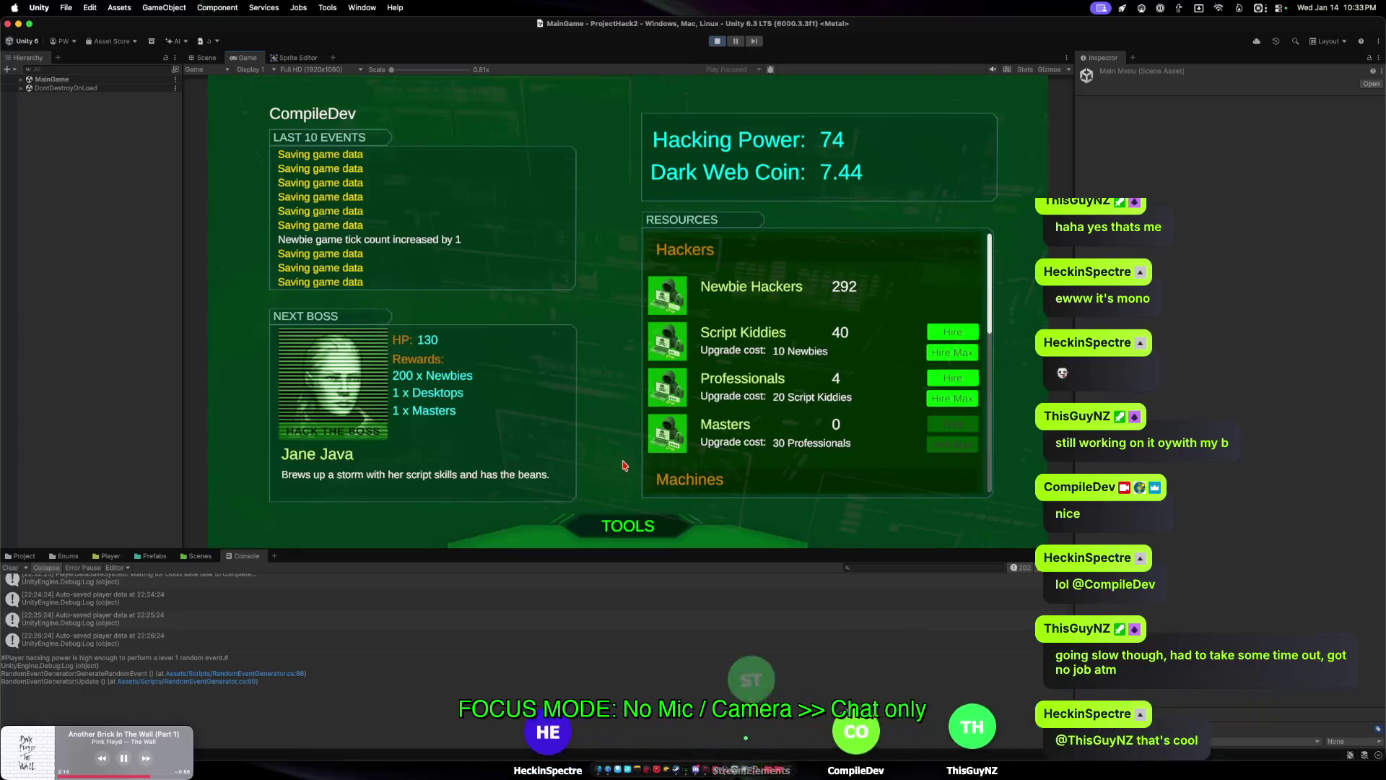
Hire the maximum Script Kiddies and Professionals, checking the resources list below.
click(946, 353)
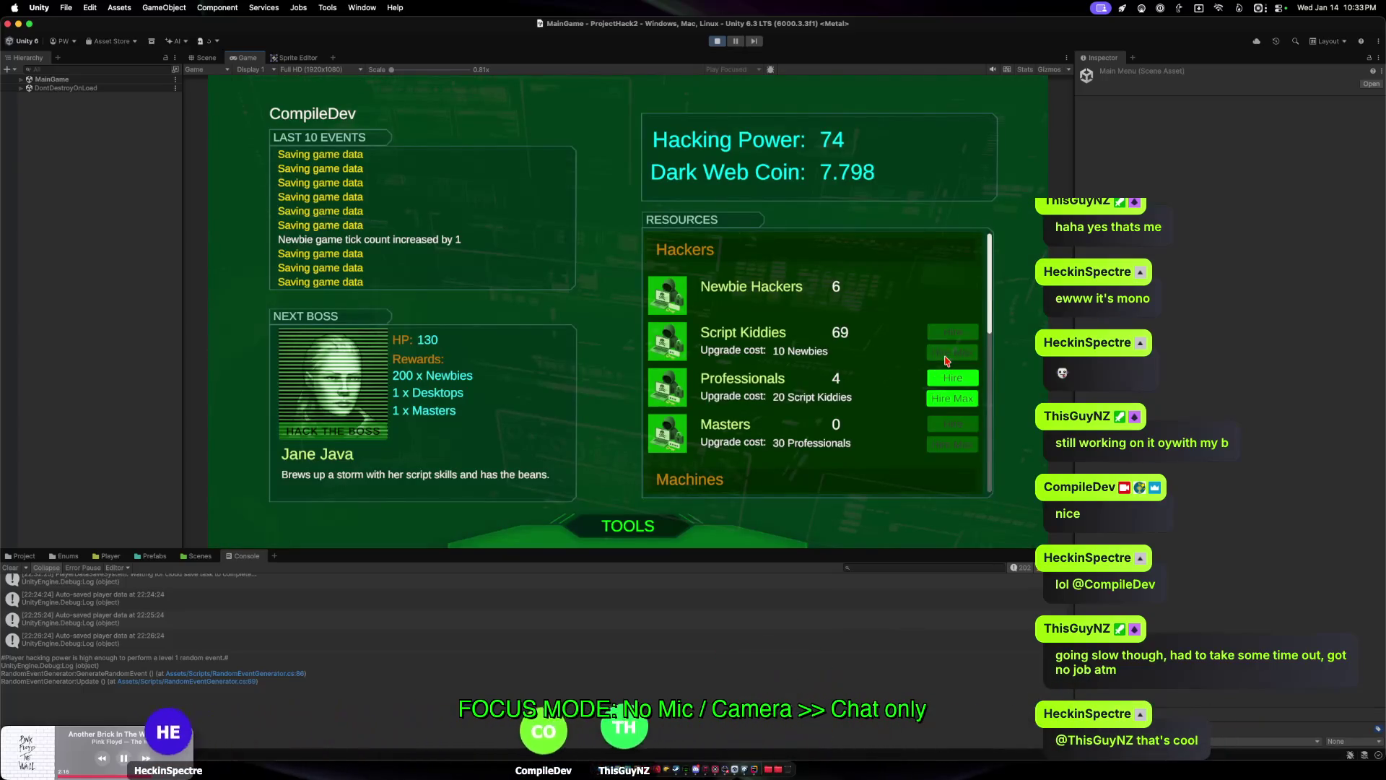
click(952, 399)
scroll(820, 274, down, 3)
scroll(820, 274, down, 3)
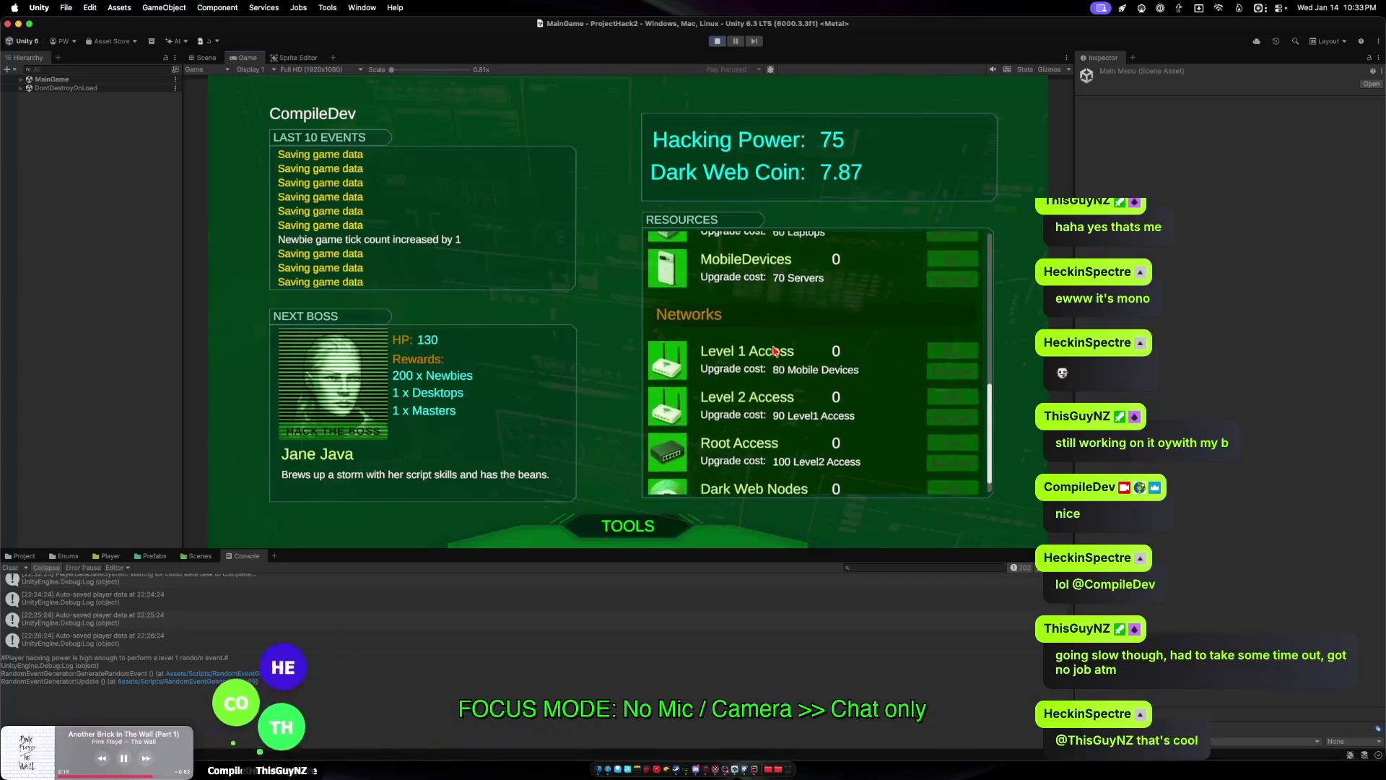
scroll(794, 494, up, 3)
scroll(794, 494, up, 3)
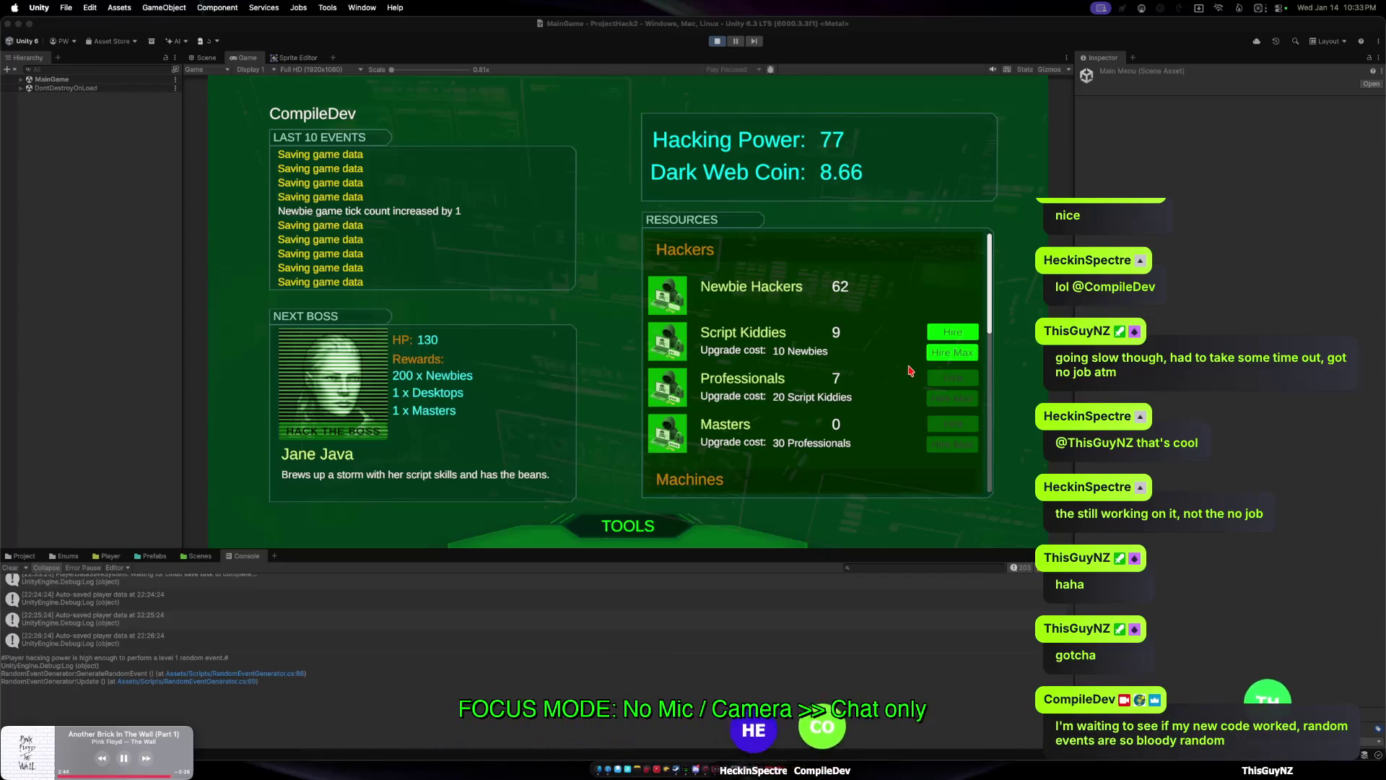
Hire max Script Kiddies again, reaching 29, then open the Upgrades shop.
click(952, 352)
scroll(780, 394, down, 10)
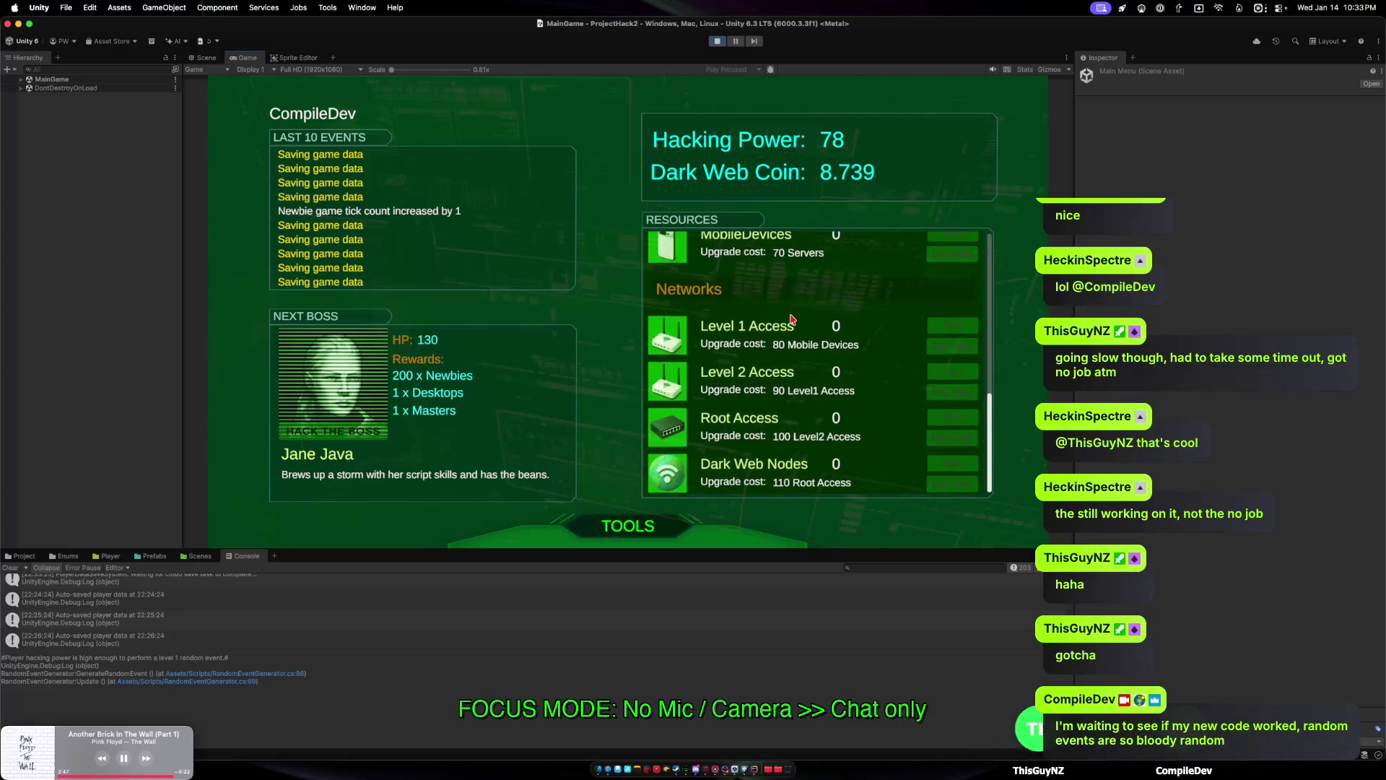
scroll(794, 346, up, 10)
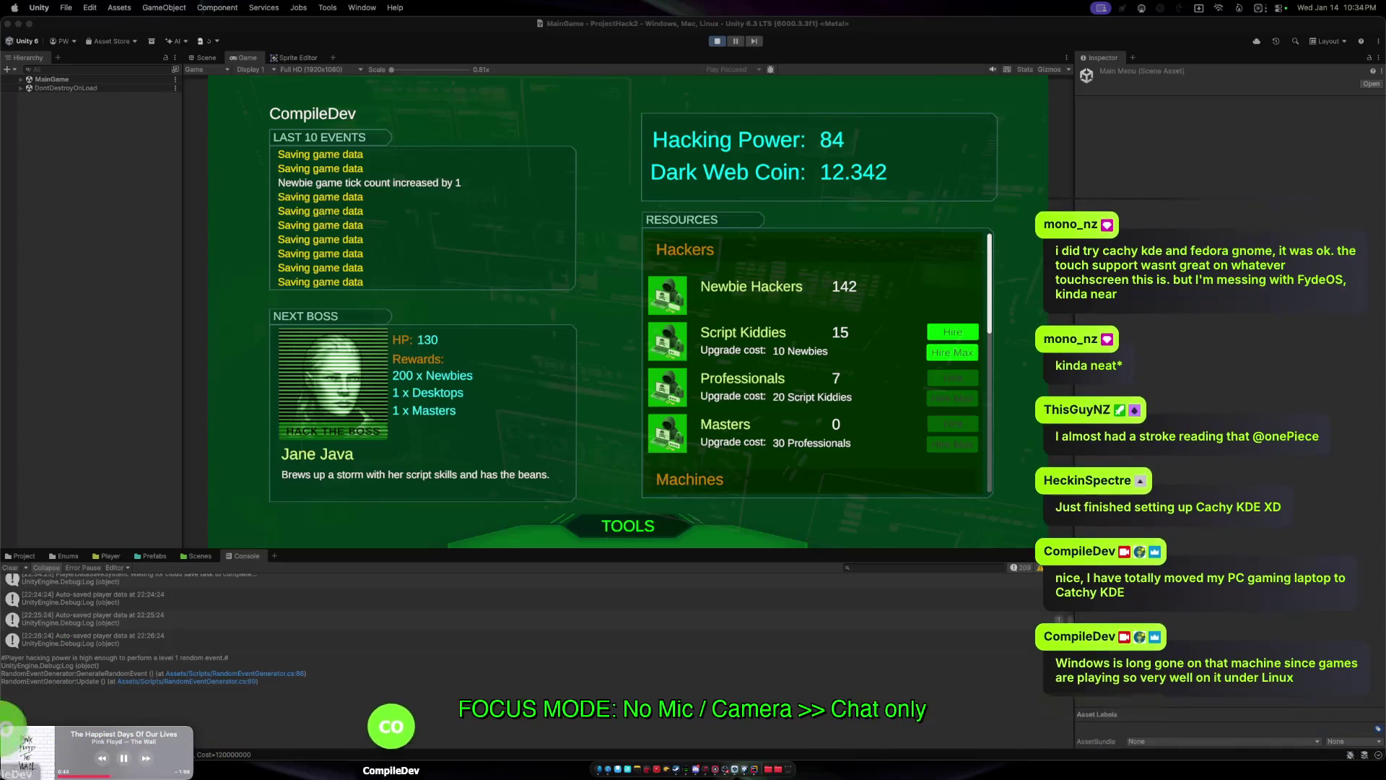
click(953, 352)
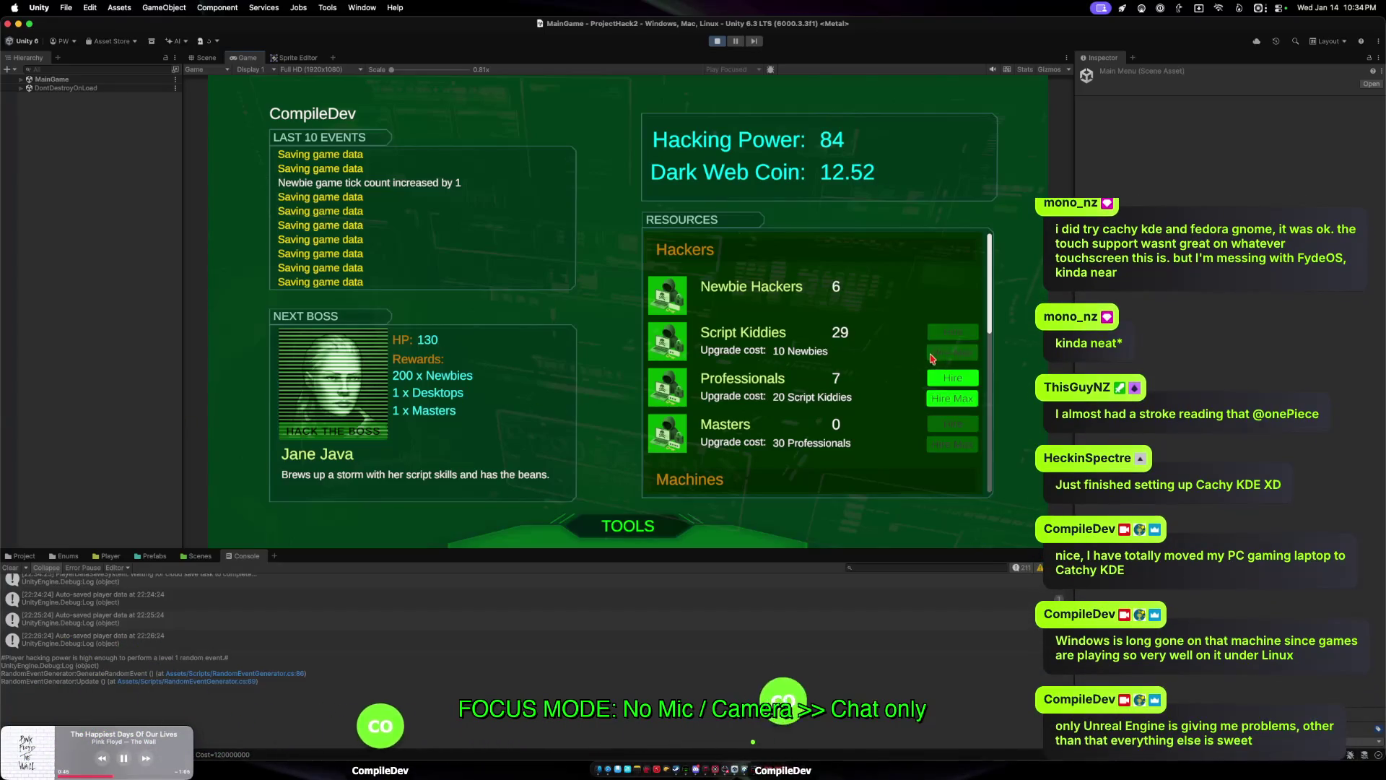
click(628, 525)
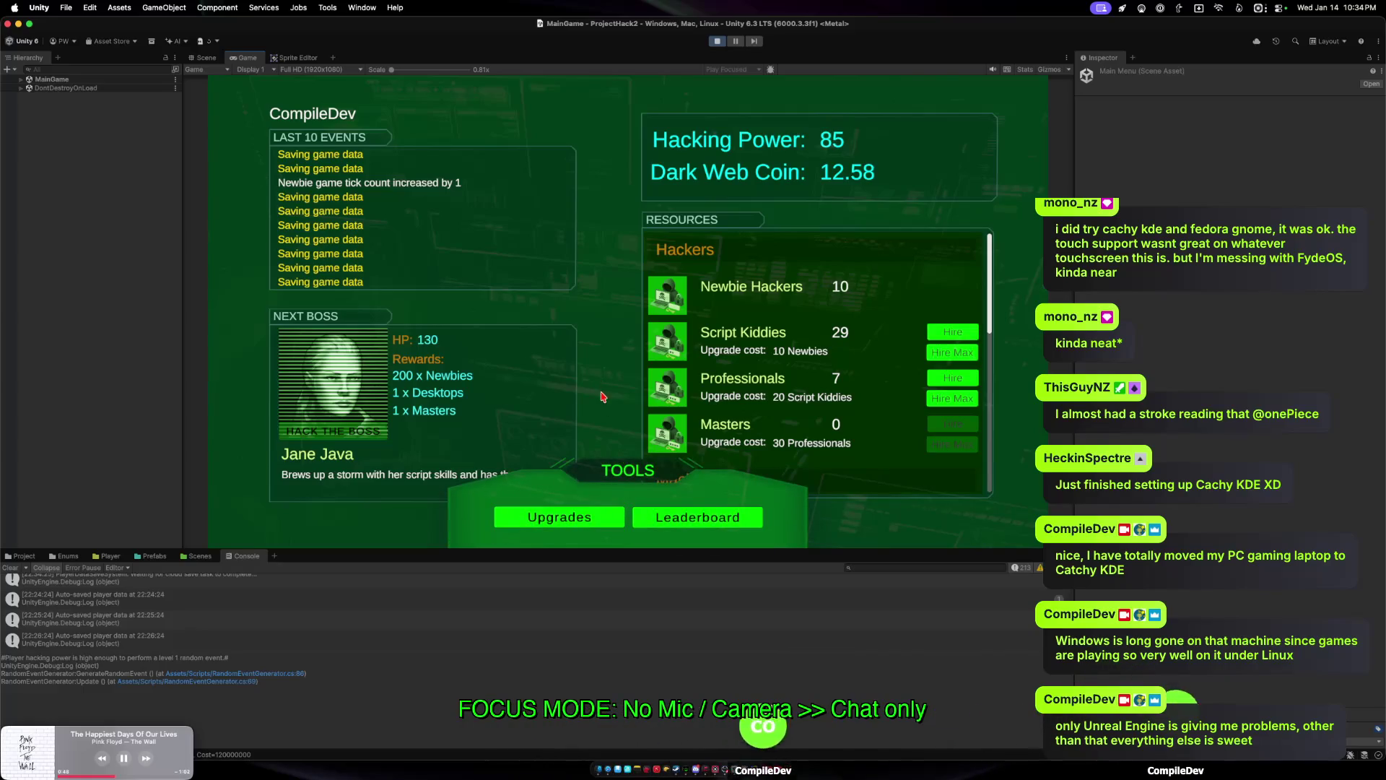
click(575, 520)
Purchase the Newbie Hacker Hire Rate upgrade for 12 DWC and return to the game.
click(464, 239)
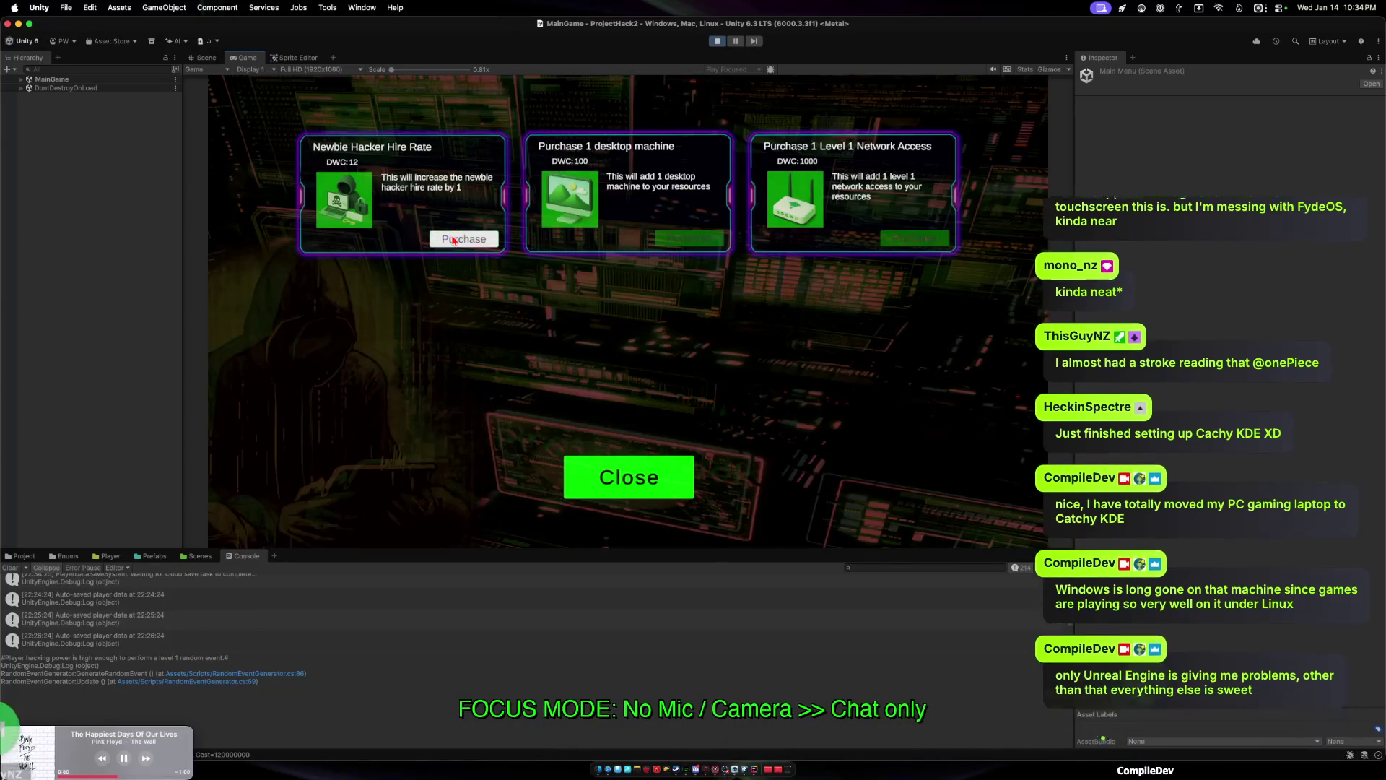
click(605, 483)
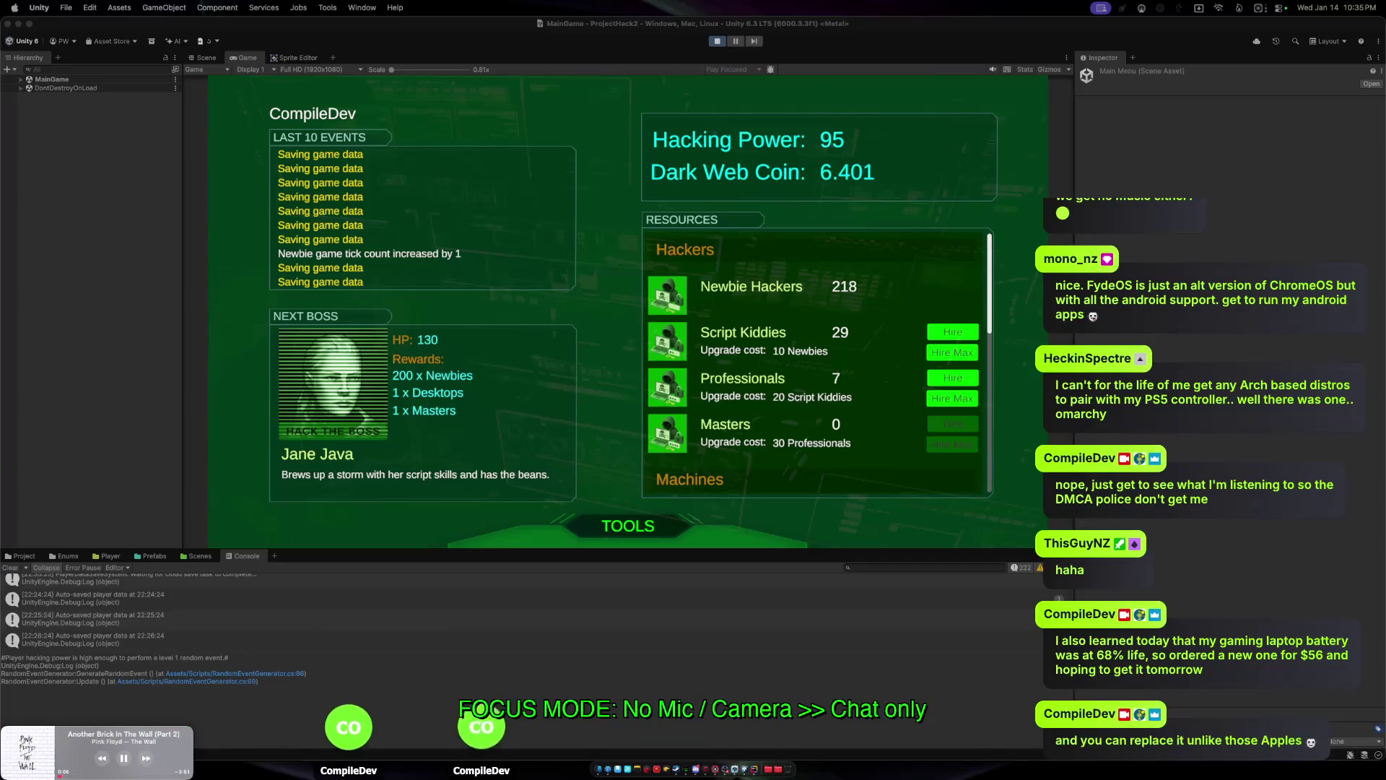
Hire max Script Kiddies and Professionals, then review the leaderboard (rank #1, score 105) and close it.
click(941, 352)
click(941, 397)
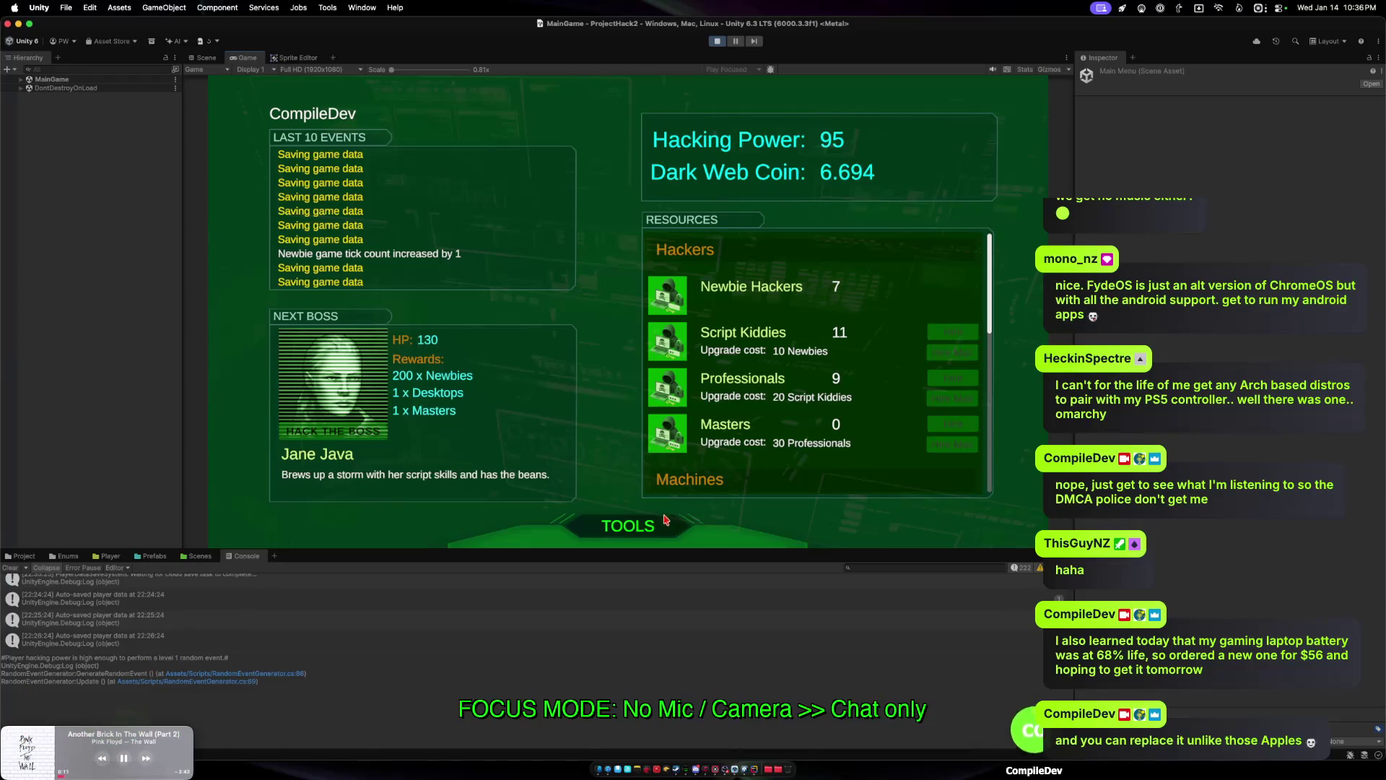
click(632, 525)
click(670, 519)
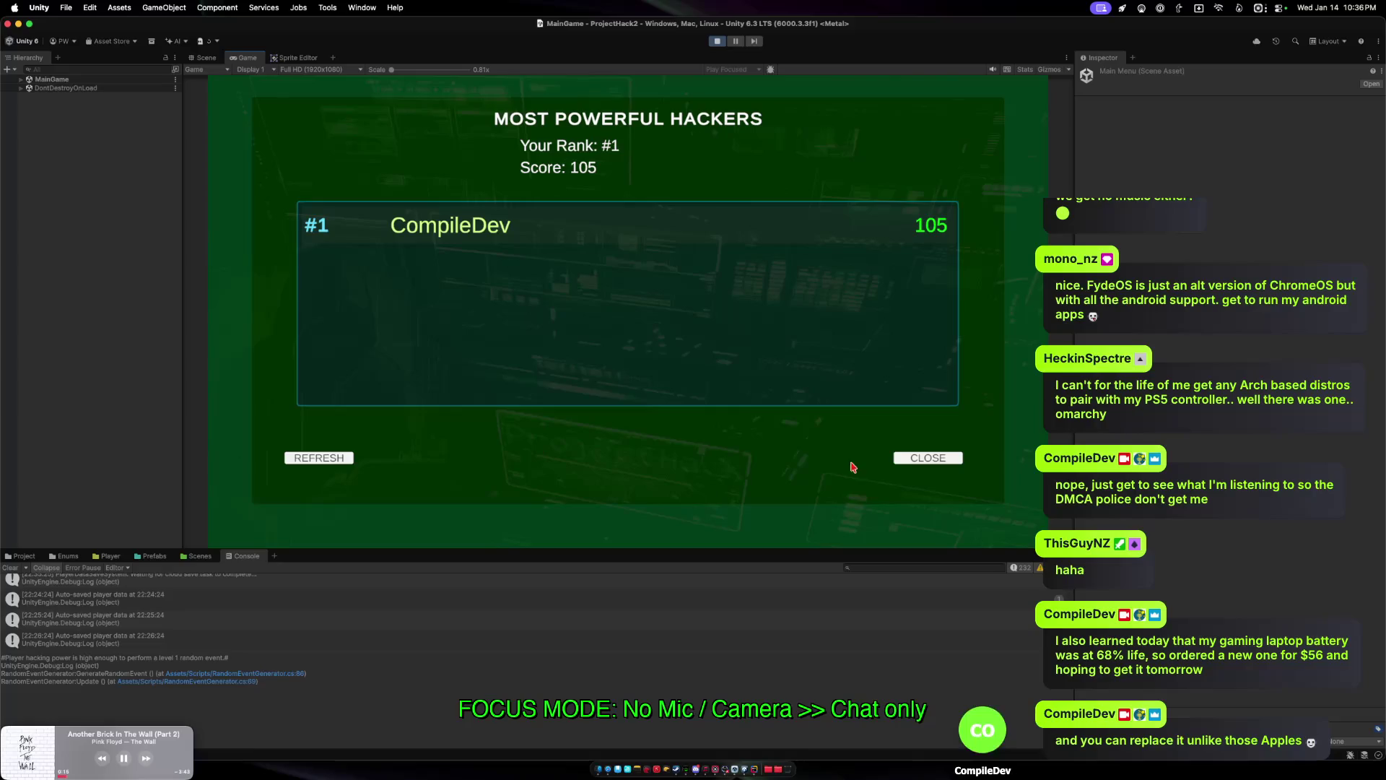
click(928, 458)
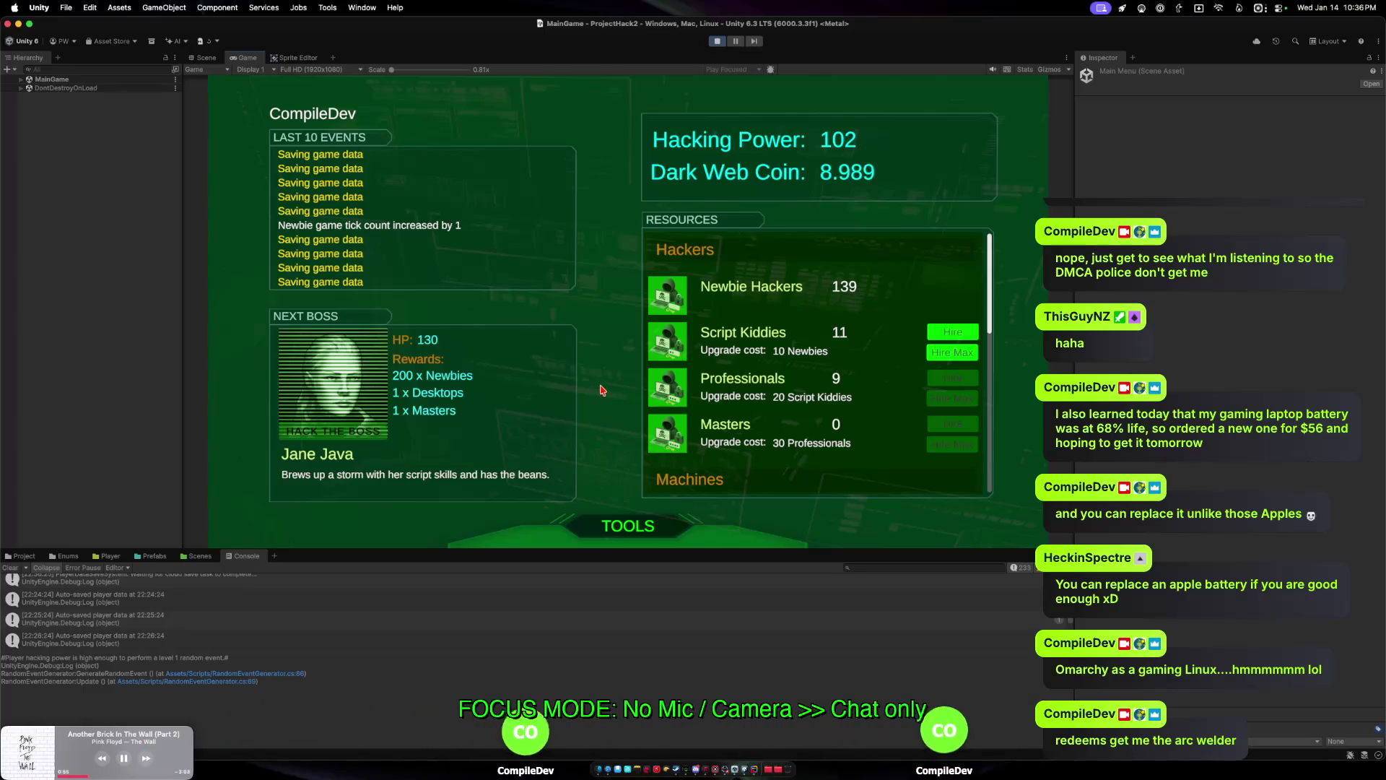
click(951, 352)
click(944, 399)
scroll(763, 304, down, 5)
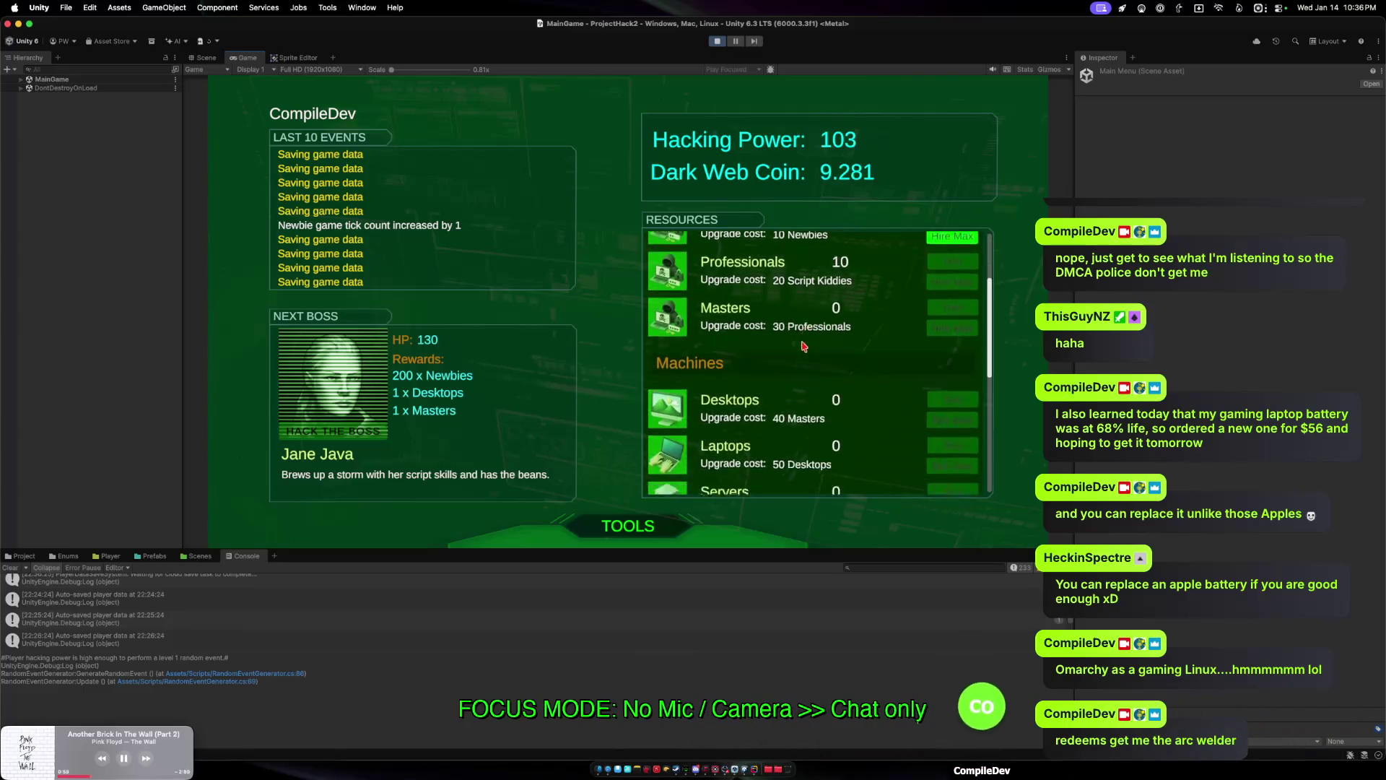
scroll(763, 304, up, 5)
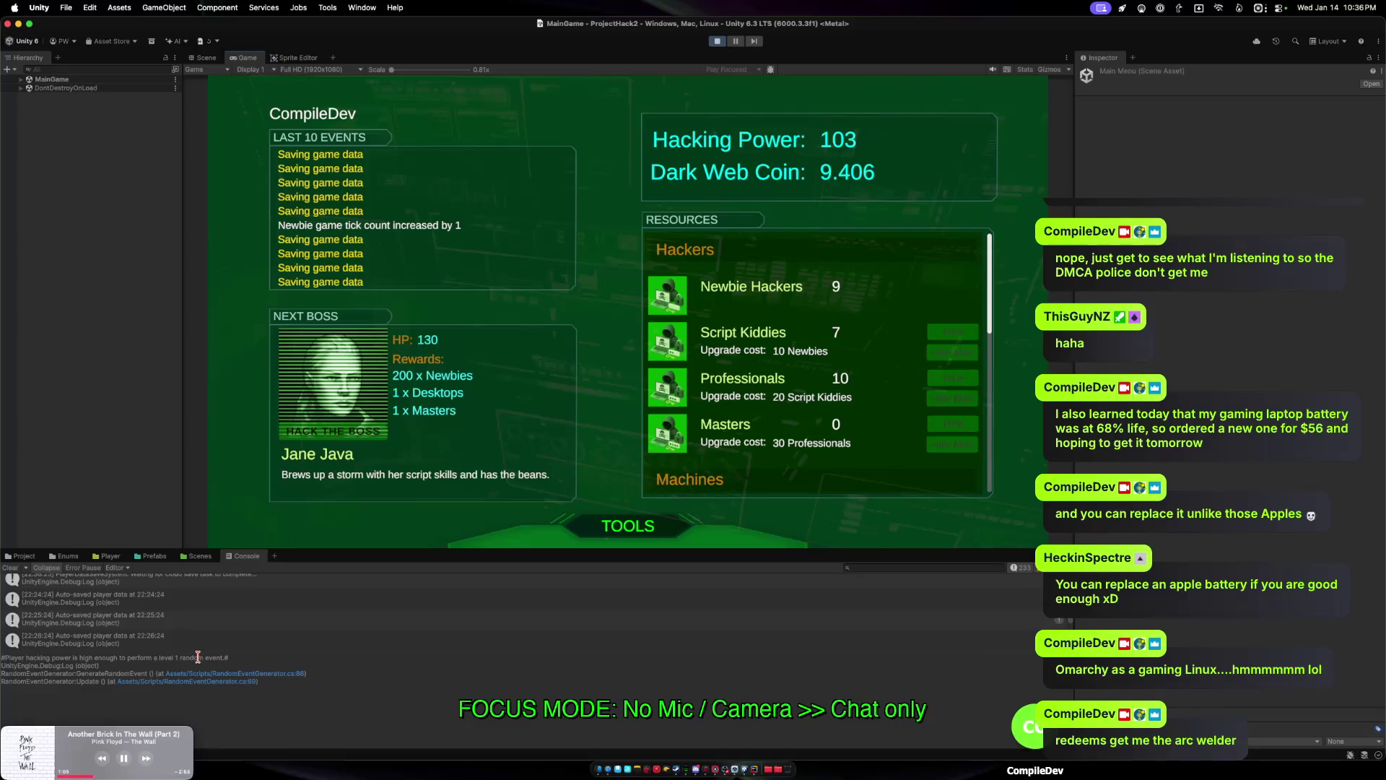
click(192, 622)
scroll(223, 615, down, 10)
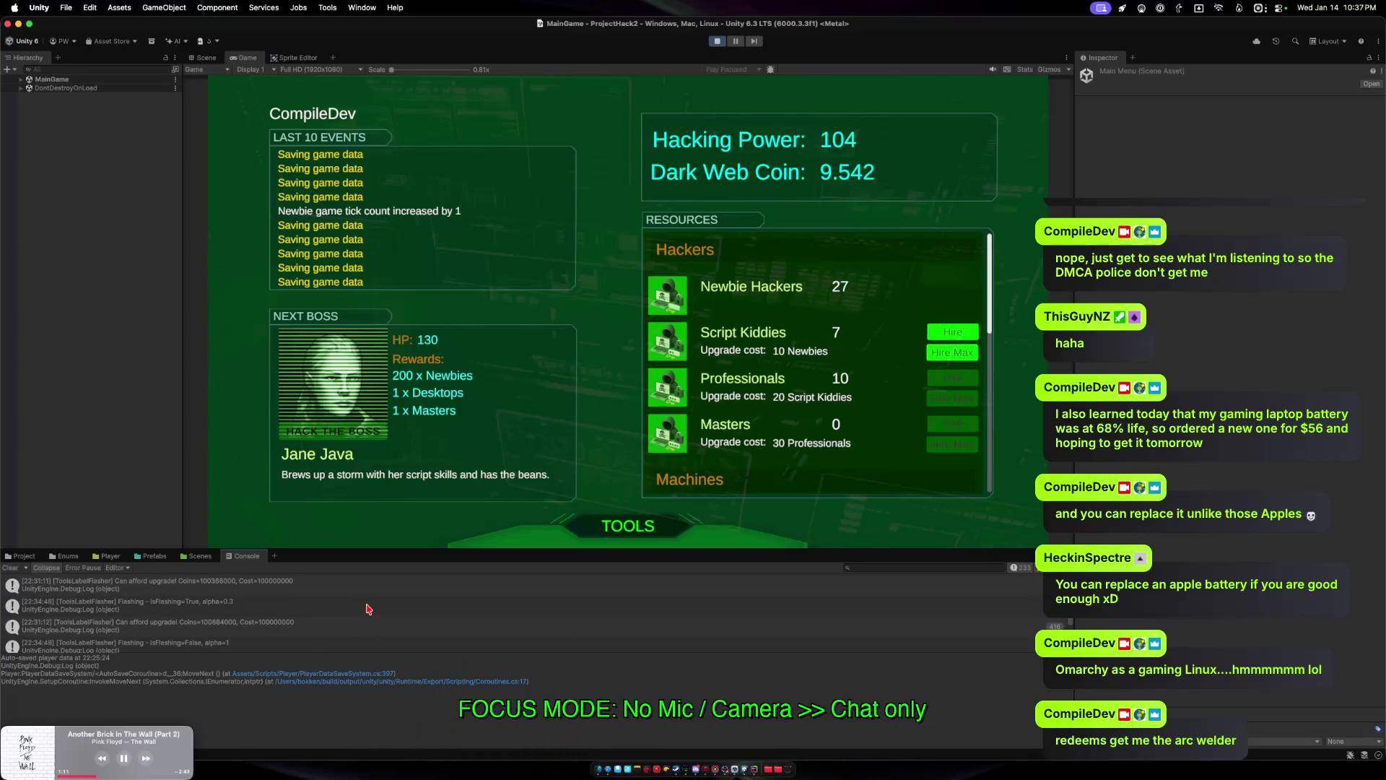
scroll(371, 609, down, 5)
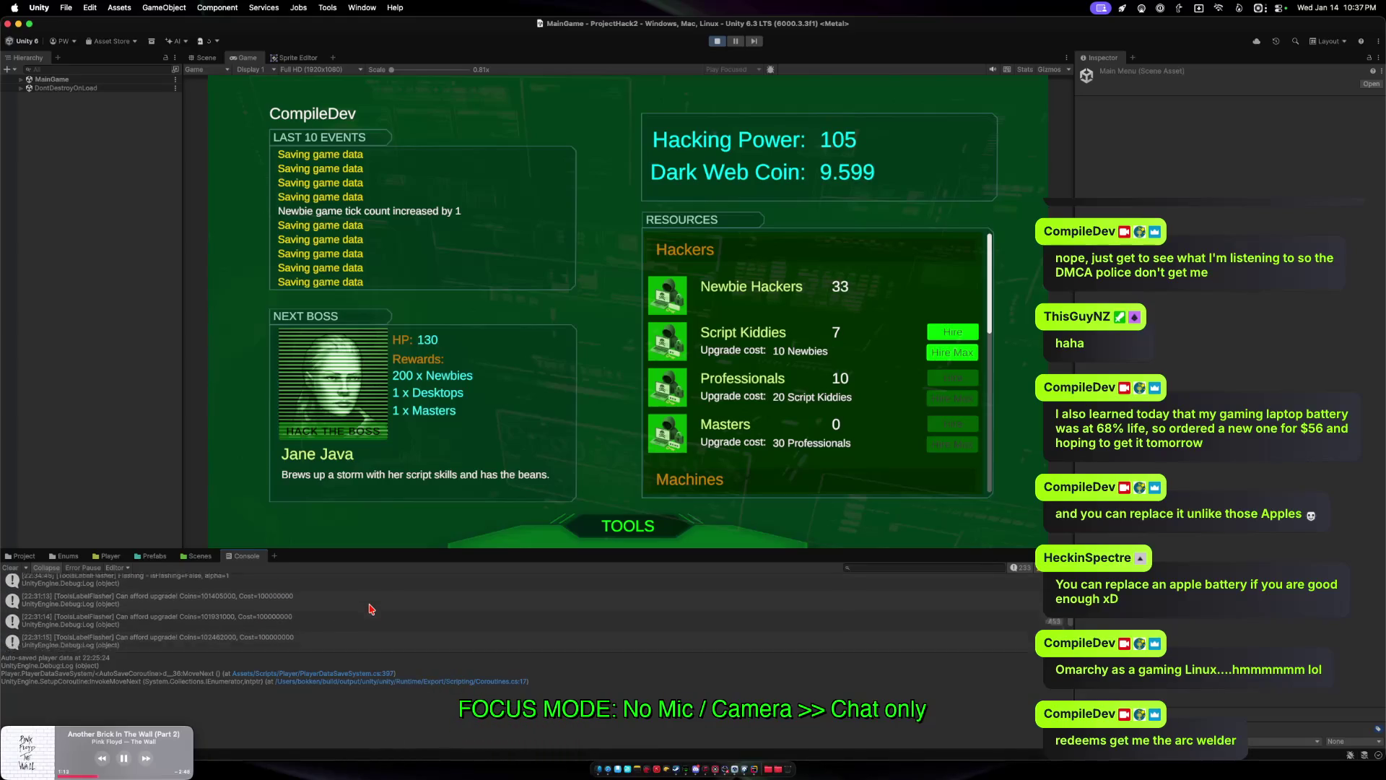
scroll(371, 608, down, 8)
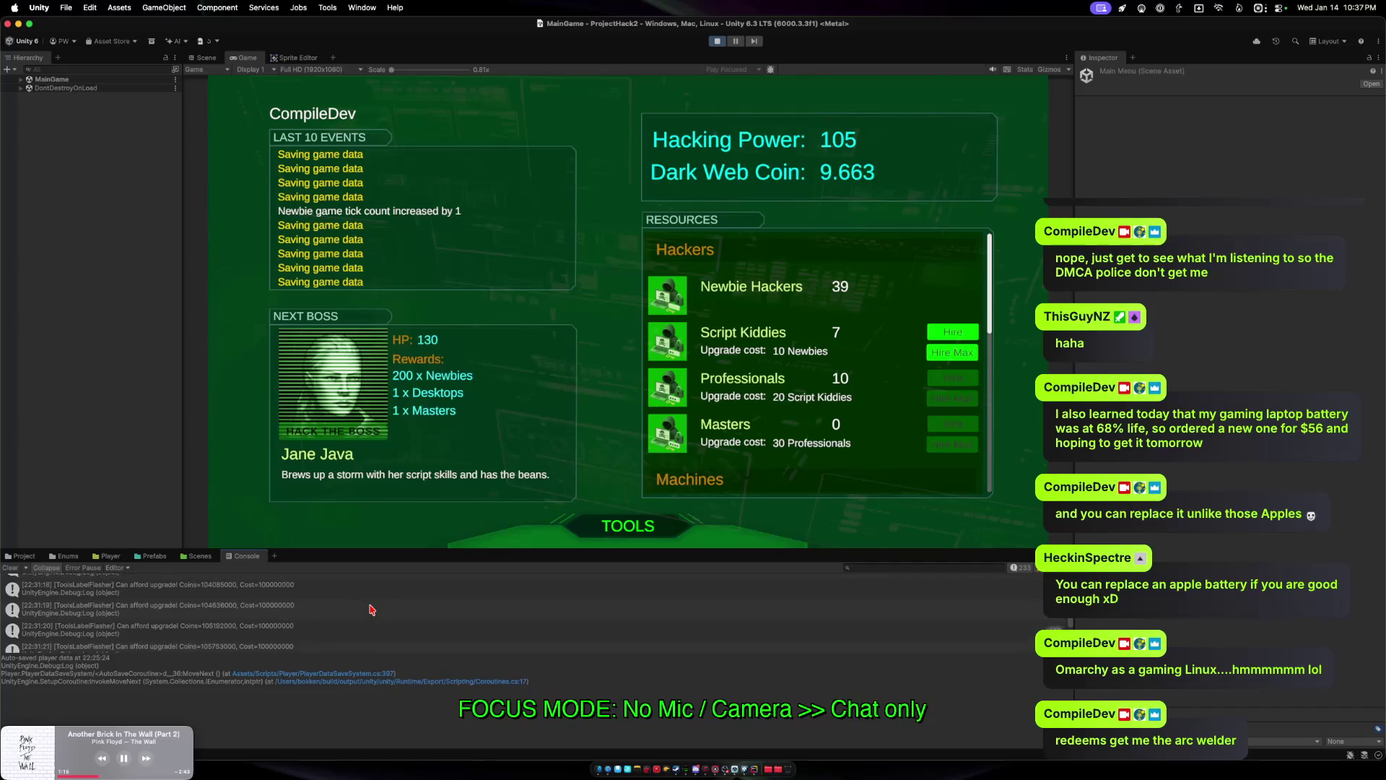
scroll(371, 611, down, 15)
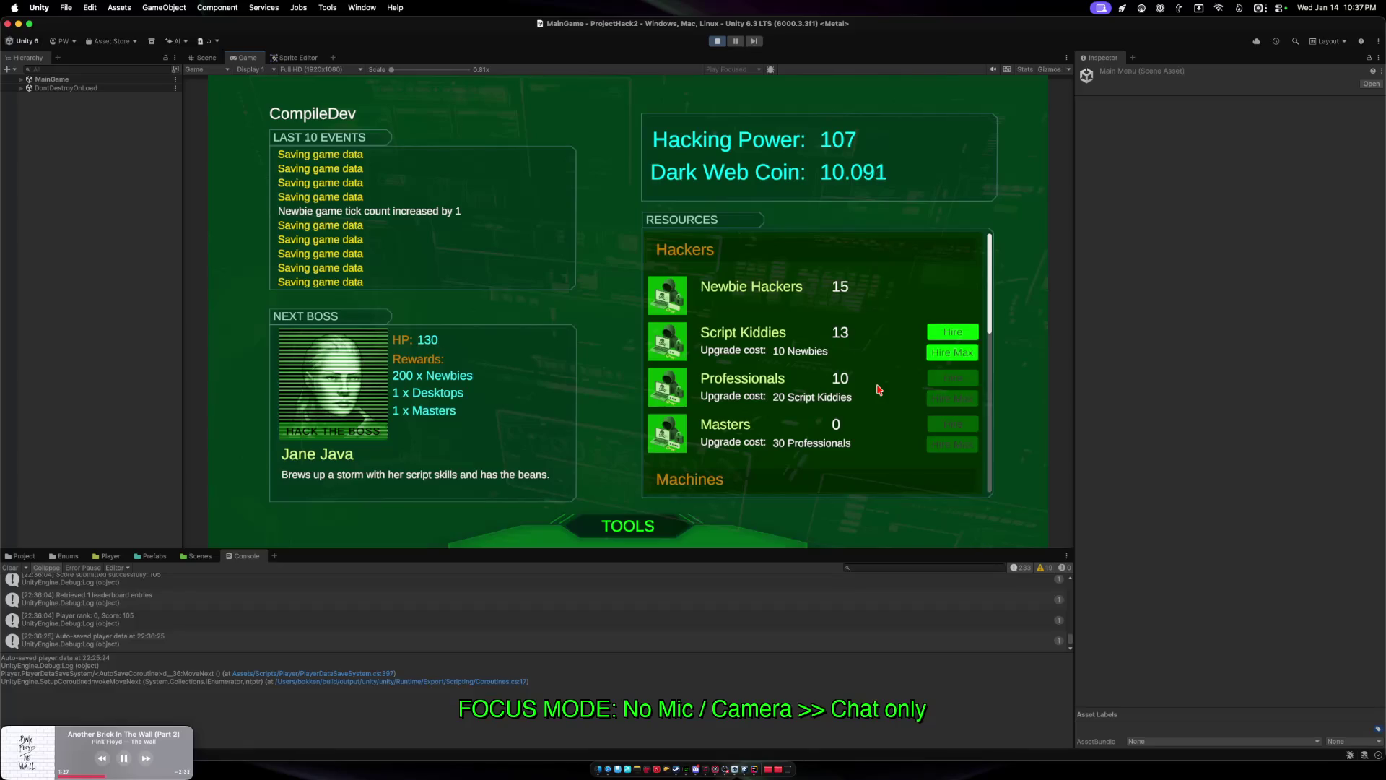
click(718, 41)
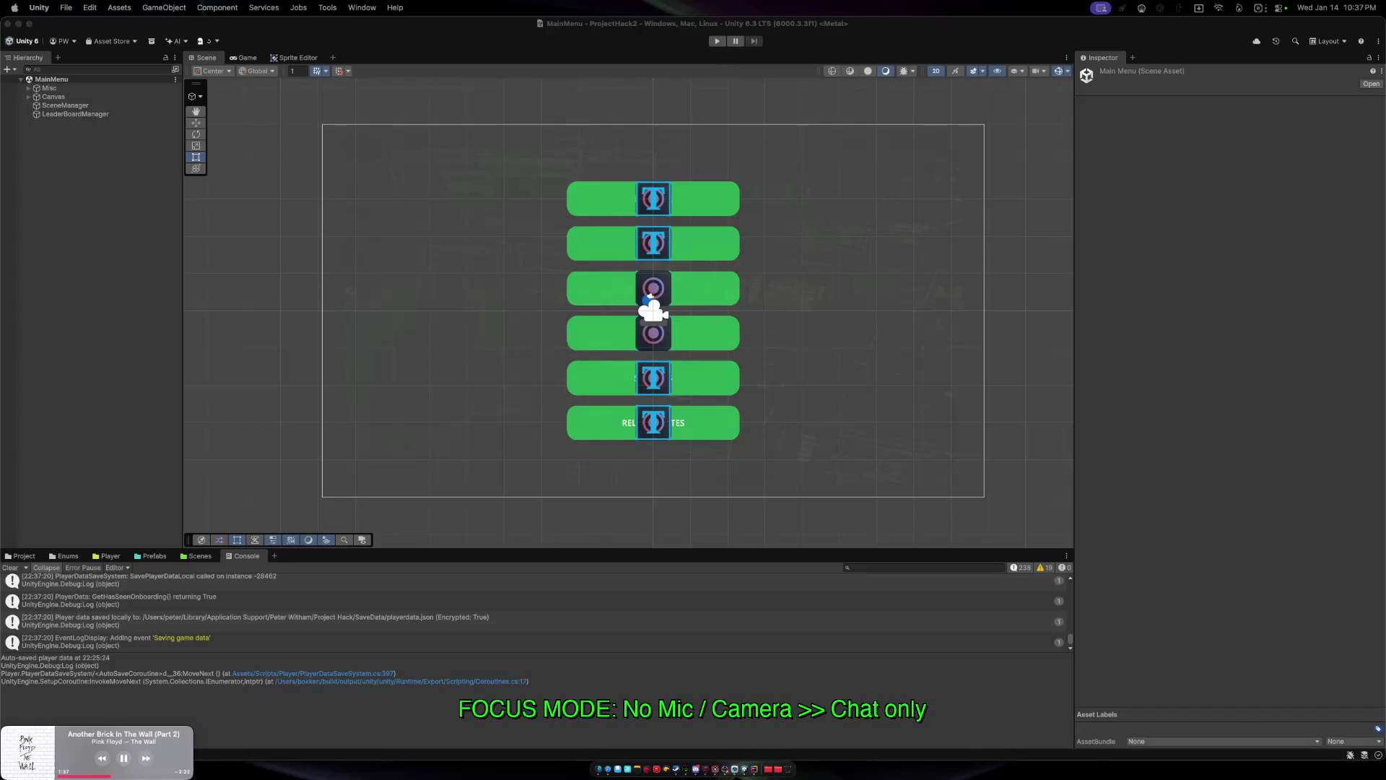
Switch to JetBrains Rider showing RandomEventGenerator.cs via Mission Control.
key(ctrl+Up)
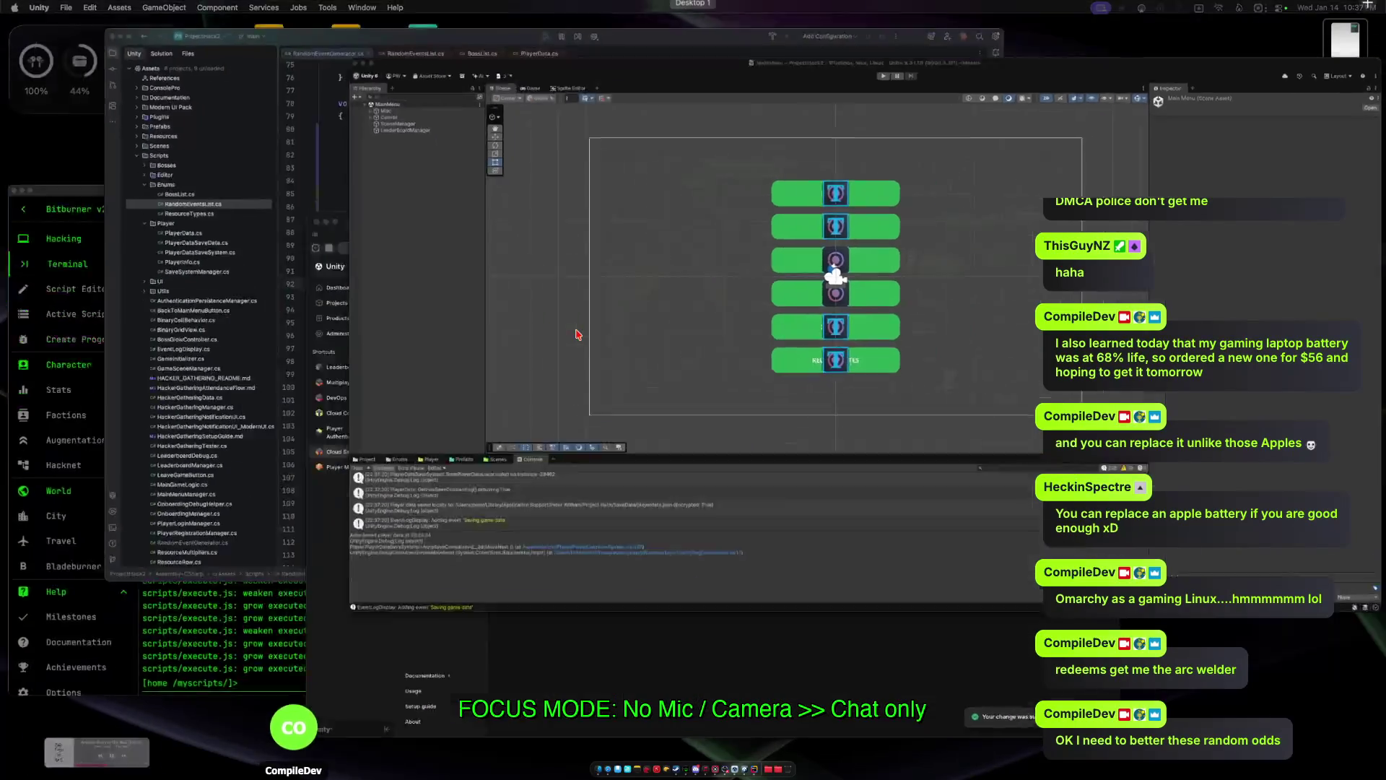
click(476, 366)
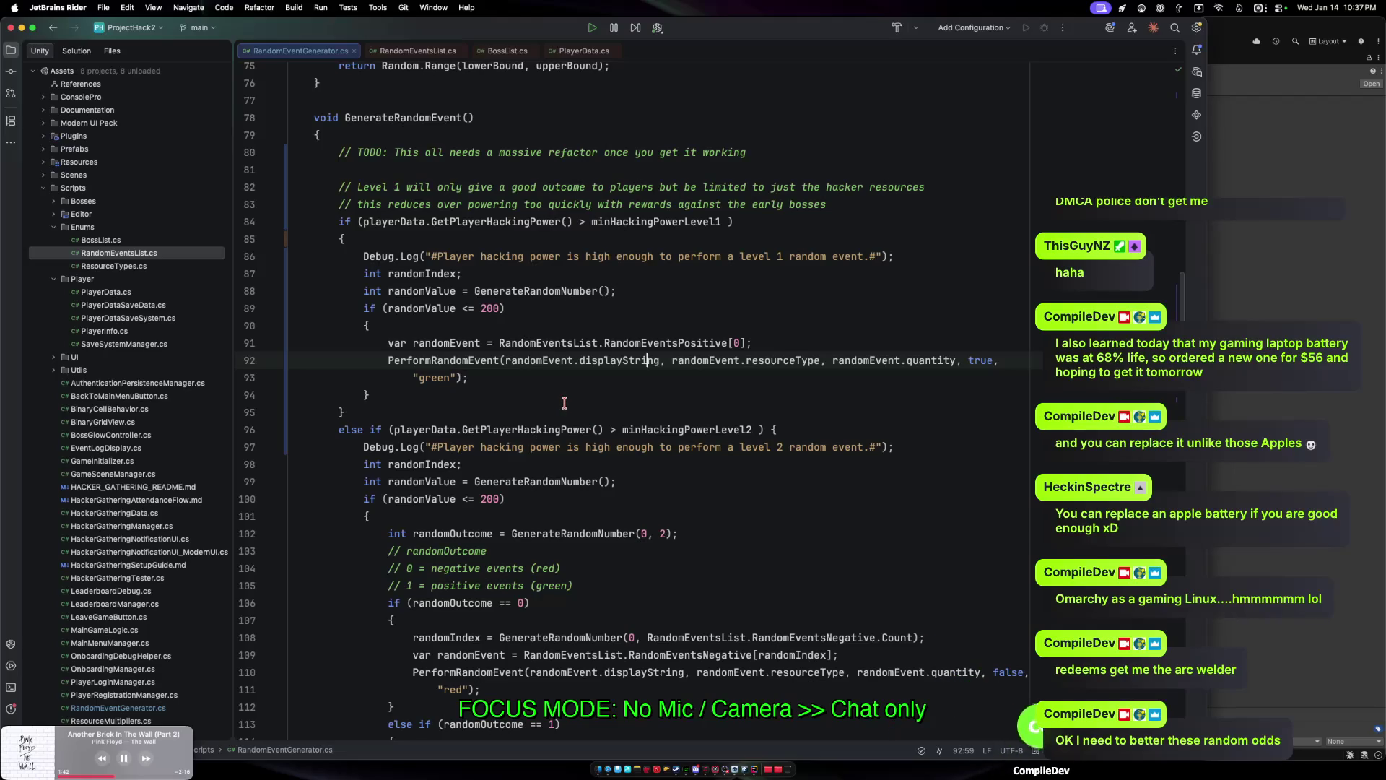
Change line 88 of RandomEventGenerator.cs to GenerateRandomNumber(200) for the level 1 random value.
scroll(565, 402, up, 5)
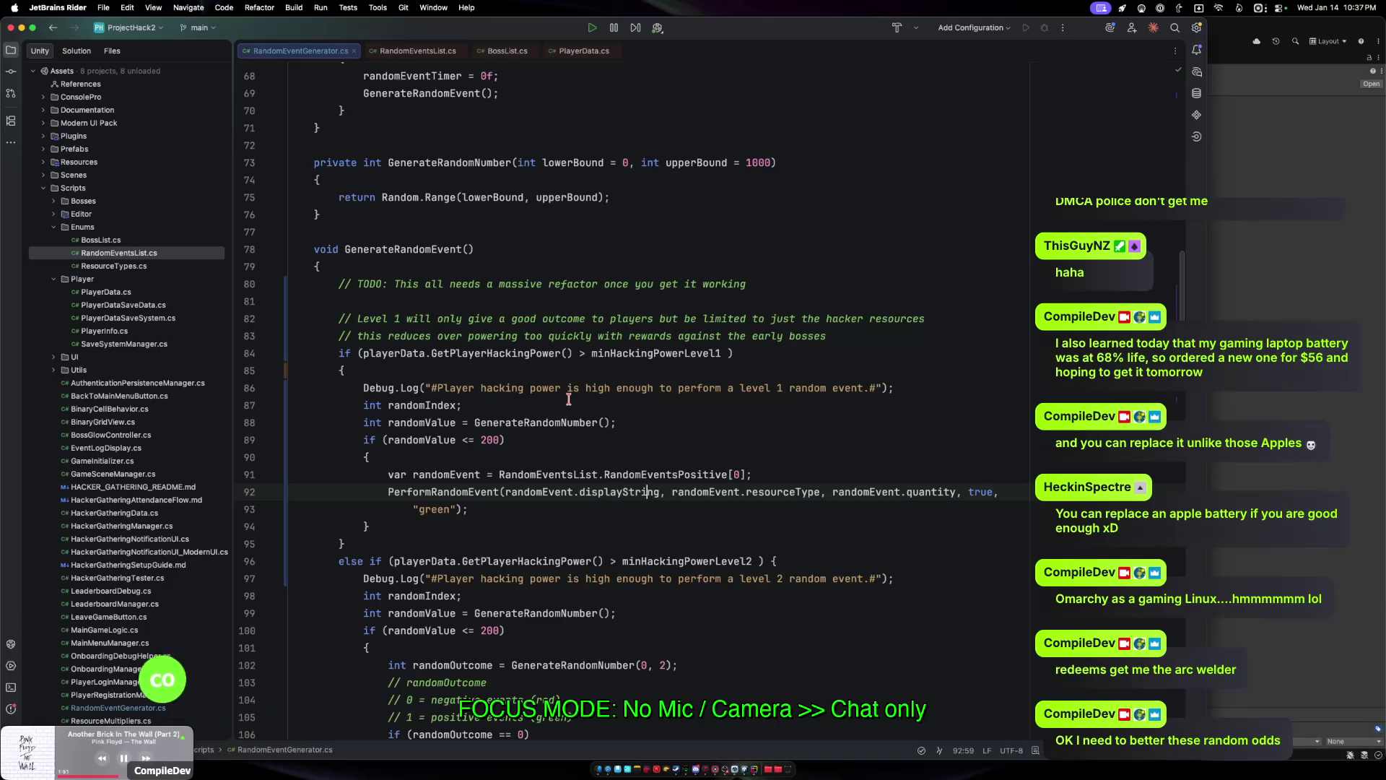
double_click(543, 422)
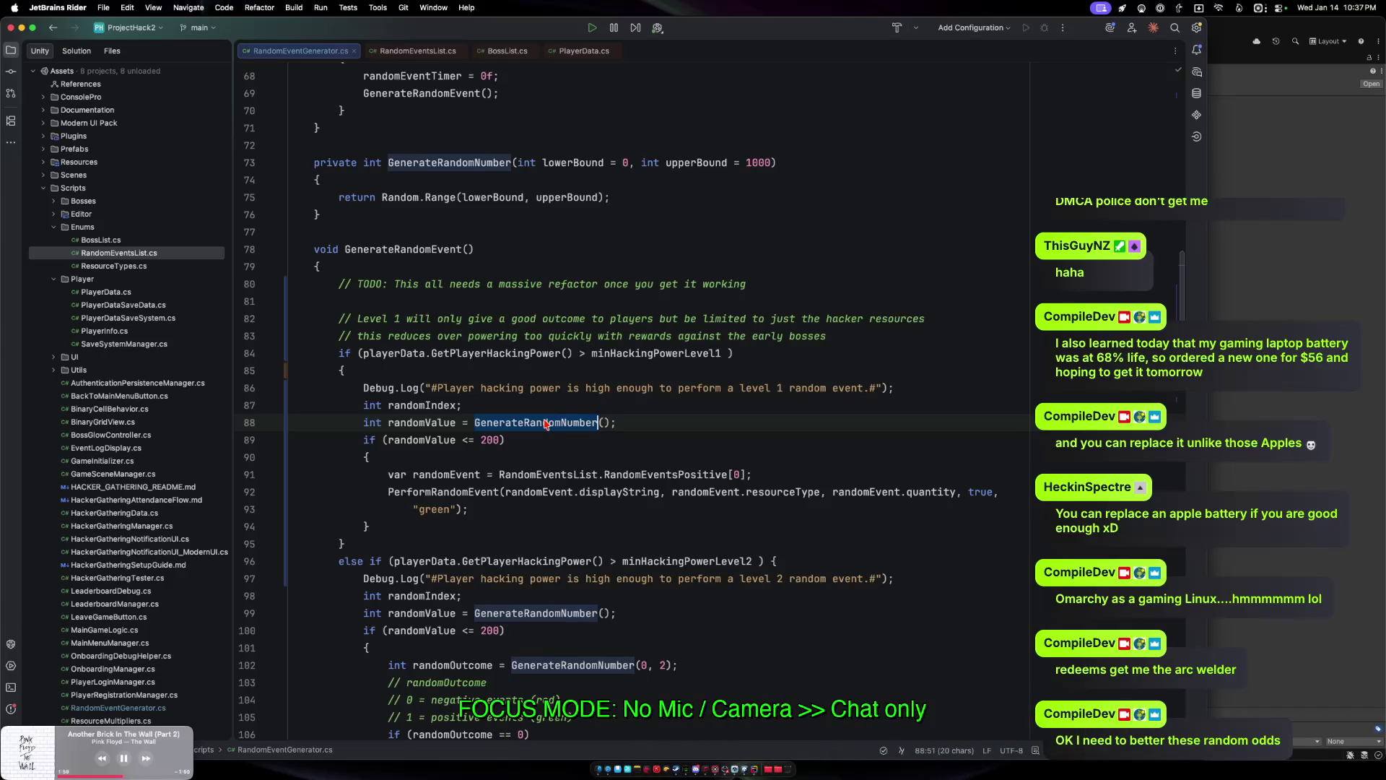
click(604, 422)
text(200)
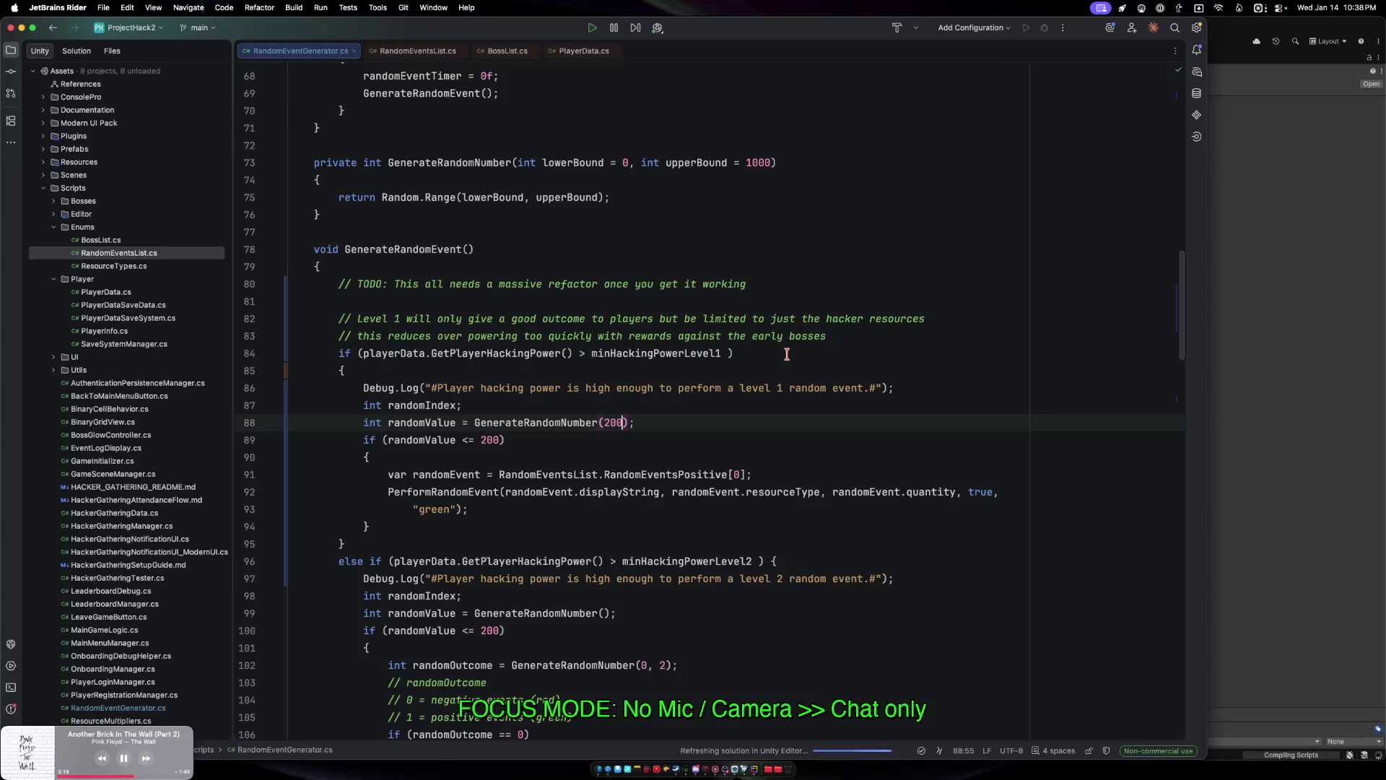
click(1230, 263)
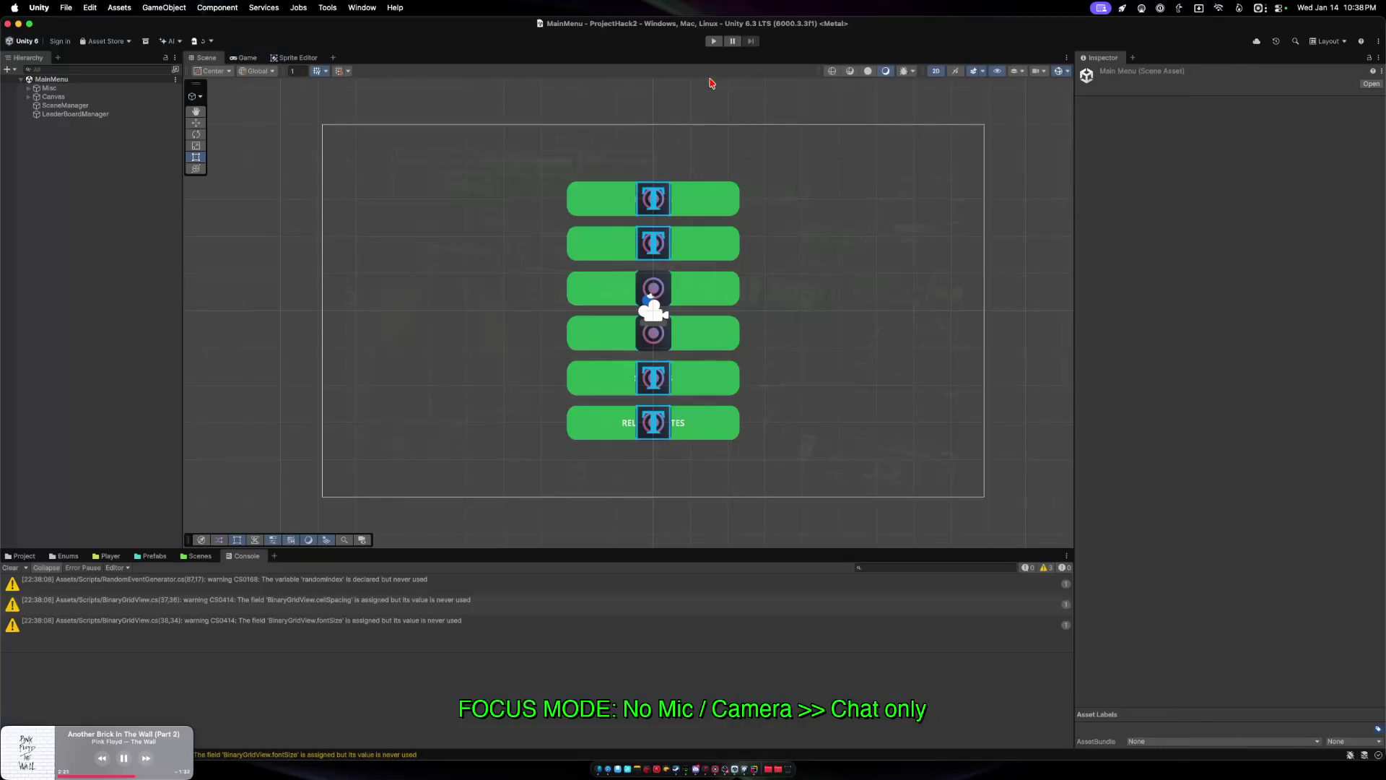
Run the game in Play mode and start playing from its main menu.
click(716, 42)
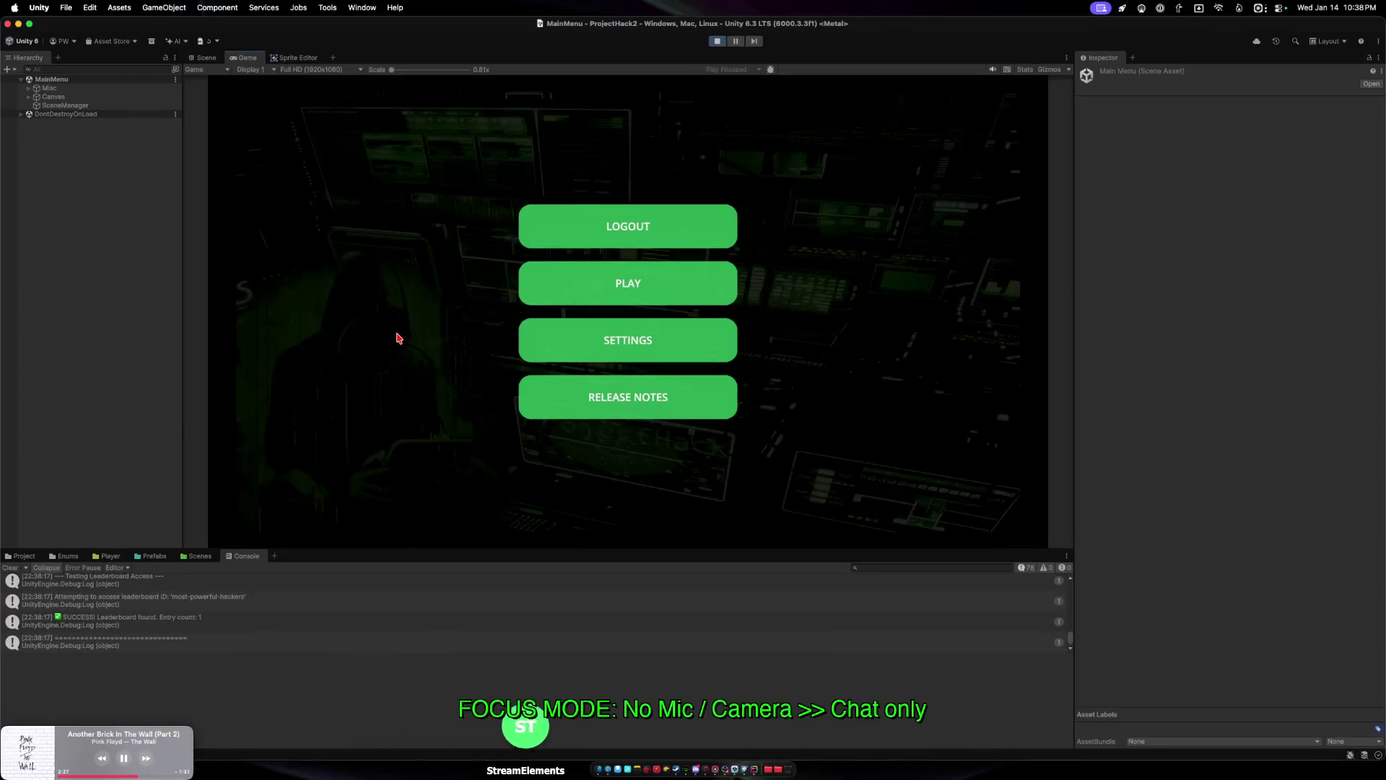
click(605, 289)
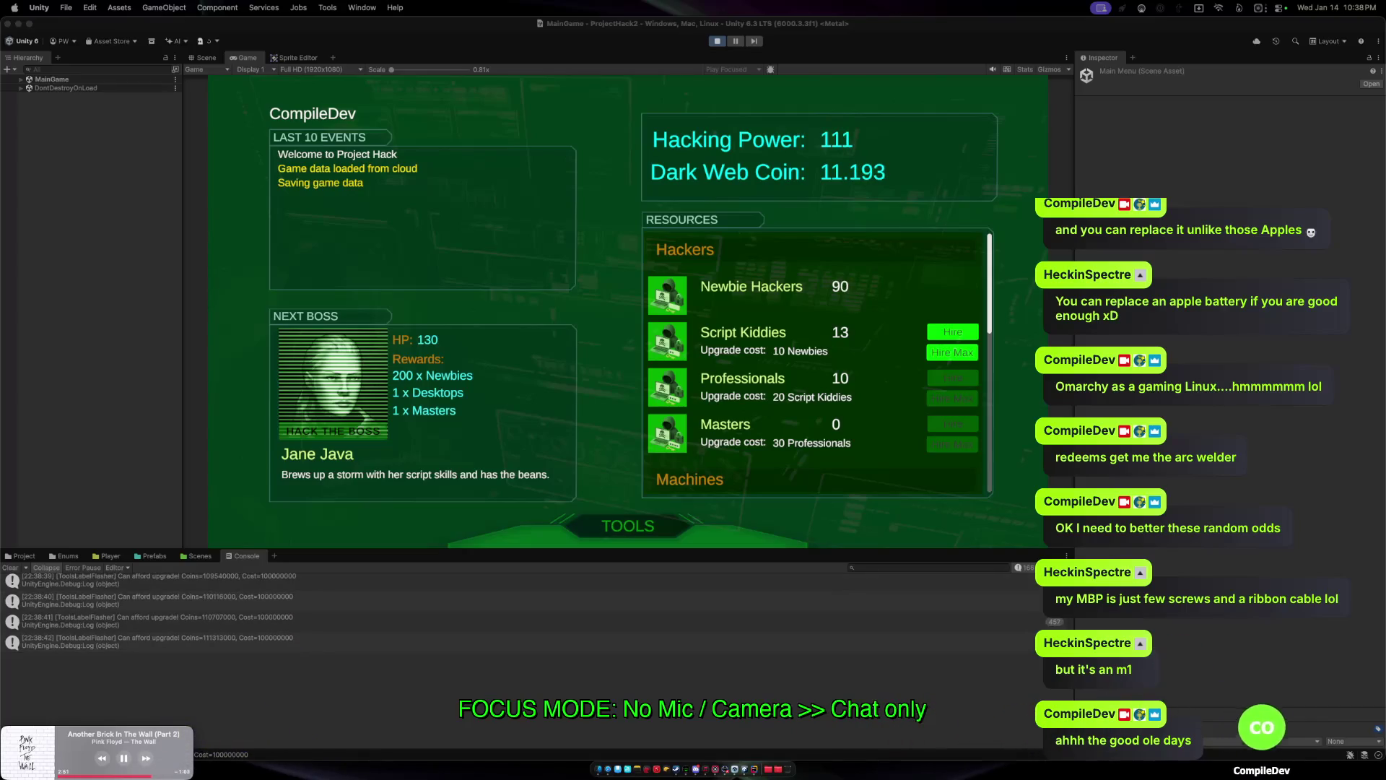
click(625, 531)
Check the Upgrades list, then Hire Max Script Kiddies and Professionals, reaching 11 Professionals.
click(581, 517)
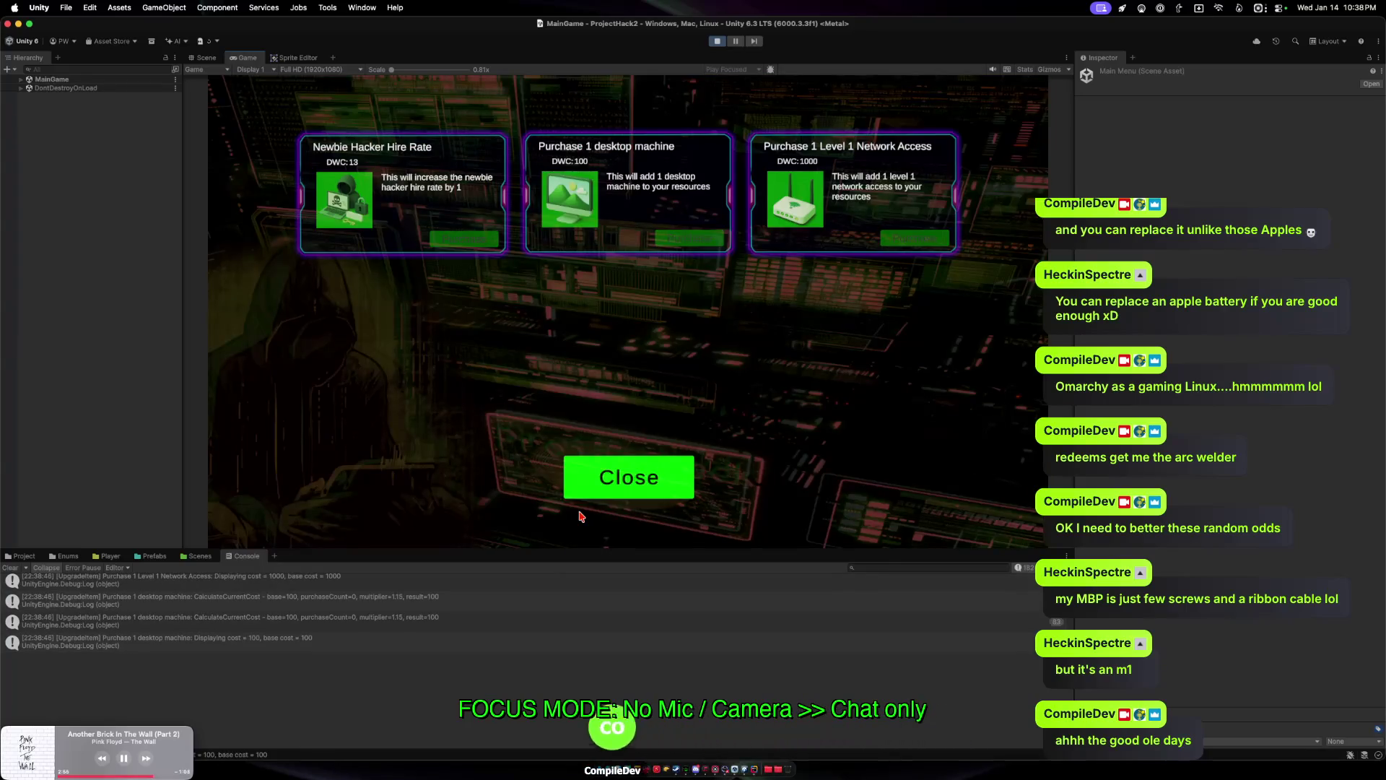
click(622, 479)
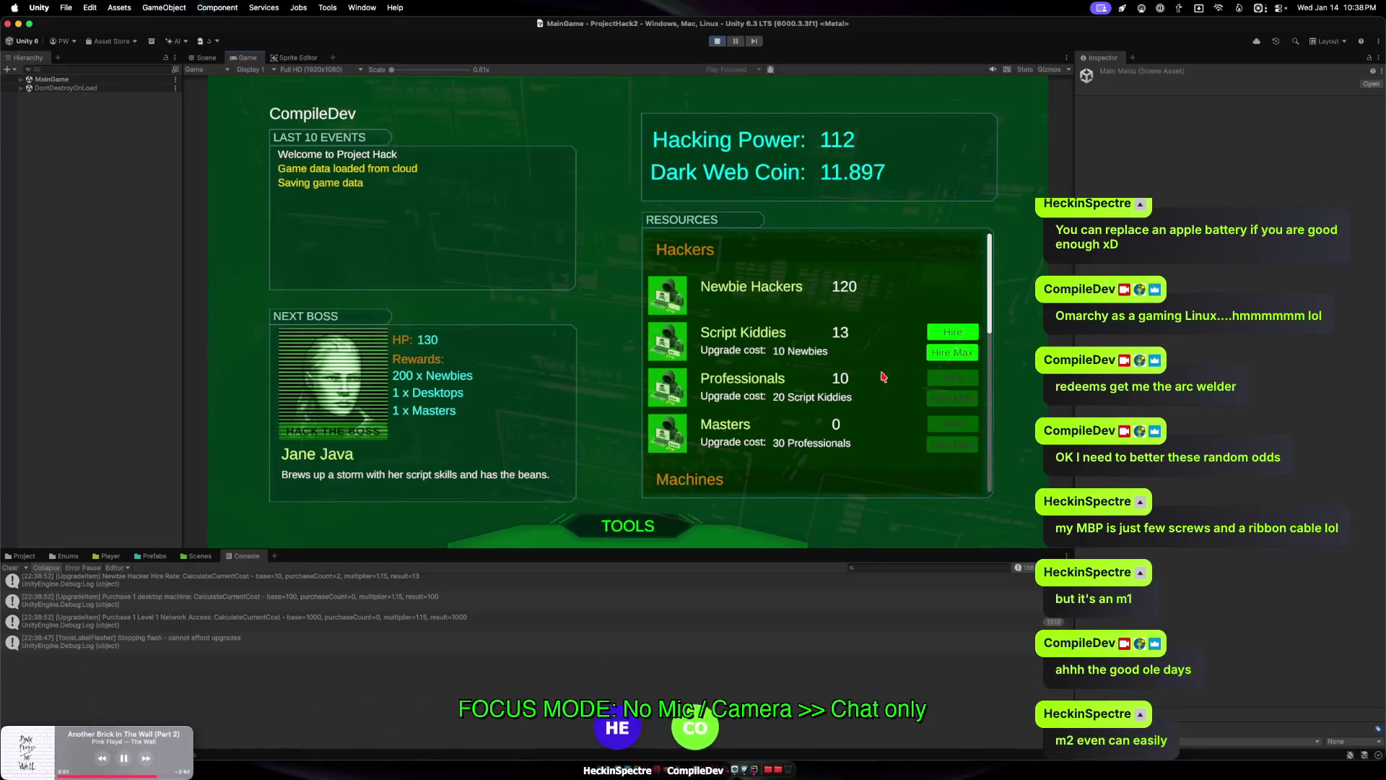
click(952, 352)
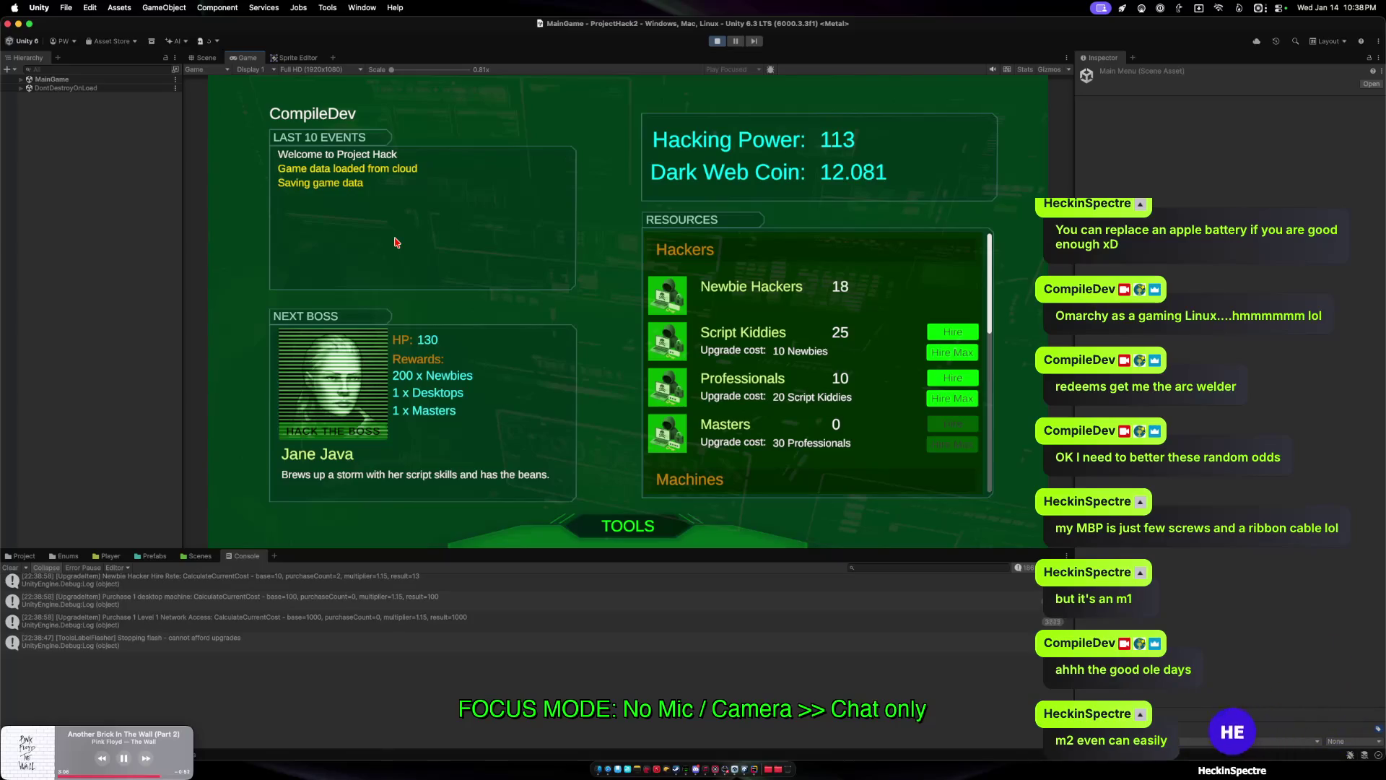
click(964, 353)
click(952, 399)
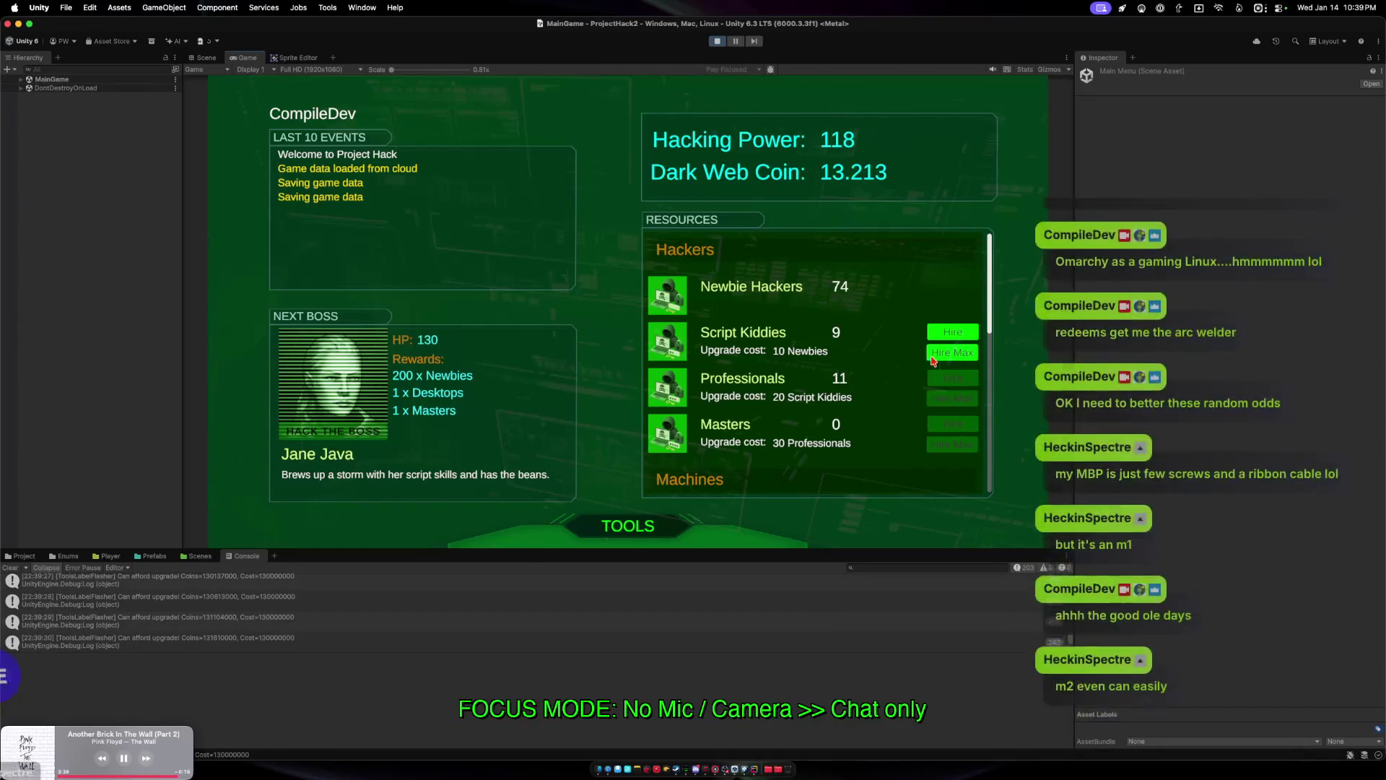
Keep hiring Script Kiddies and Professionals until there are 12 Professionals and 1 Script Kiddie.
click(952, 352)
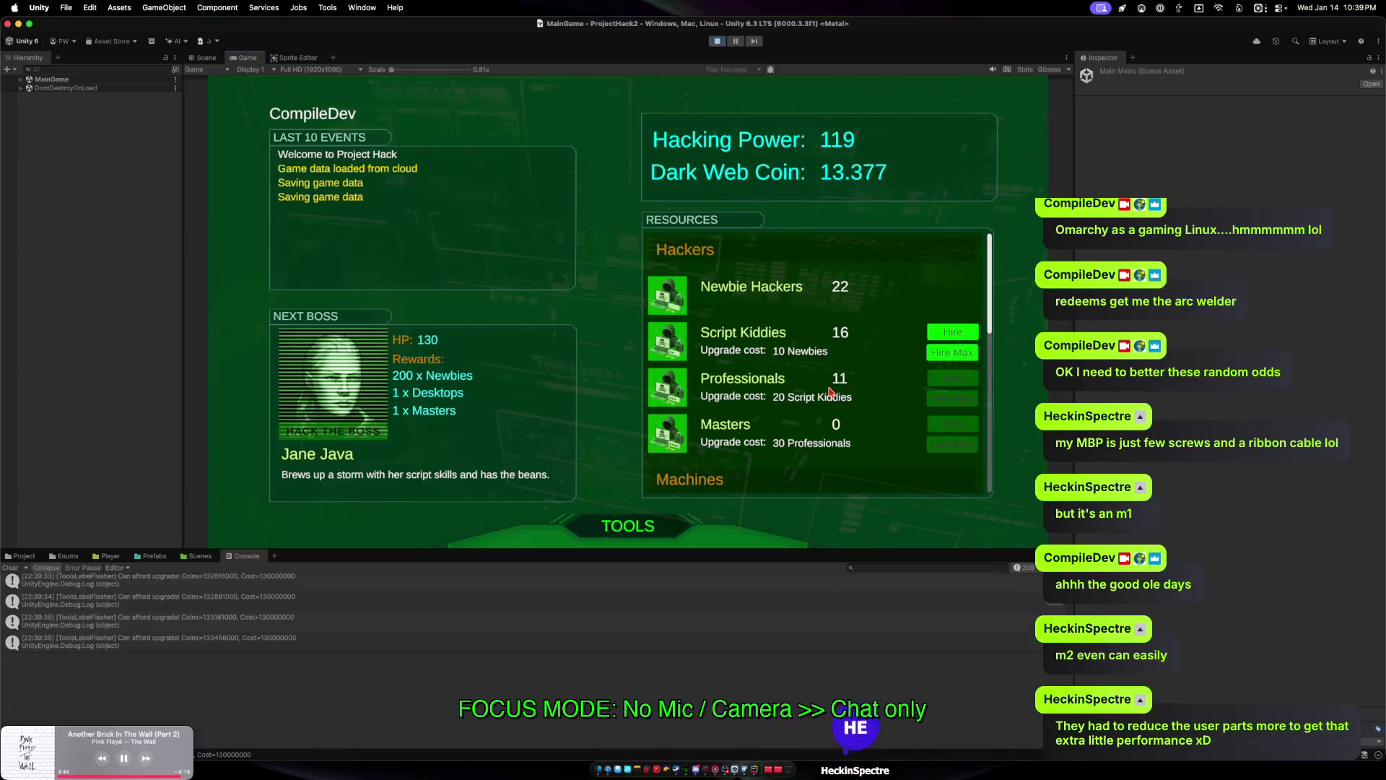
click(950, 354)
click(949, 354)
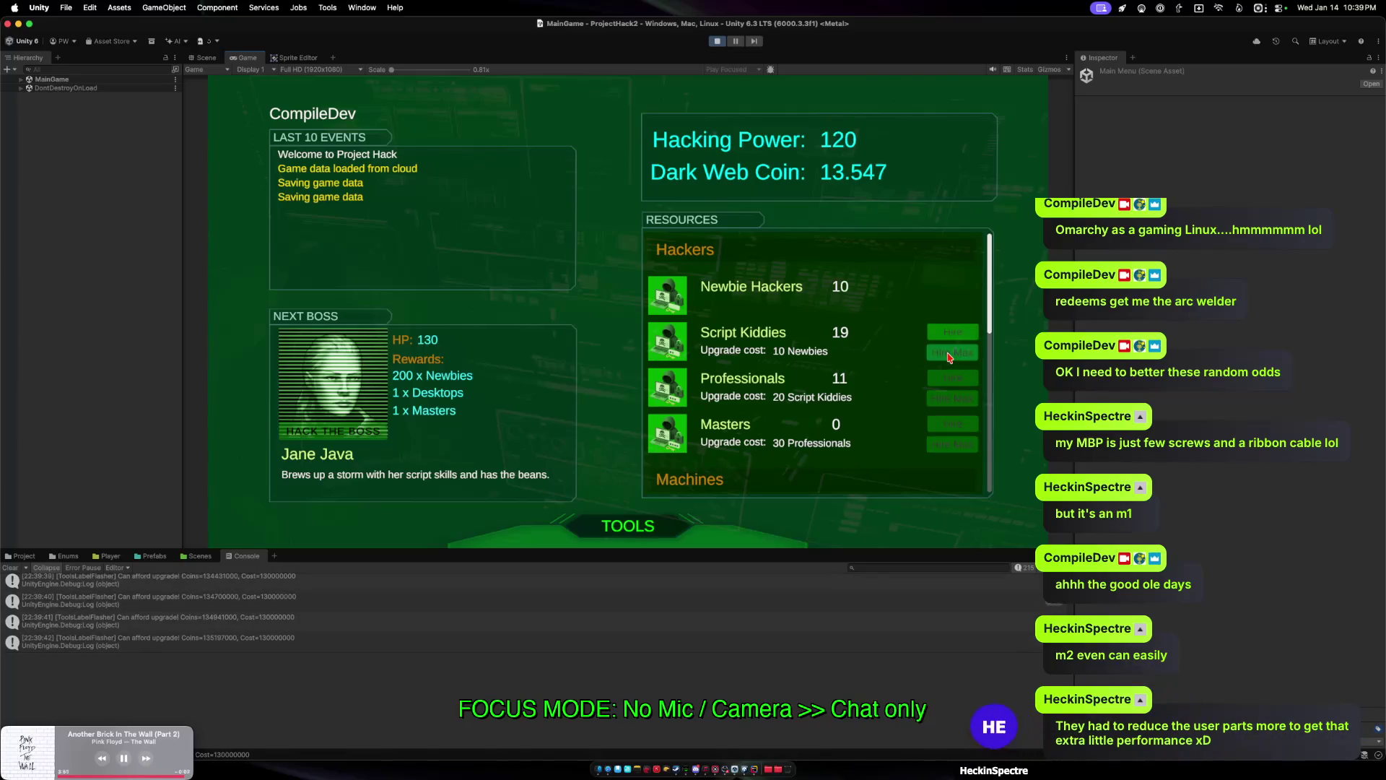
click(950, 353)
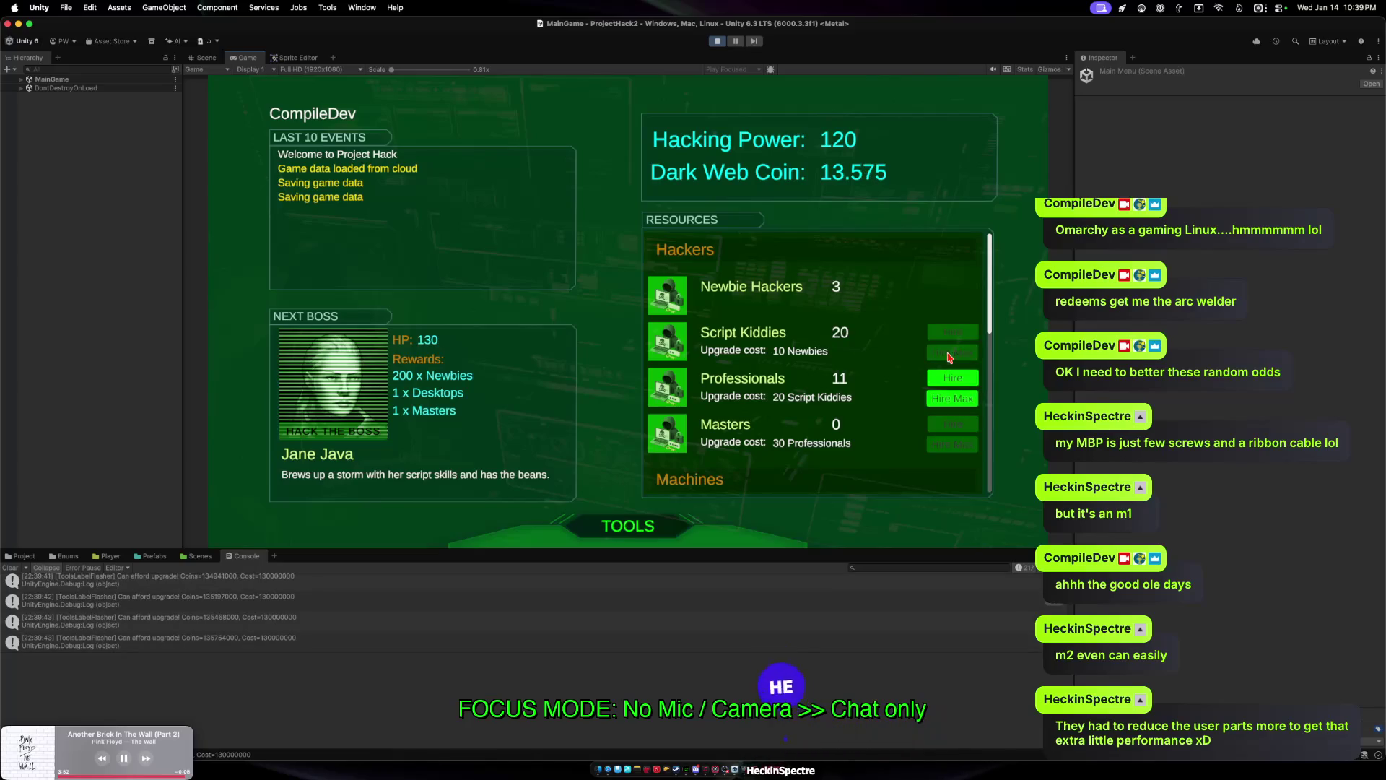
click(952, 398)
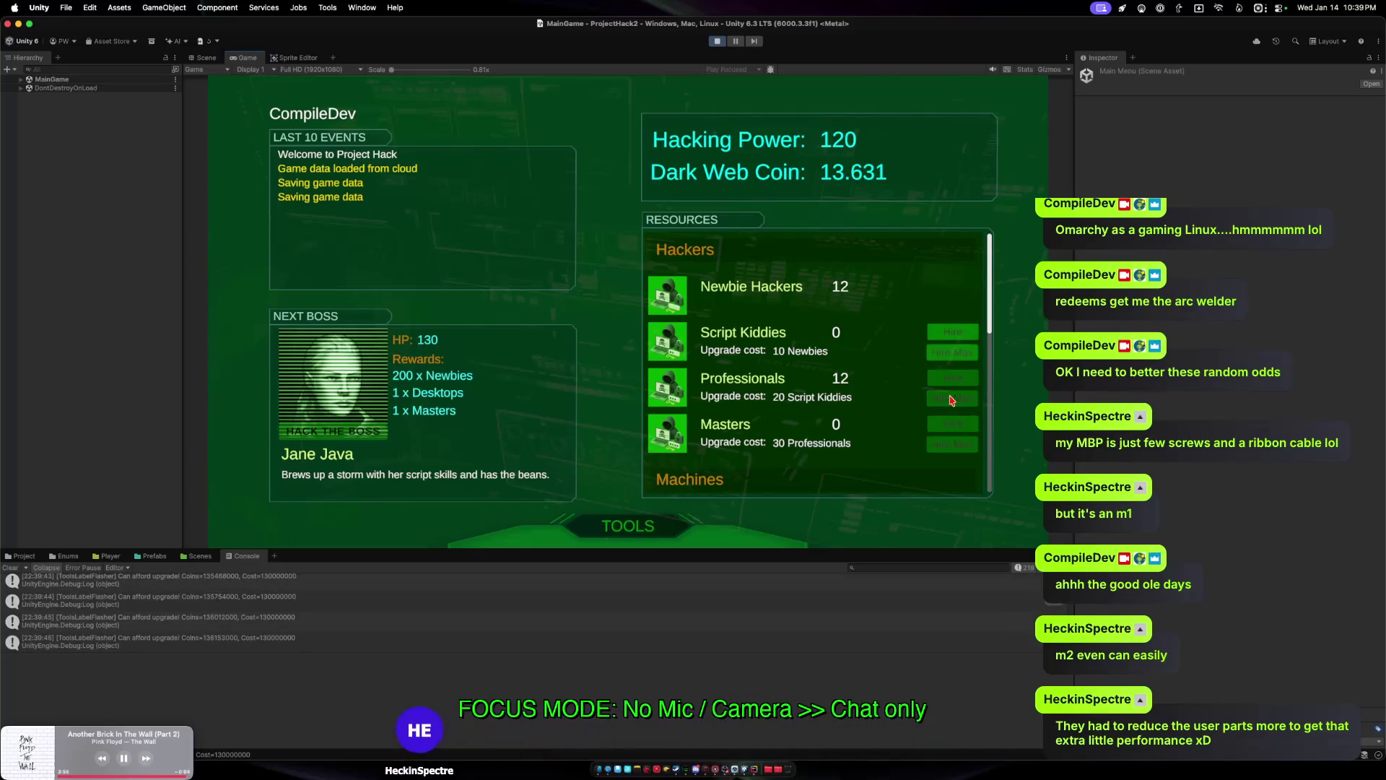
click(951, 352)
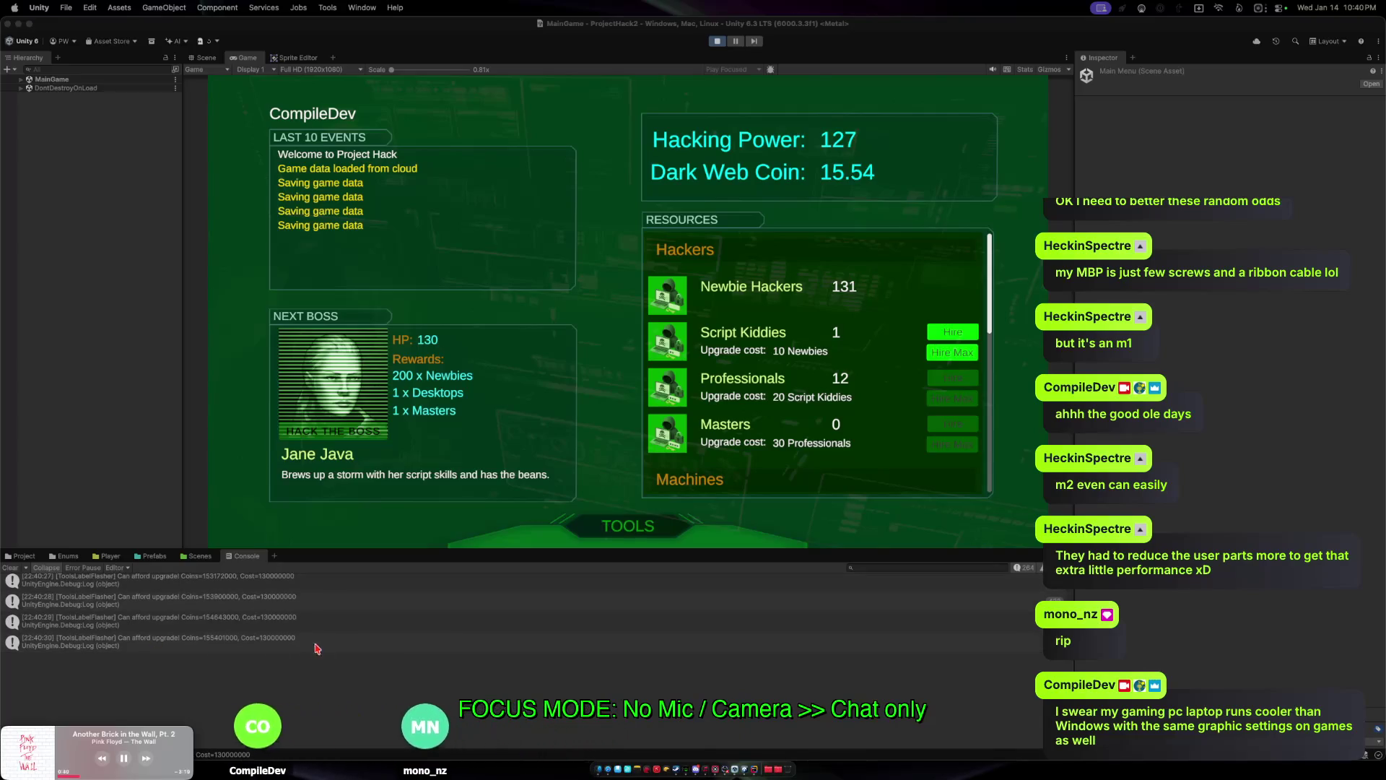
Buy the Newbie Hacker Hire Rate upgrade from the Tools upgrades list.
click(608, 521)
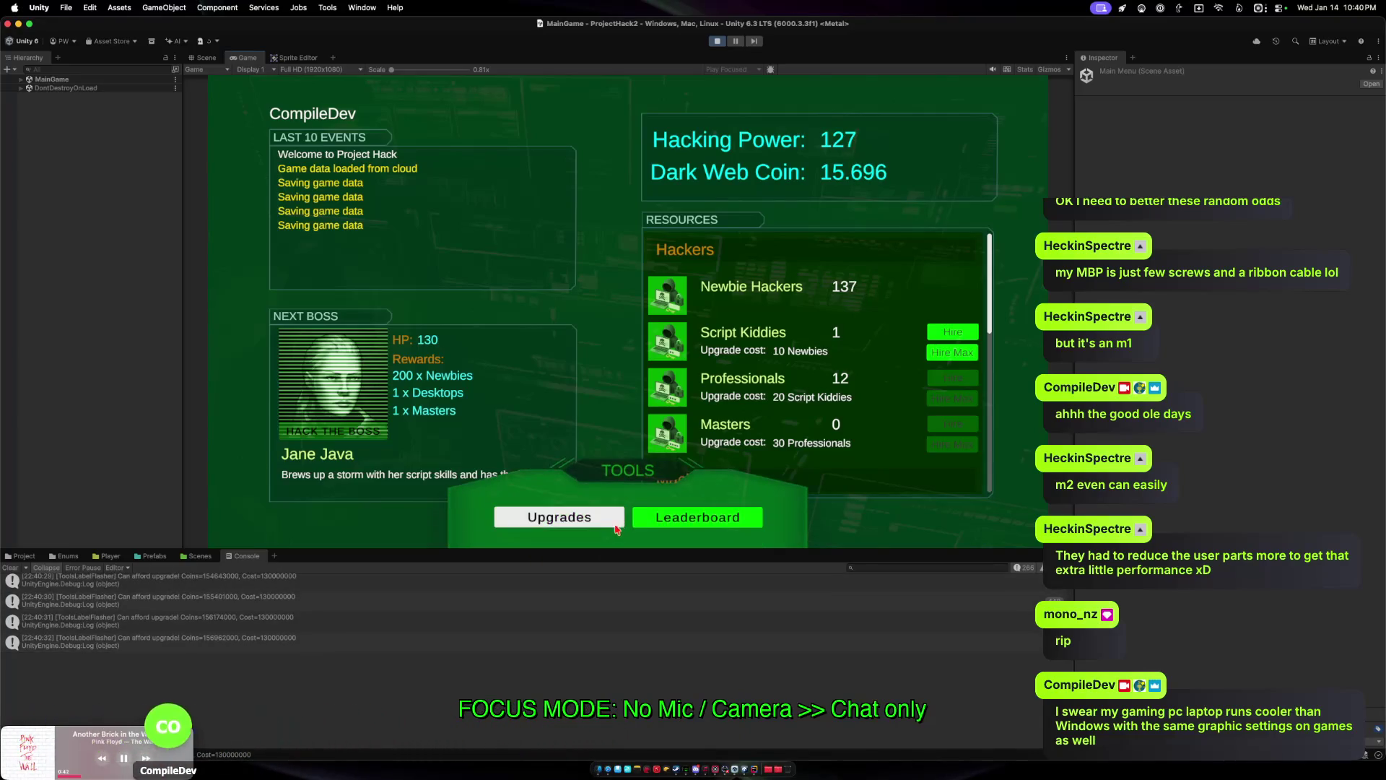
click(598, 529)
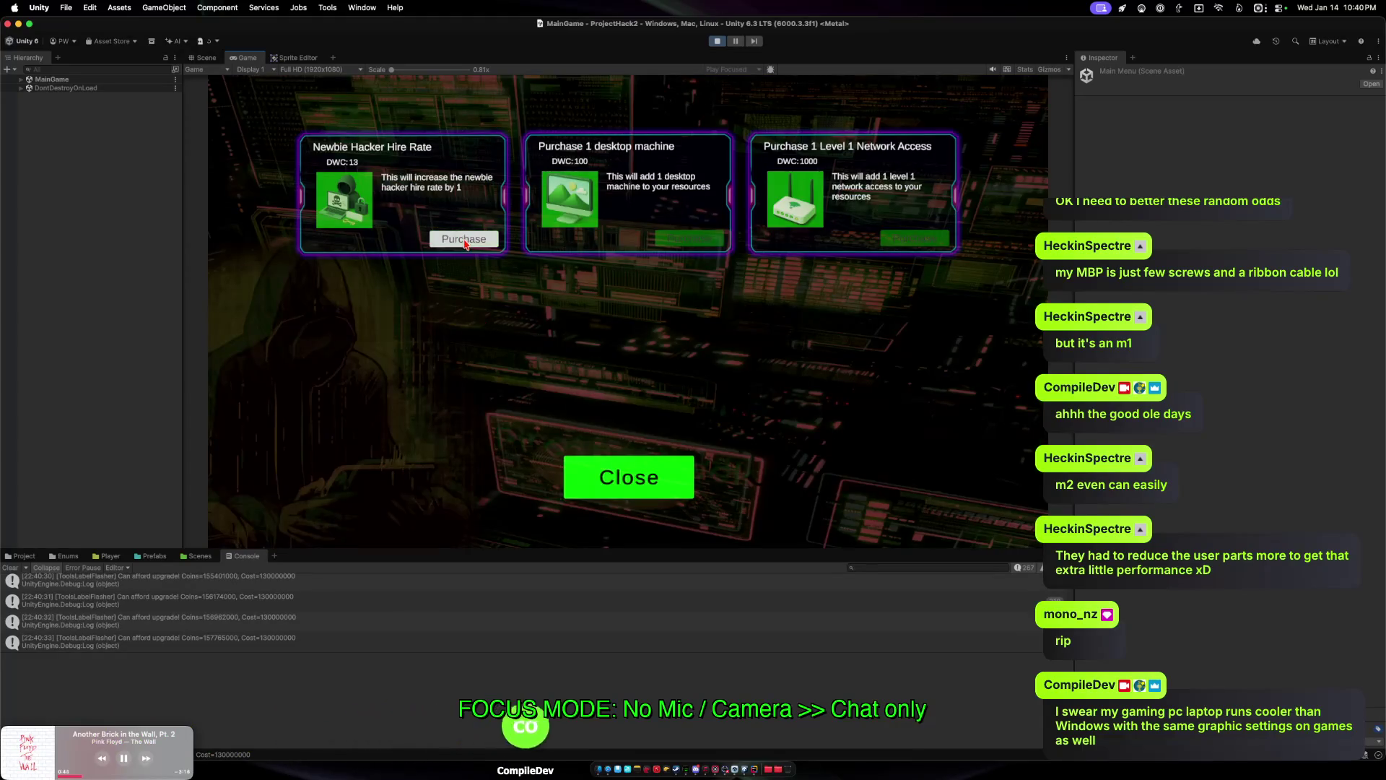
click(606, 442)
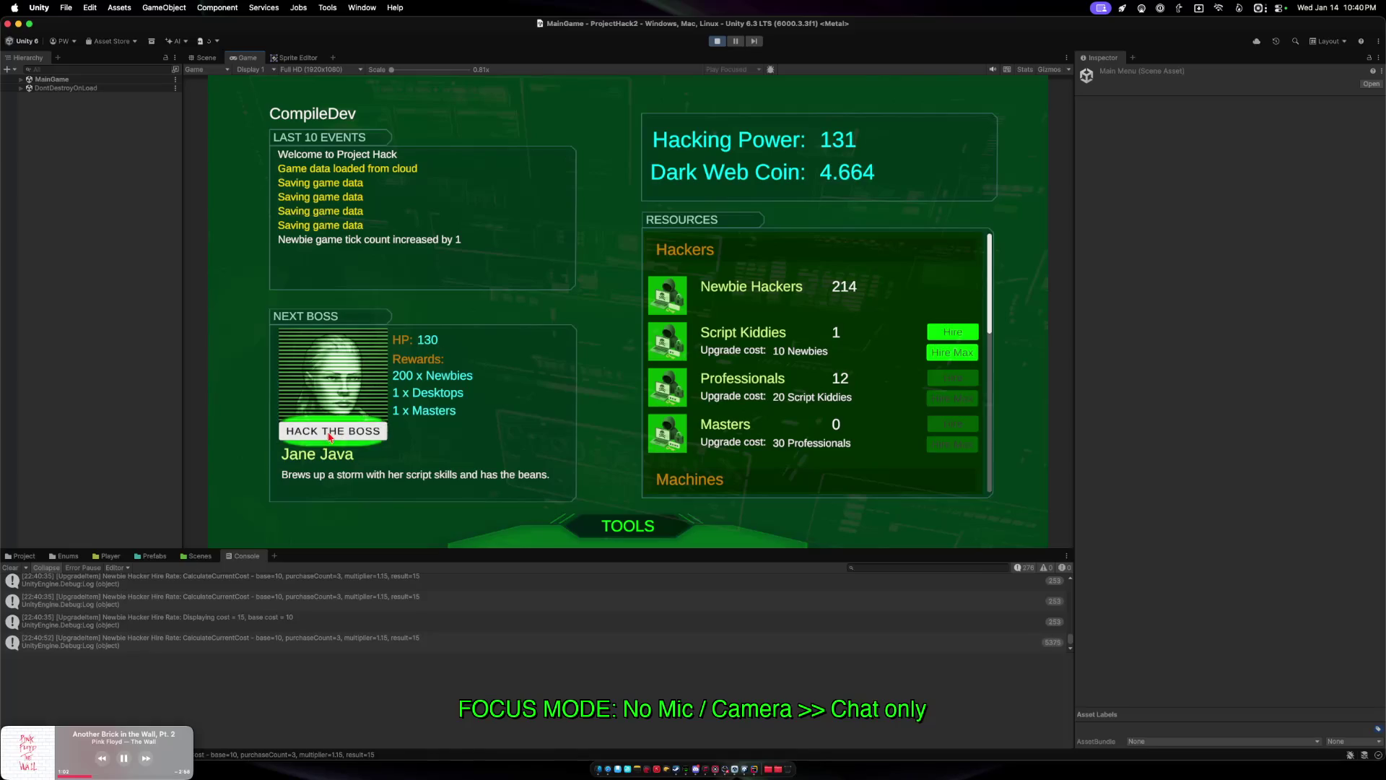
Hack the boss Jane Java, retrying after a loss until the hack is won.
click(367, 433)
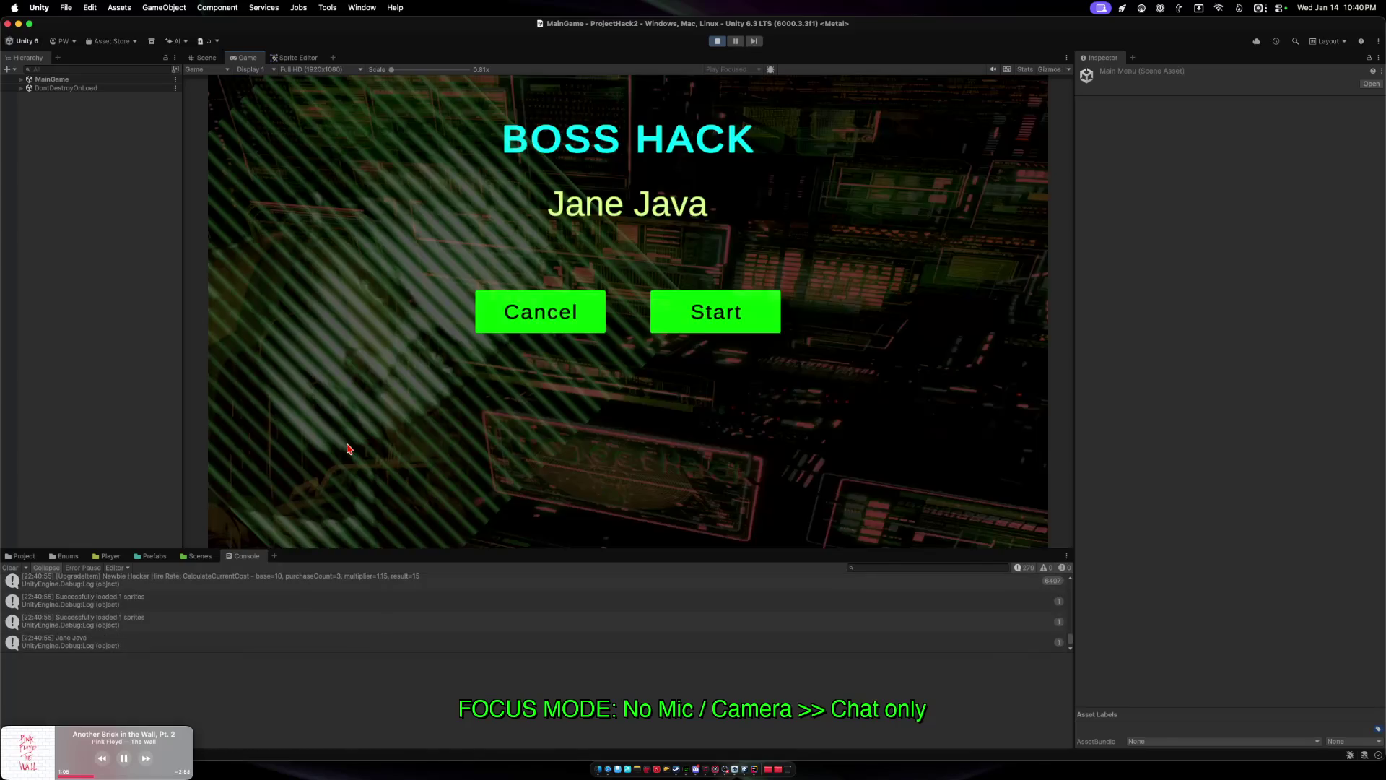
click(719, 316)
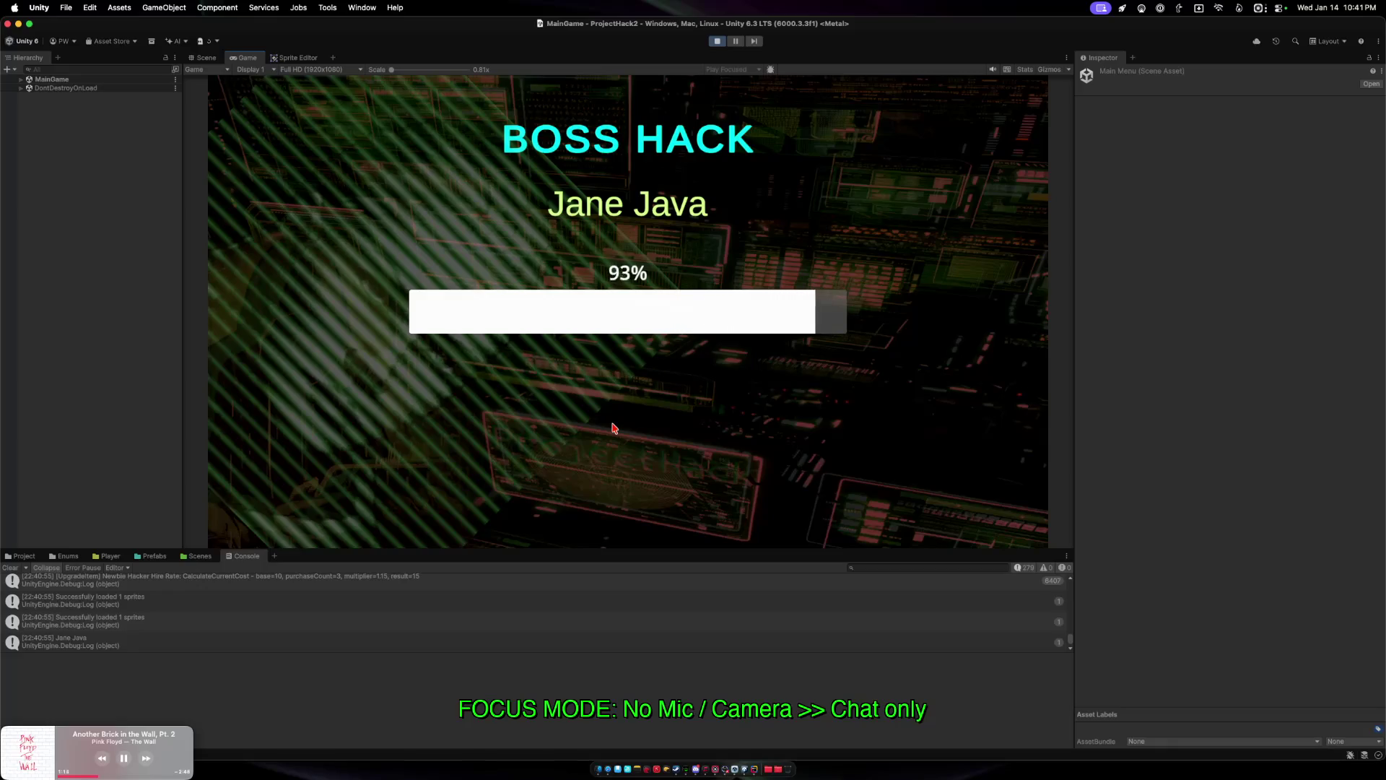
click(627, 476)
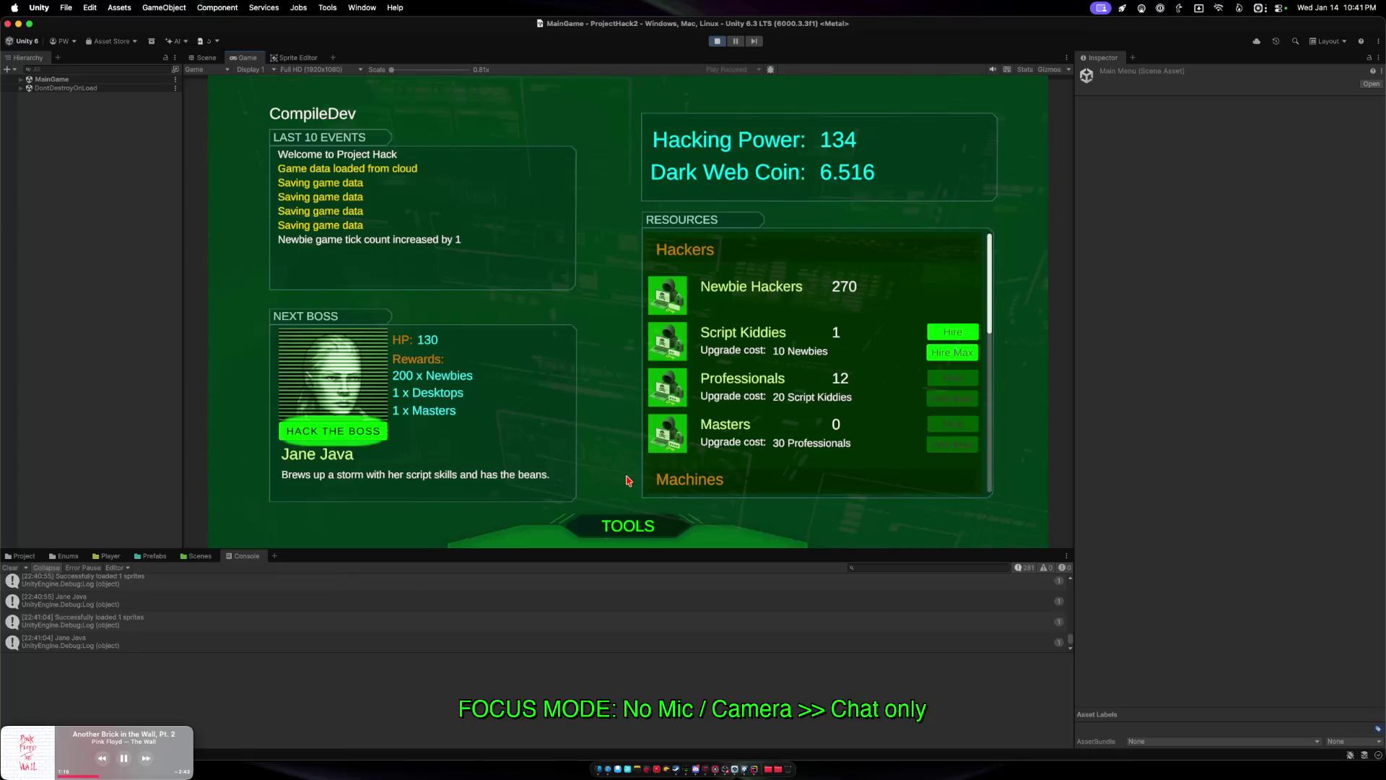
click(339, 431)
click(715, 314)
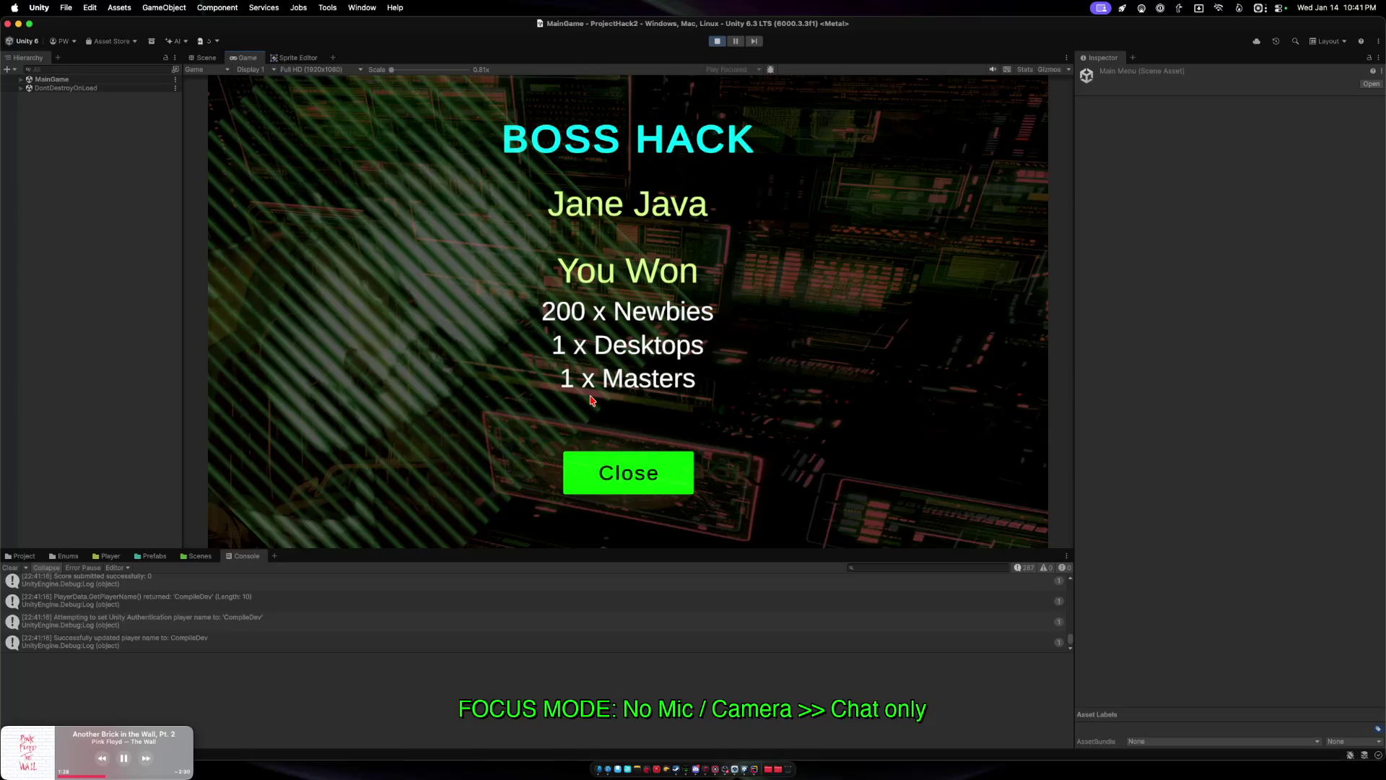
click(619, 471)
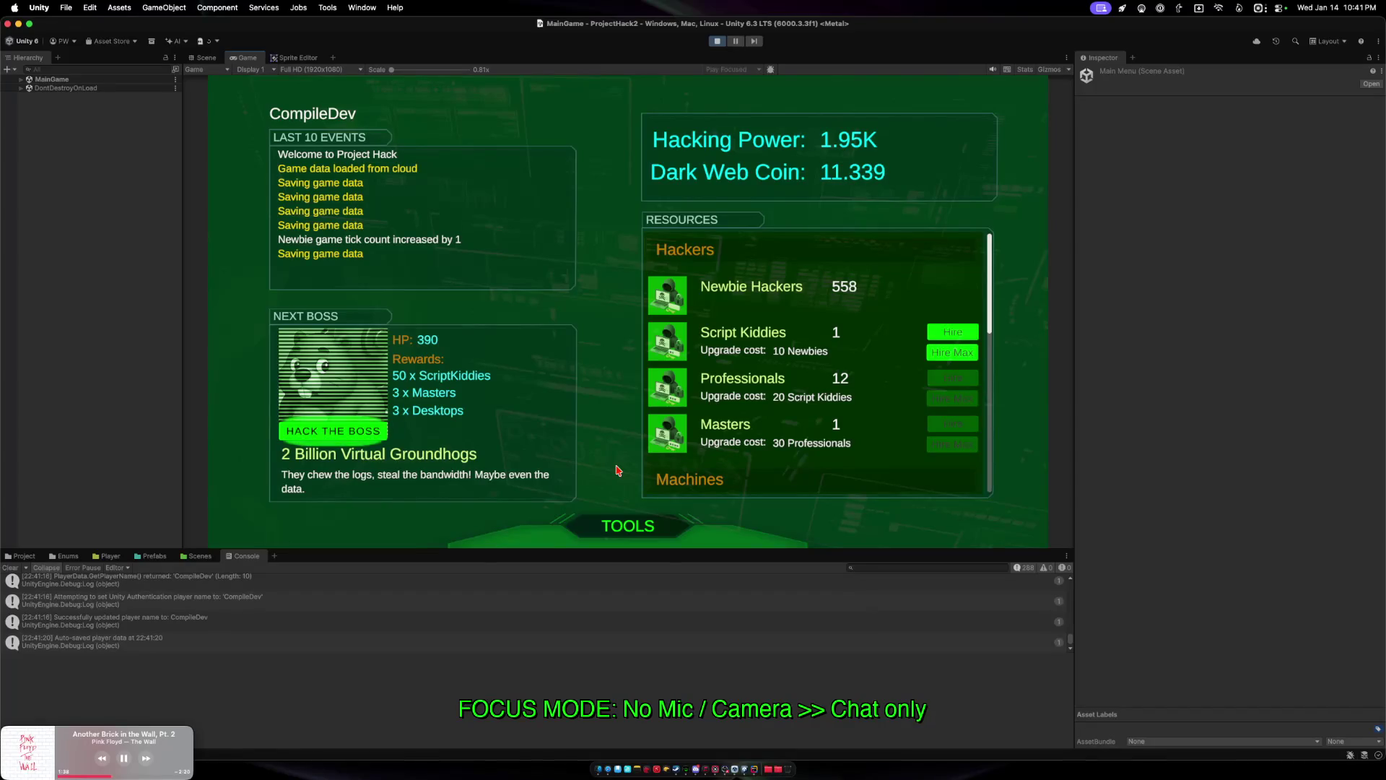
Max out Script Kiddie and Professional hires, then launch a hack on 2 Billion Virtual Groundhogs.
click(958, 352)
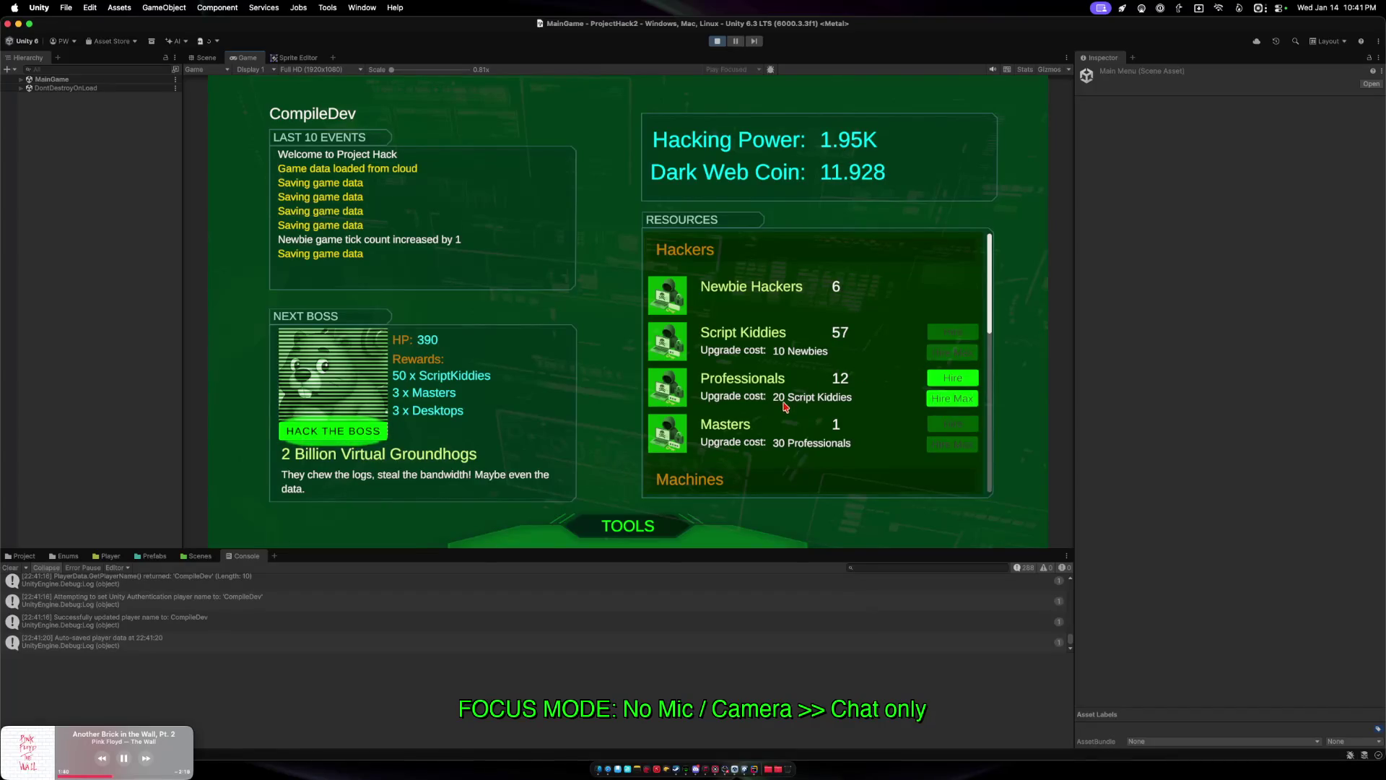
click(951, 400)
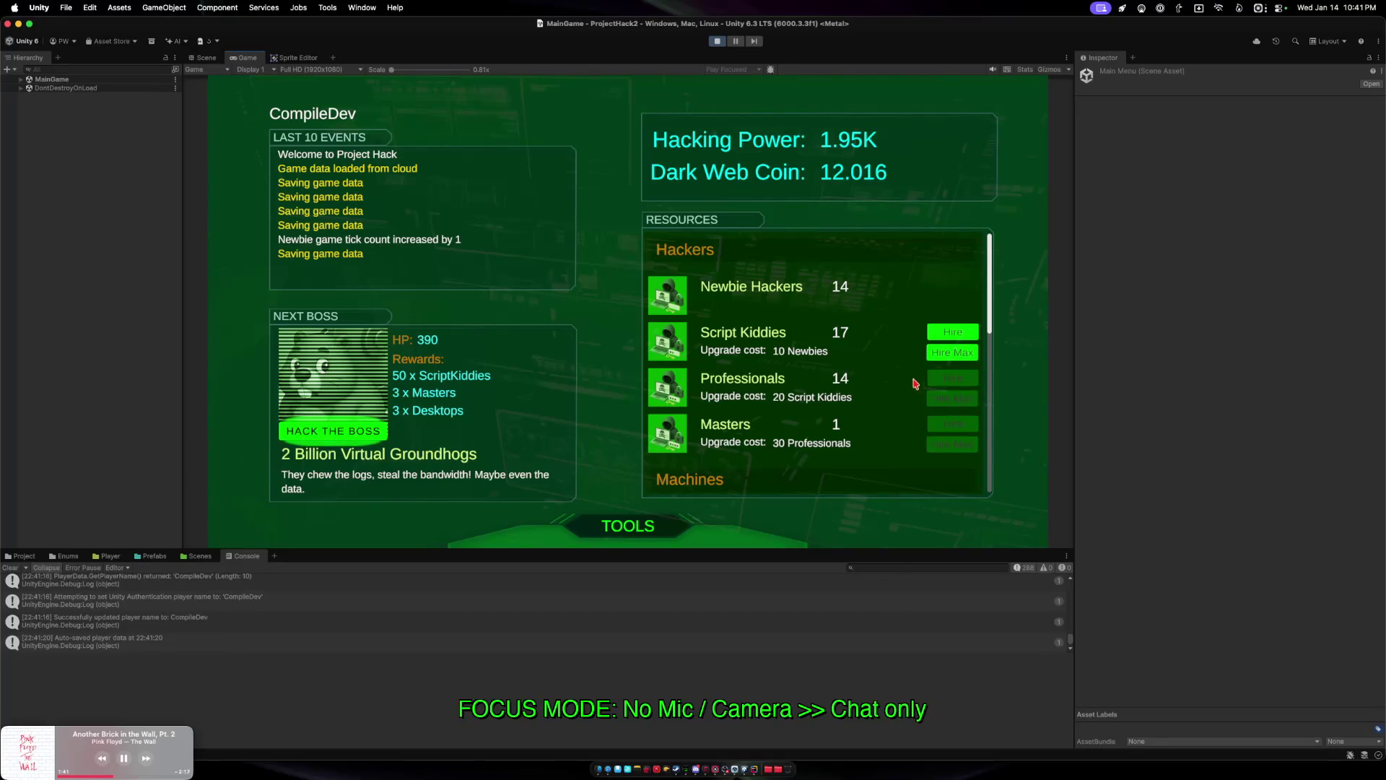
click(942, 355)
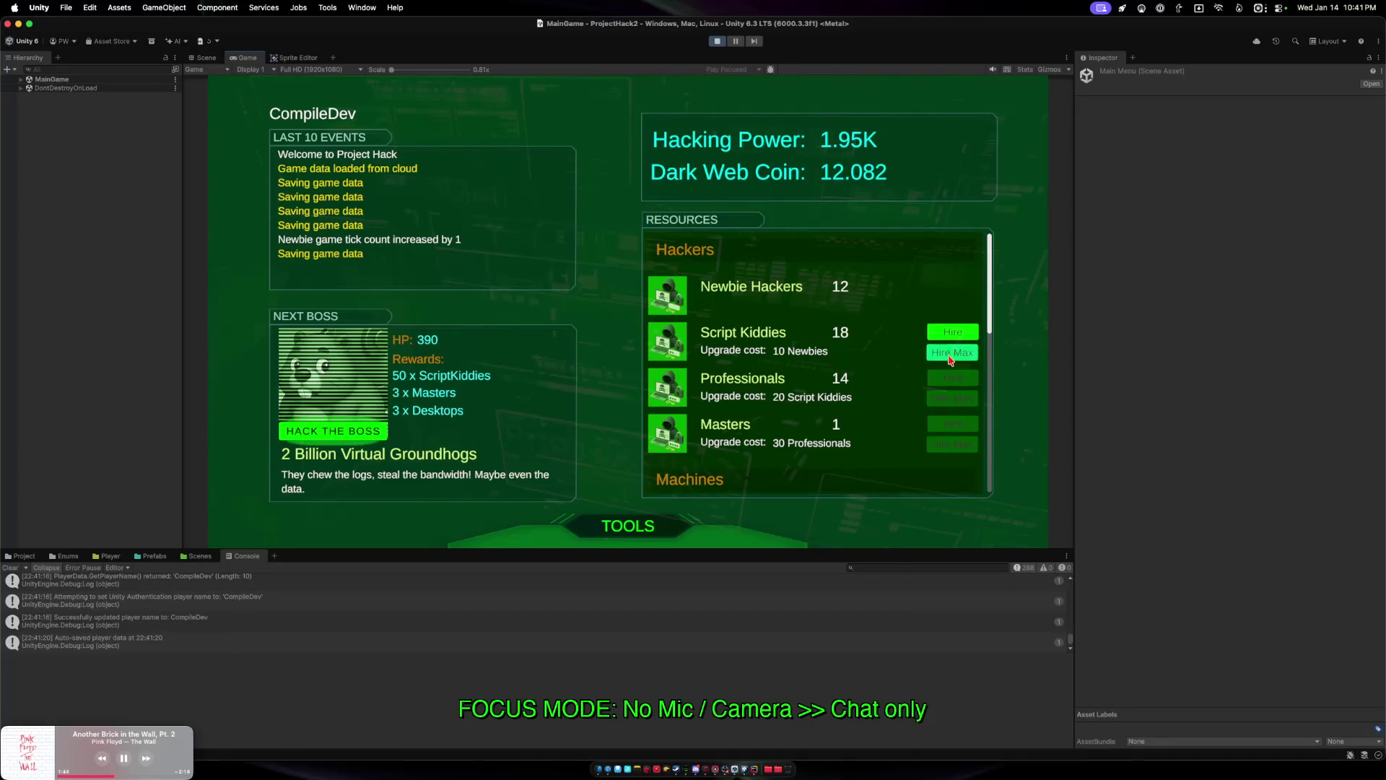
click(951, 359)
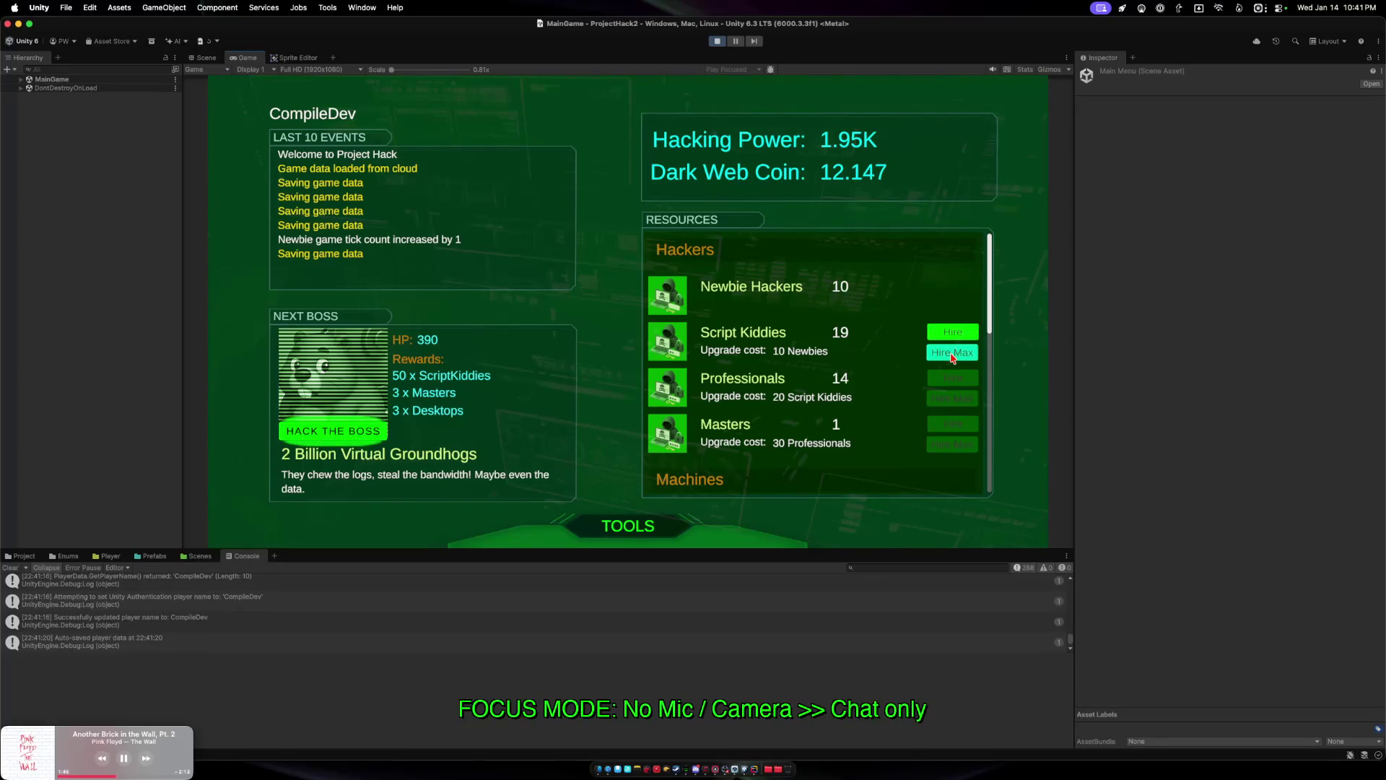
scroll(818, 422, down, 10)
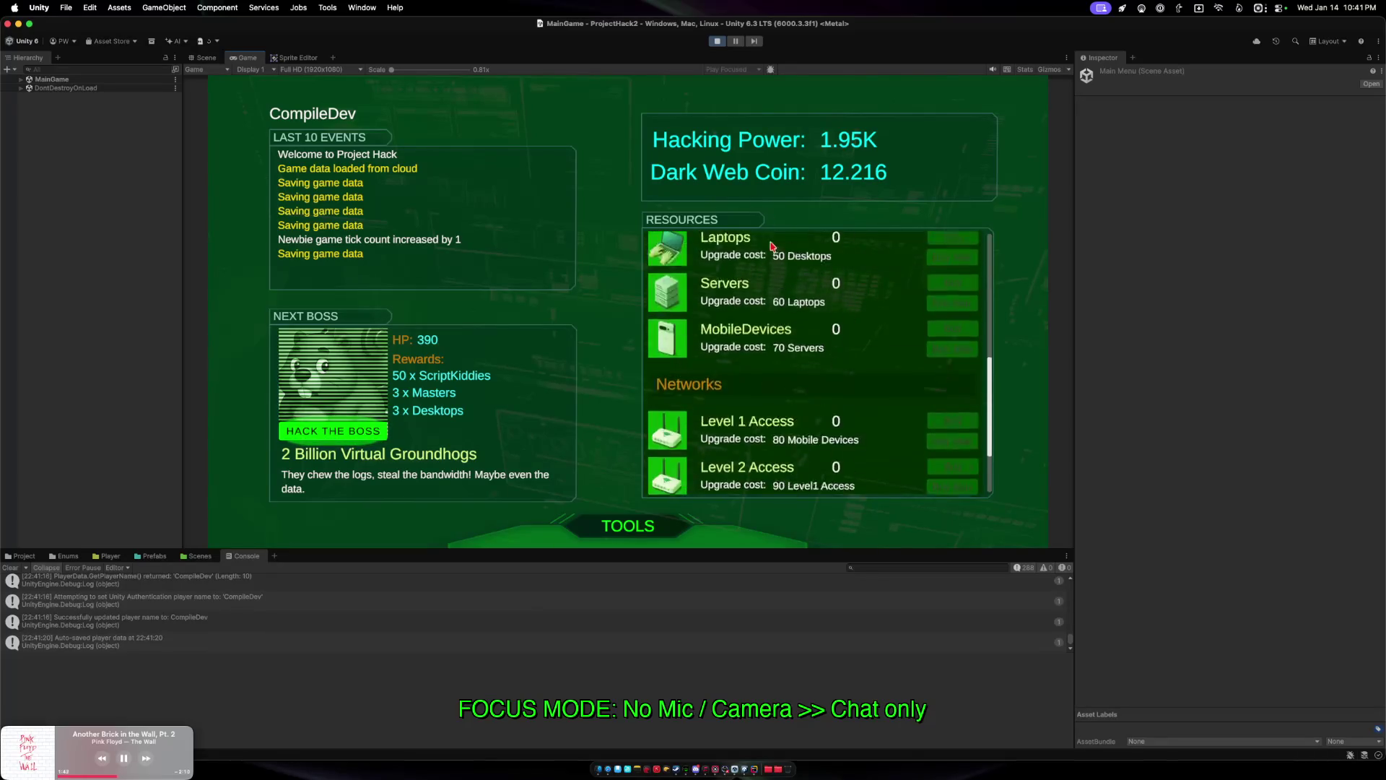
scroll(781, 266, up, 10)
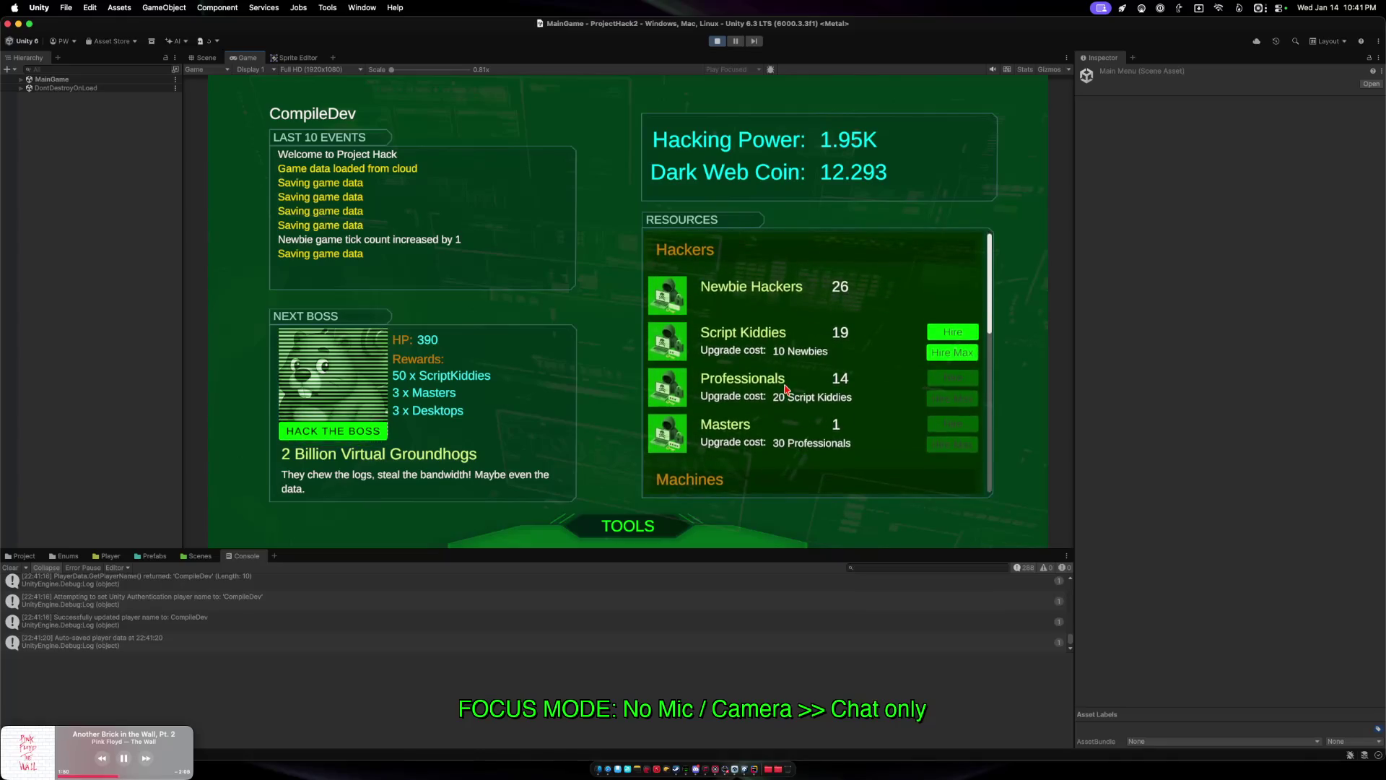
click(333, 433)
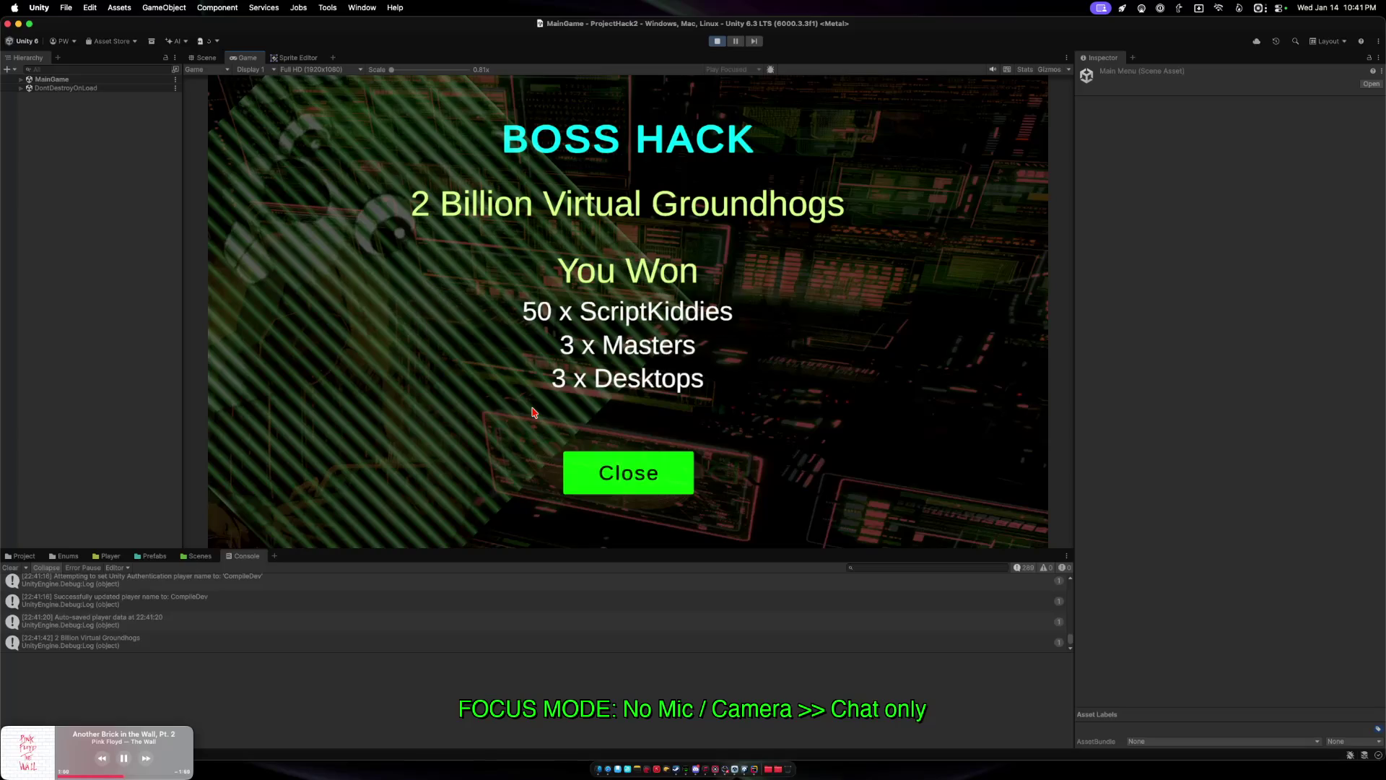
Dismiss the win results and bring up the hack screen for next boss NewmsGFG.
click(576, 463)
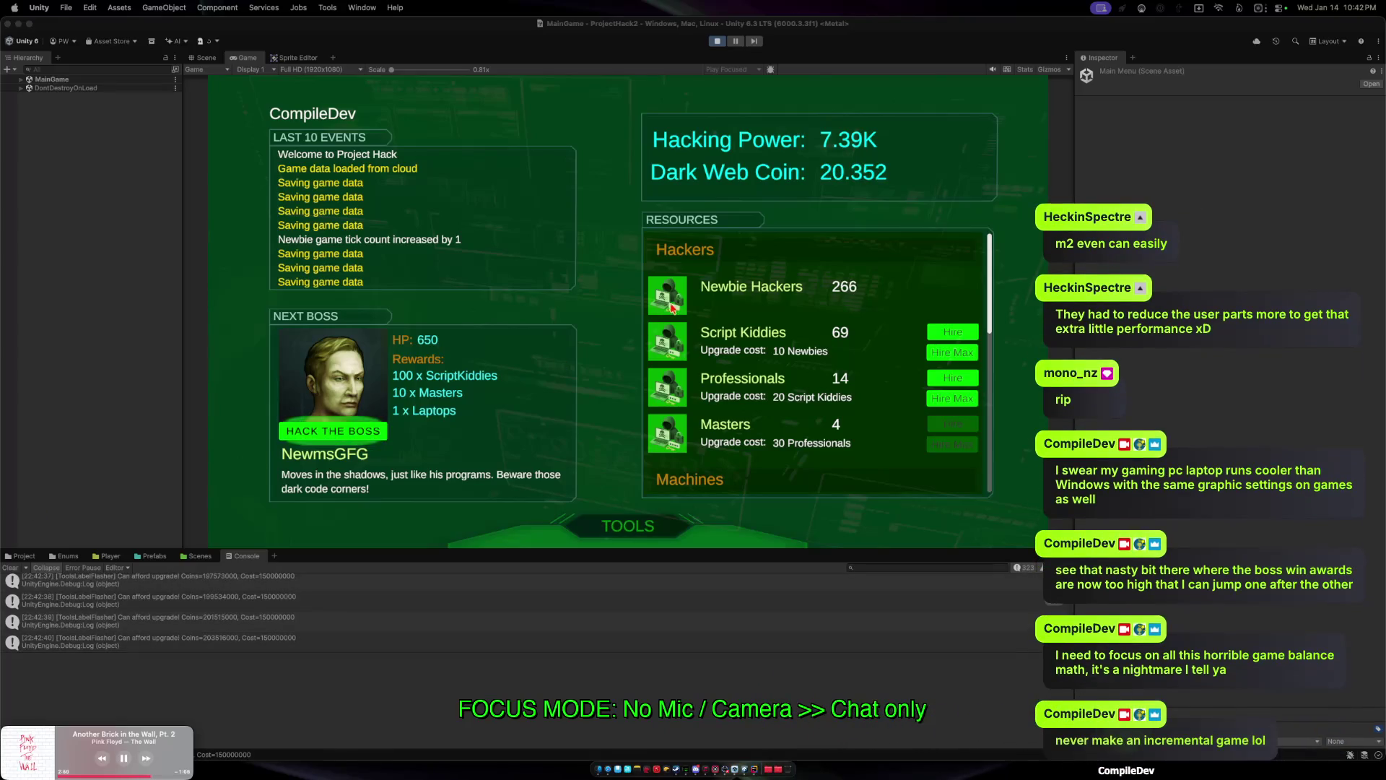
click(345, 437)
Hack the boss NewmsGFG and dismiss the results.
click(701, 323)
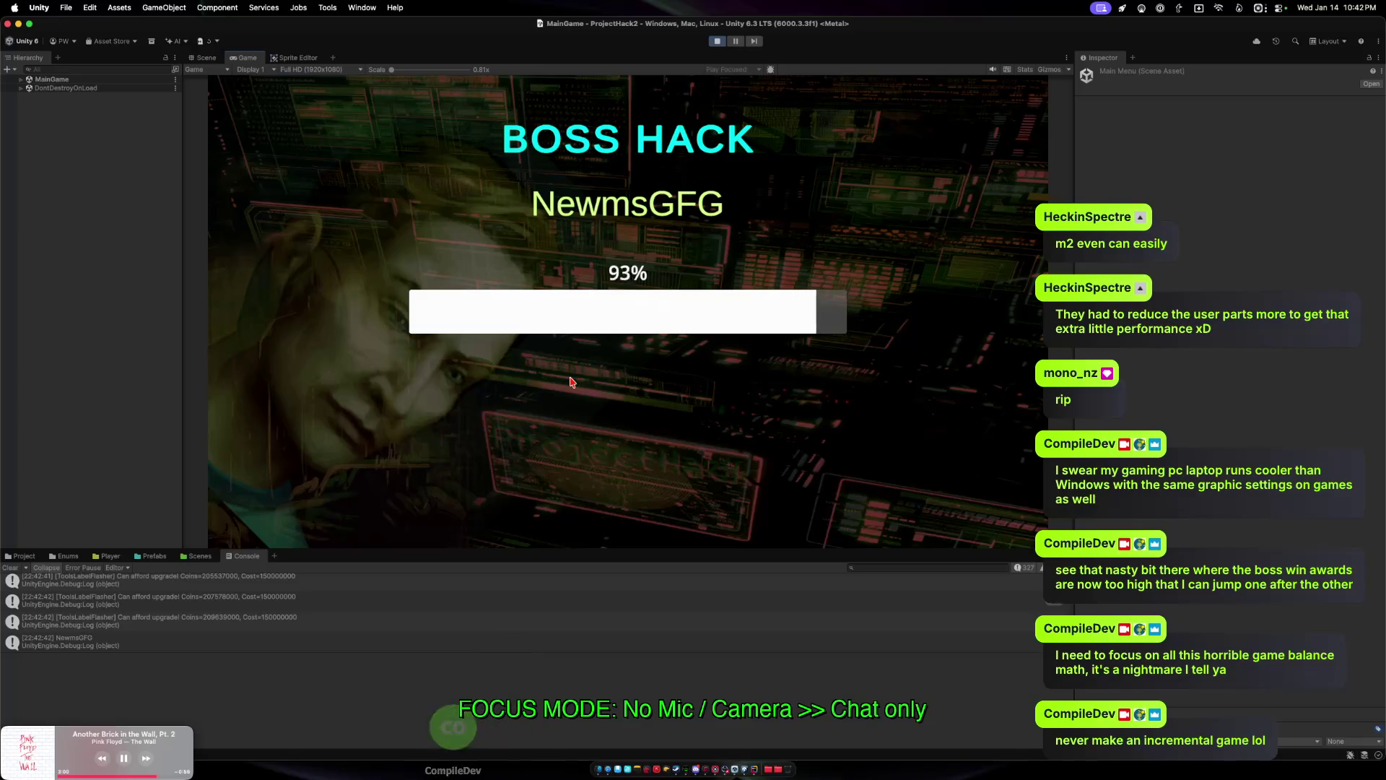
click(615, 454)
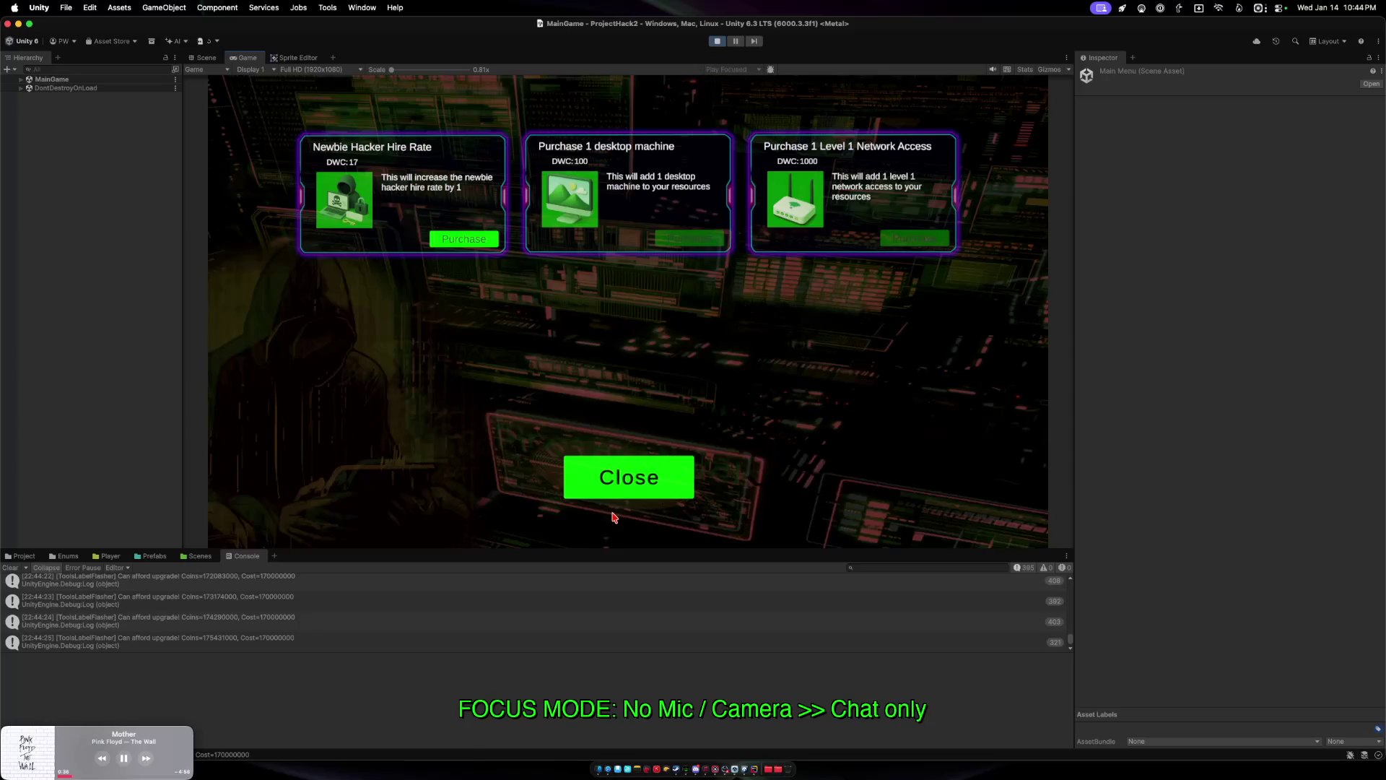
Buy Newbie Hacker Hire Rate, then defeat Charles Proxy so Sal Anon becomes the next boss.
click(476, 247)
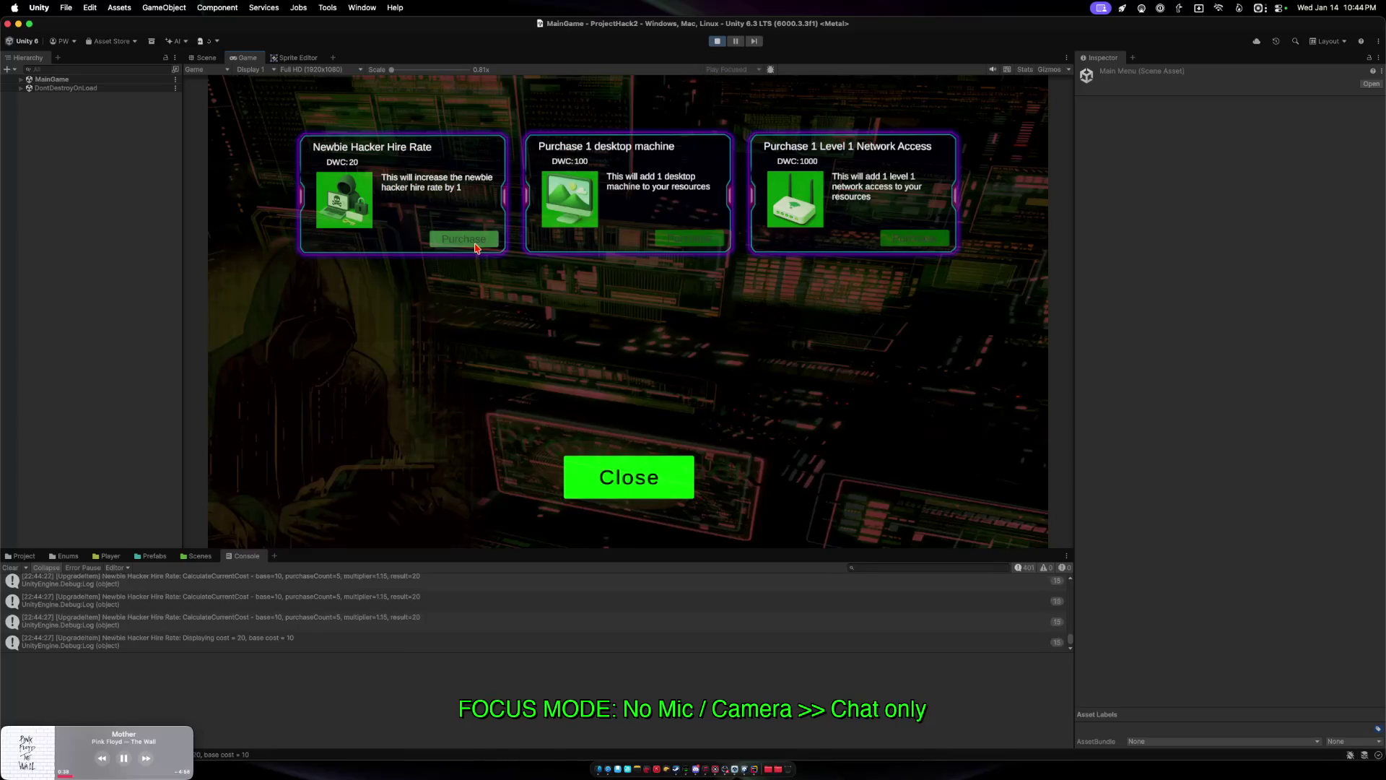
click(619, 482)
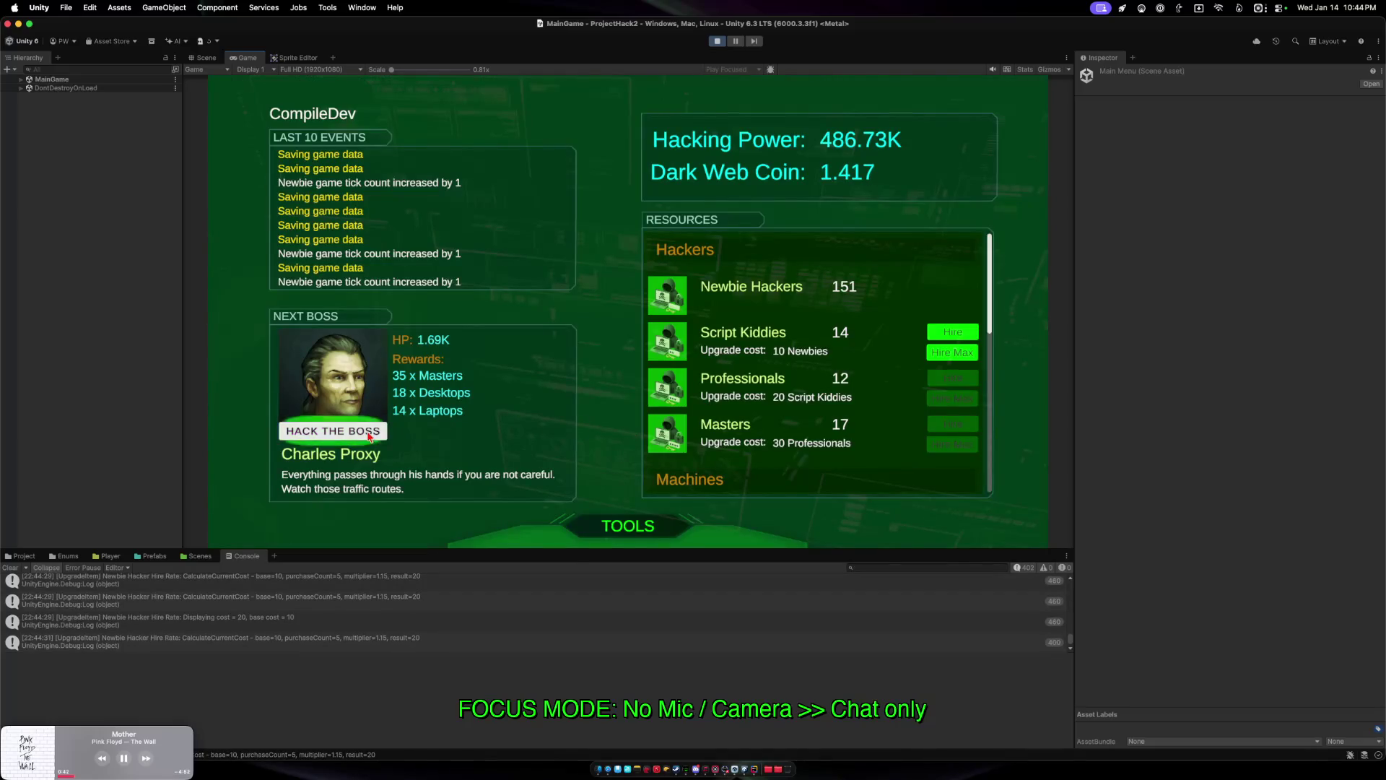
click(335, 431)
click(726, 314)
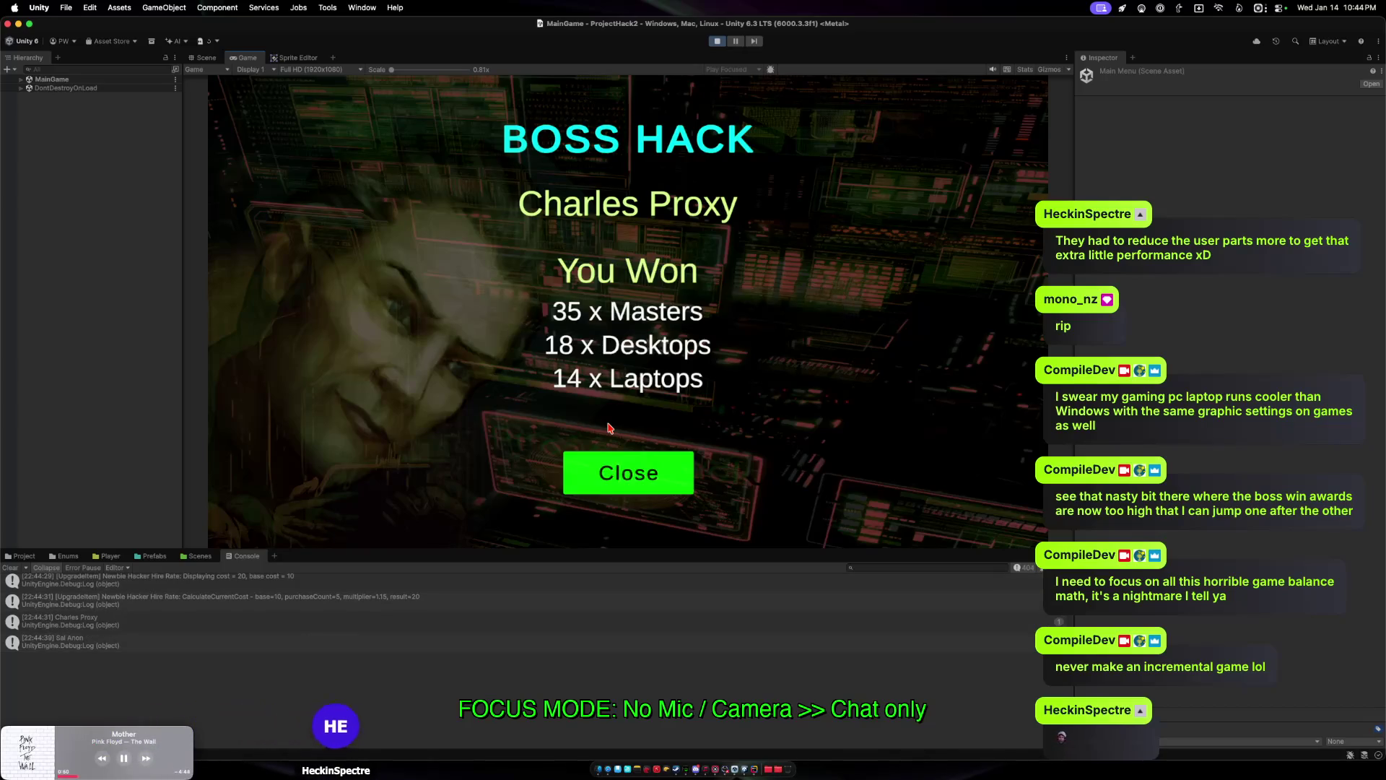
click(617, 456)
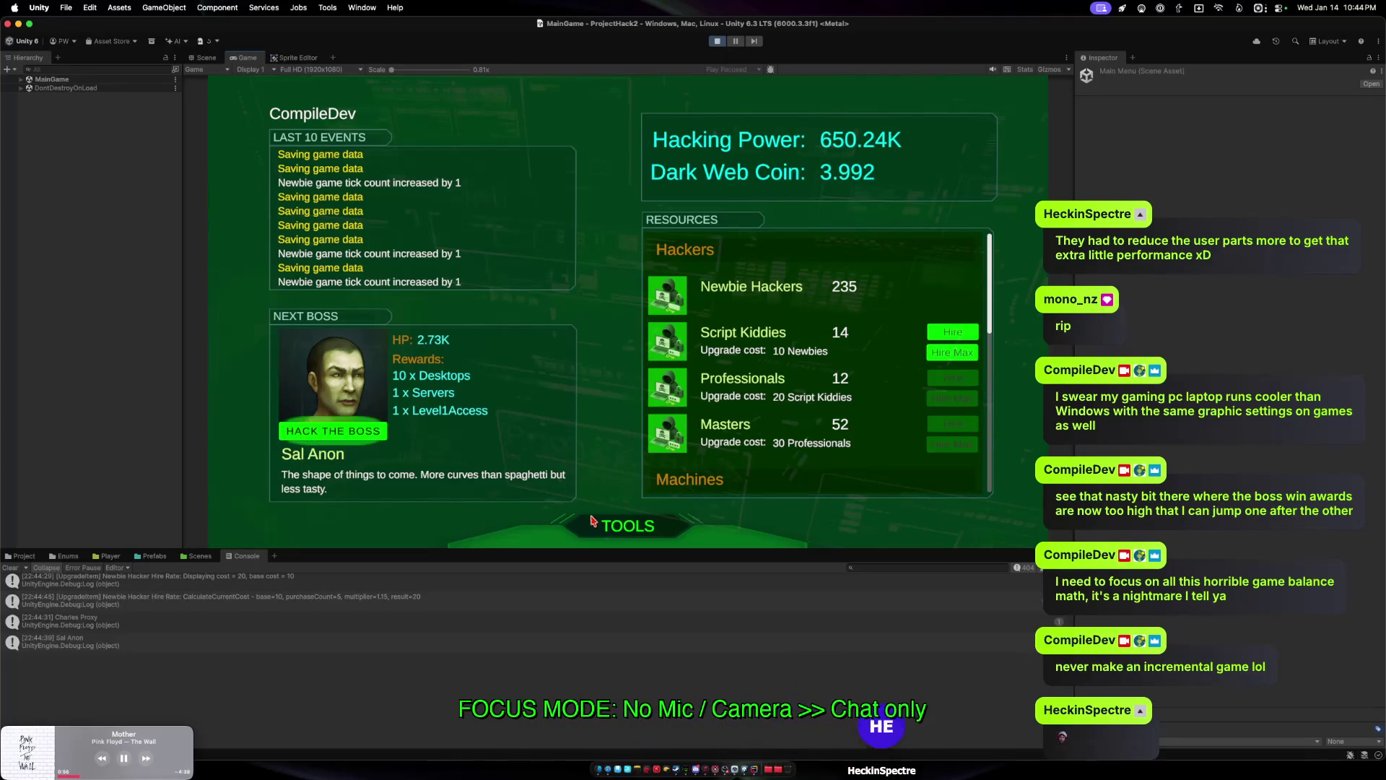
click(626, 525)
Defeat Sal Anon in a boss hack, then promote the maximum newbies to Script Kiddies.
click(619, 471)
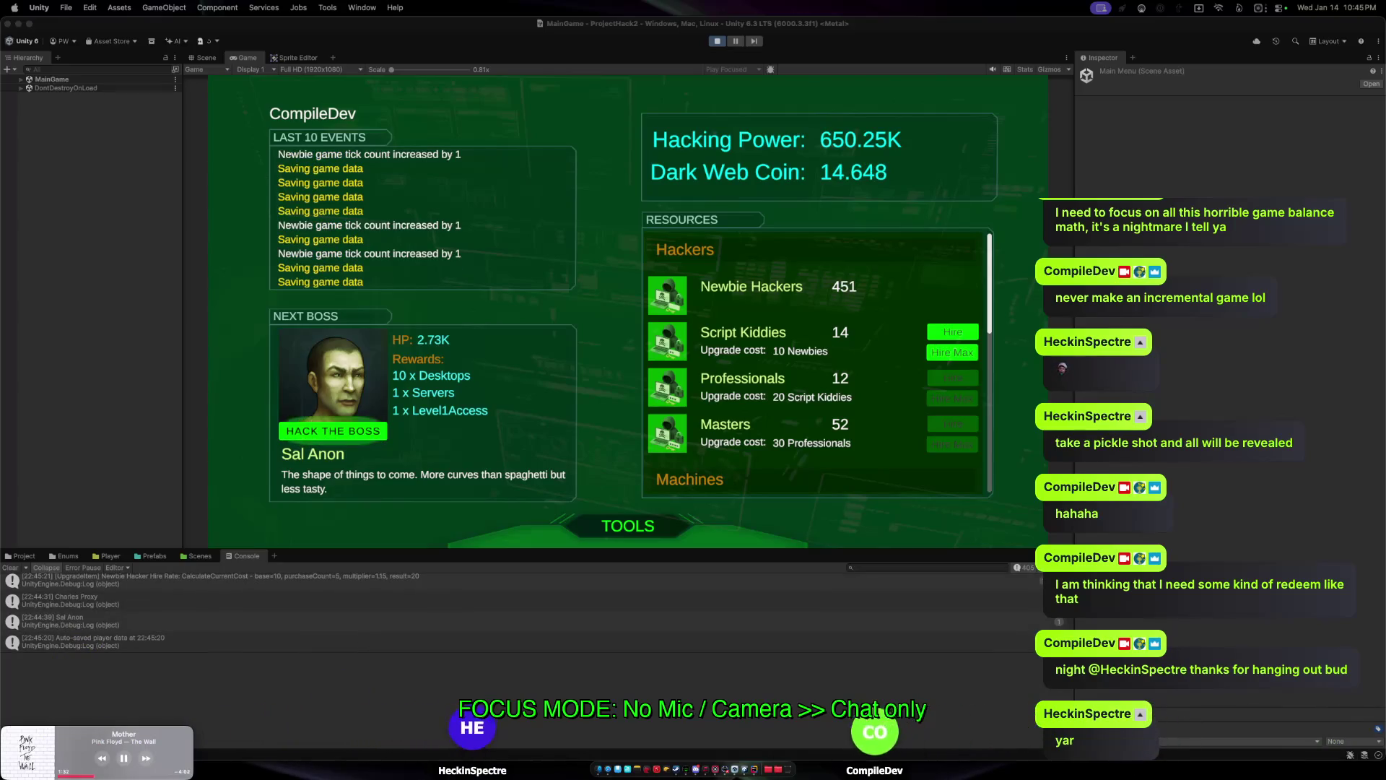
click(355, 432)
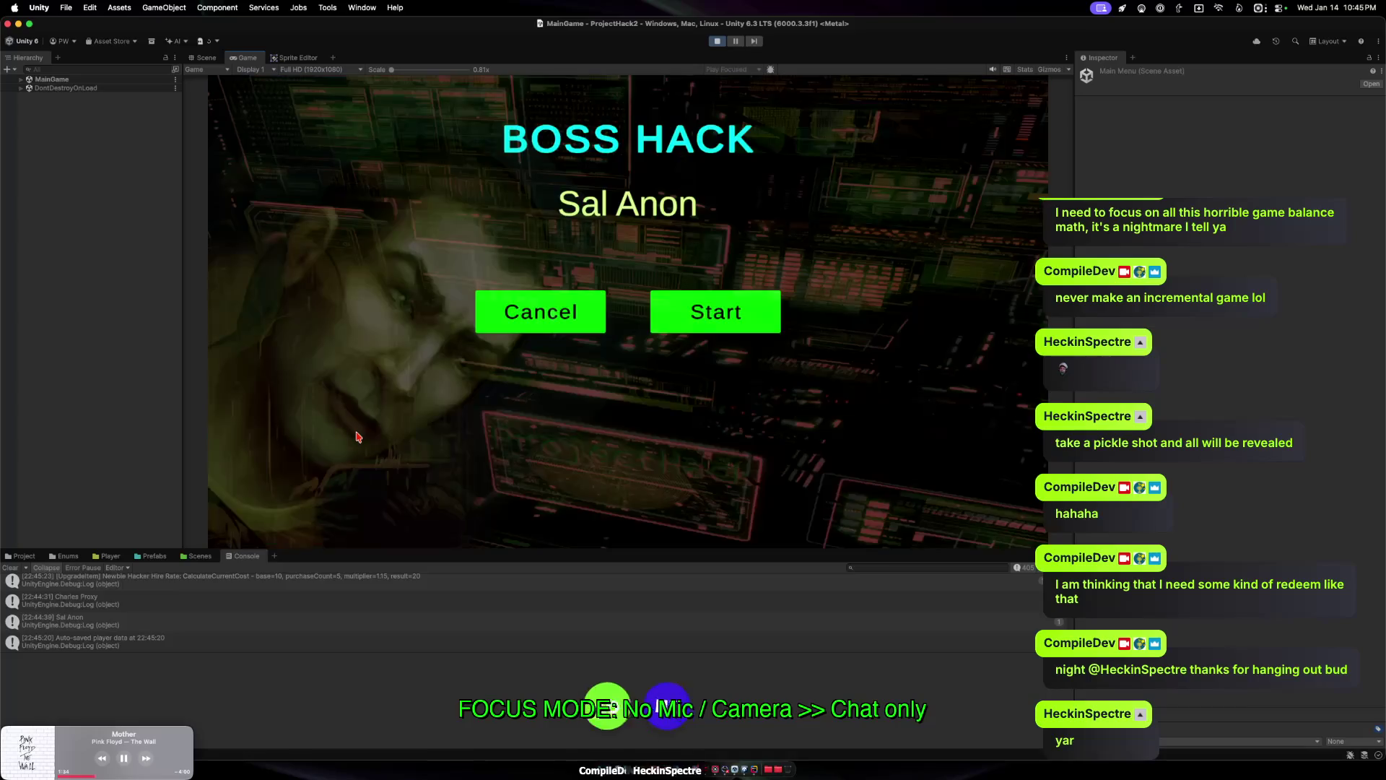
click(680, 321)
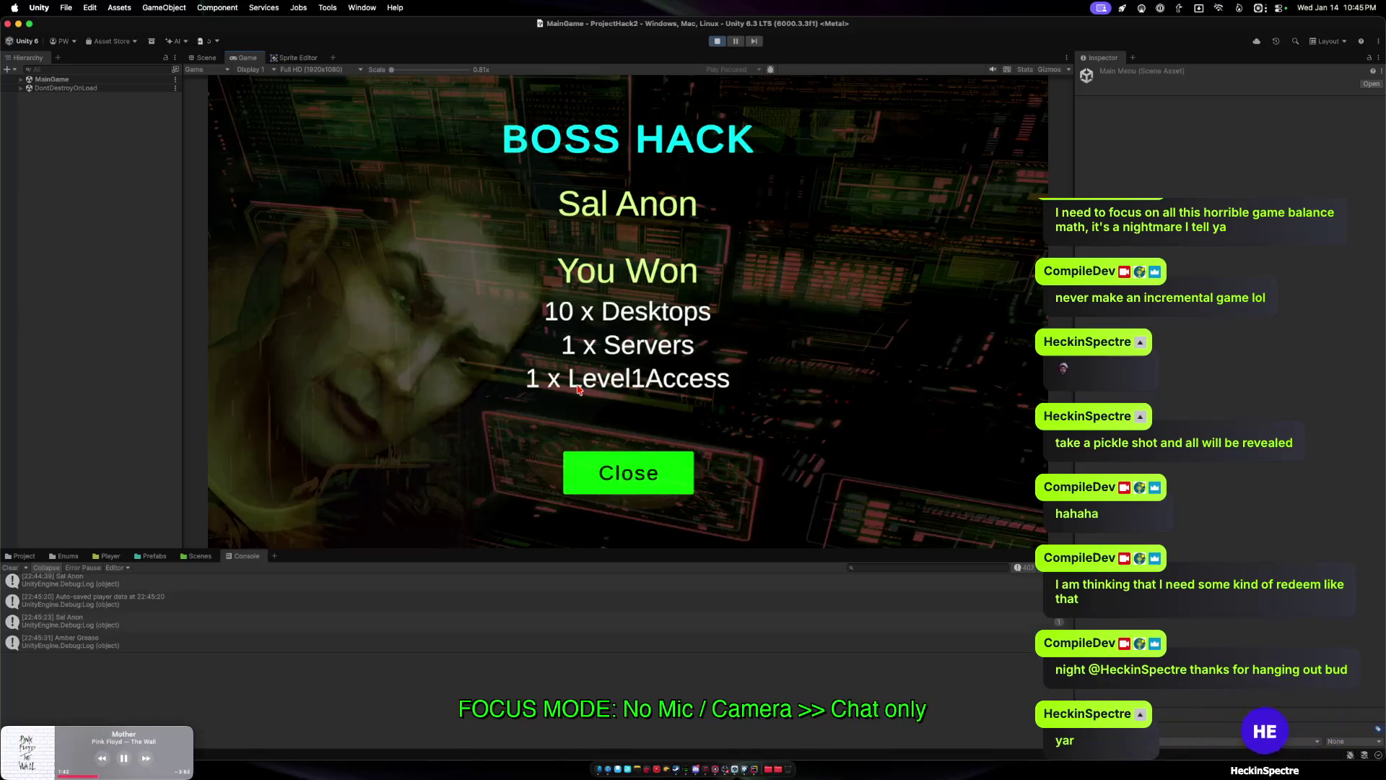
click(614, 477)
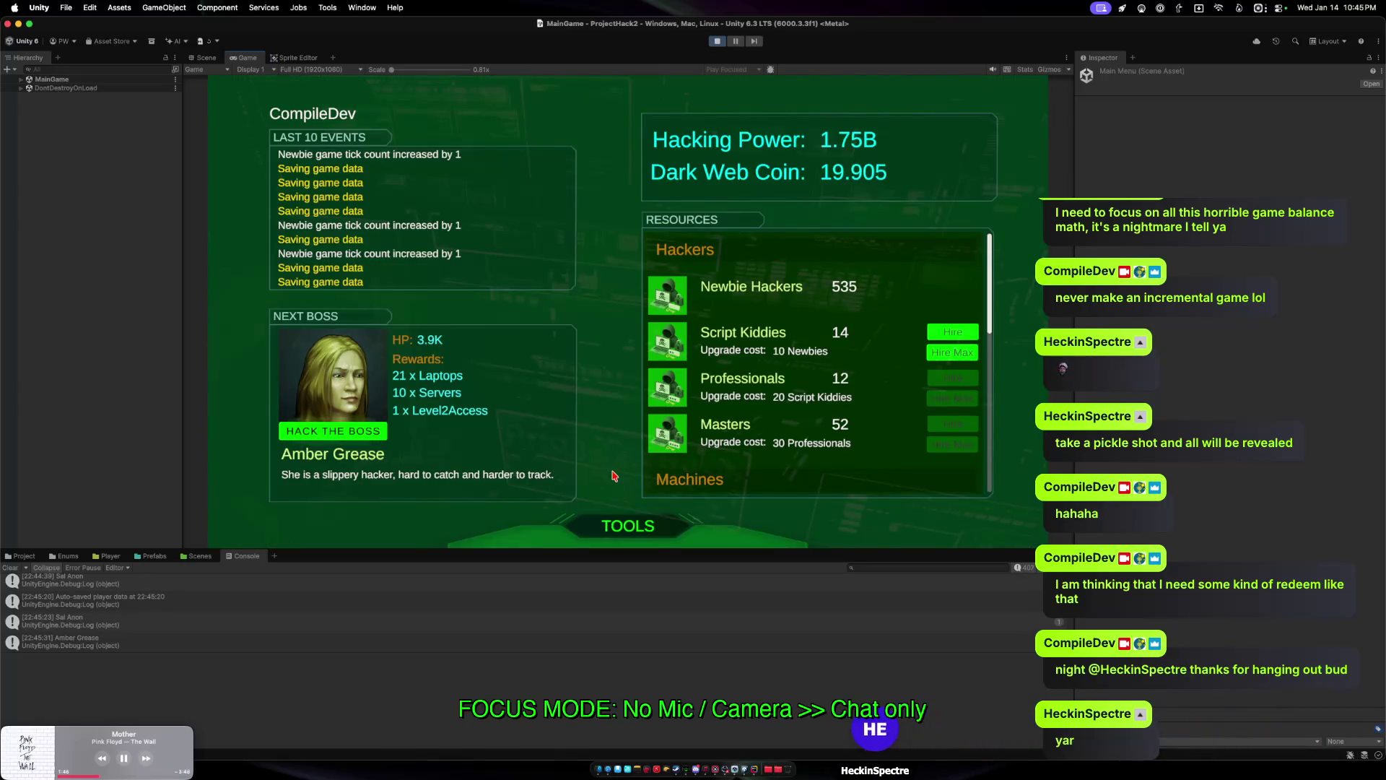
click(952, 352)
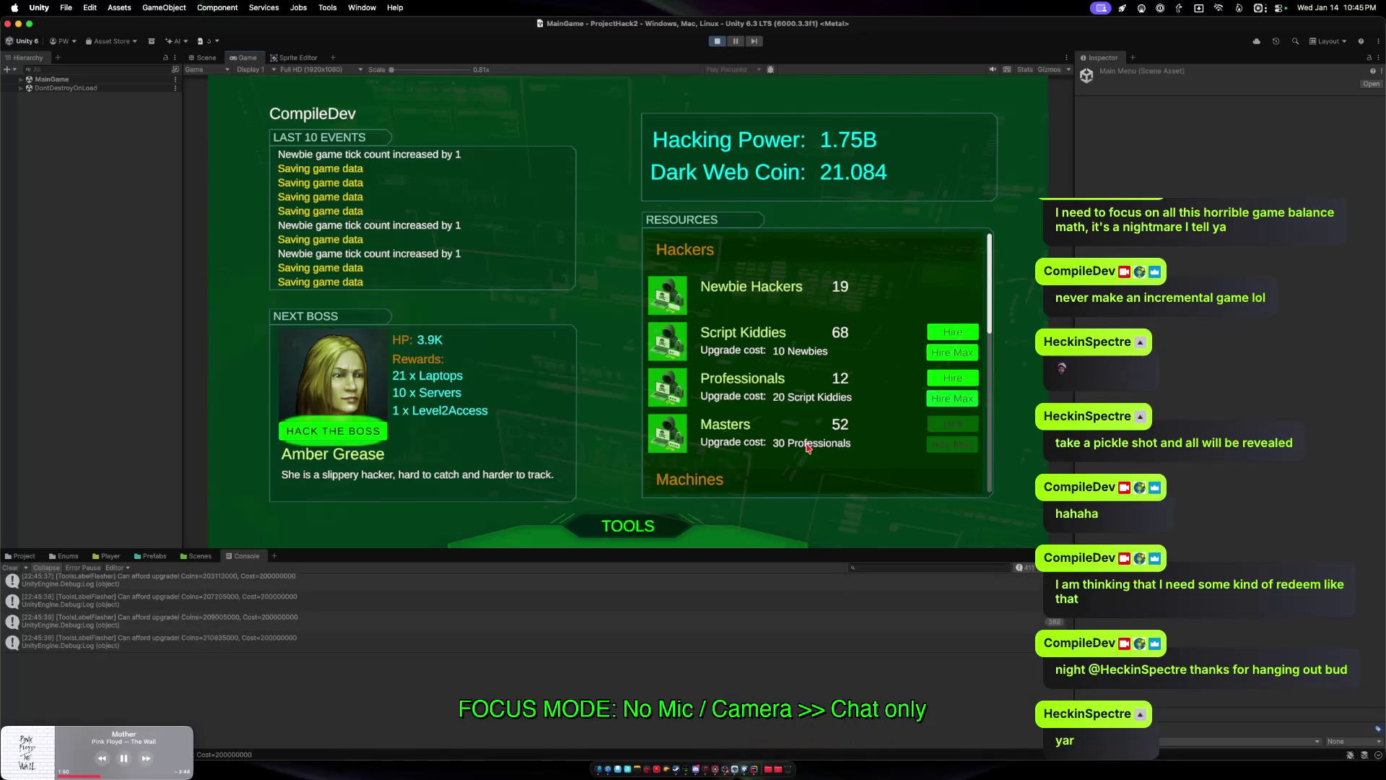
Buy the Newbie Hacker Hire Rate upgrade from the Upgrades shop.
click(637, 529)
click(586, 519)
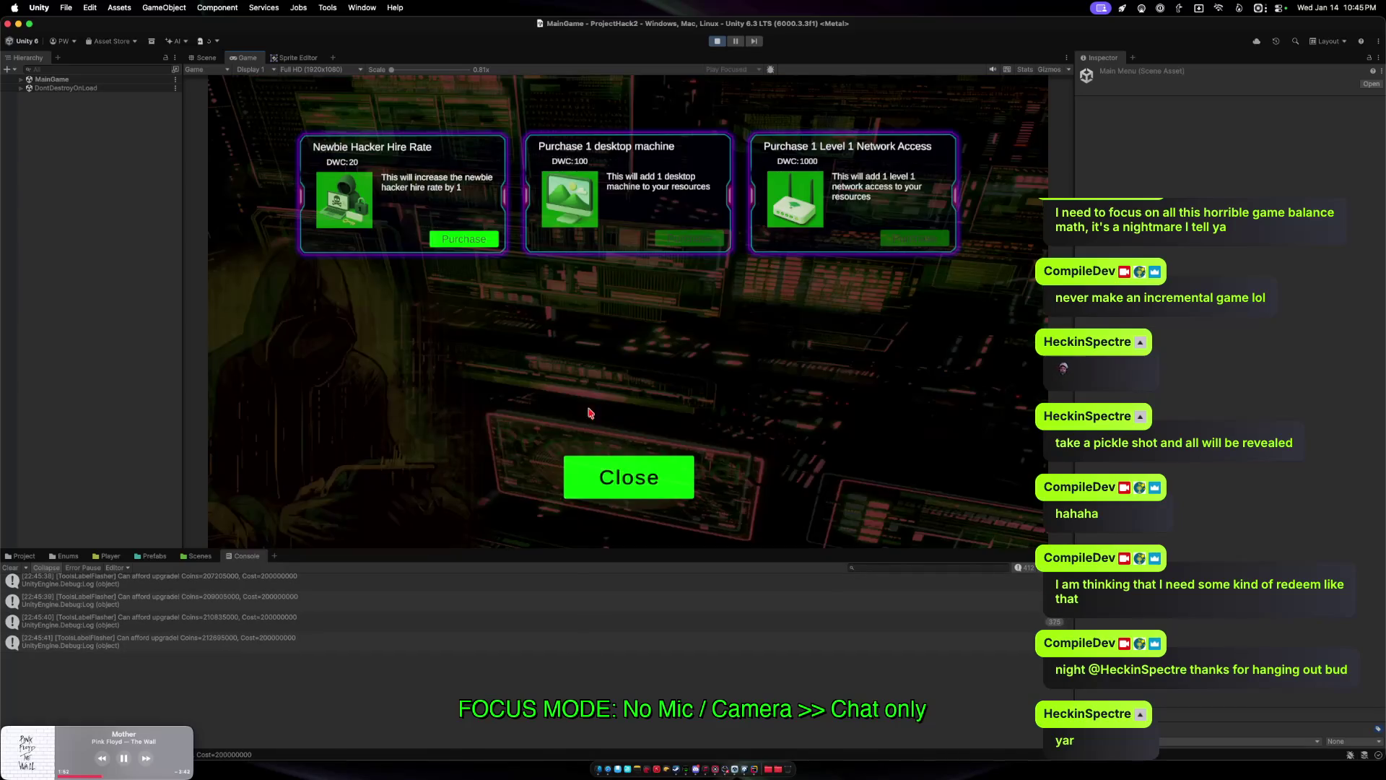
click(460, 239)
click(610, 473)
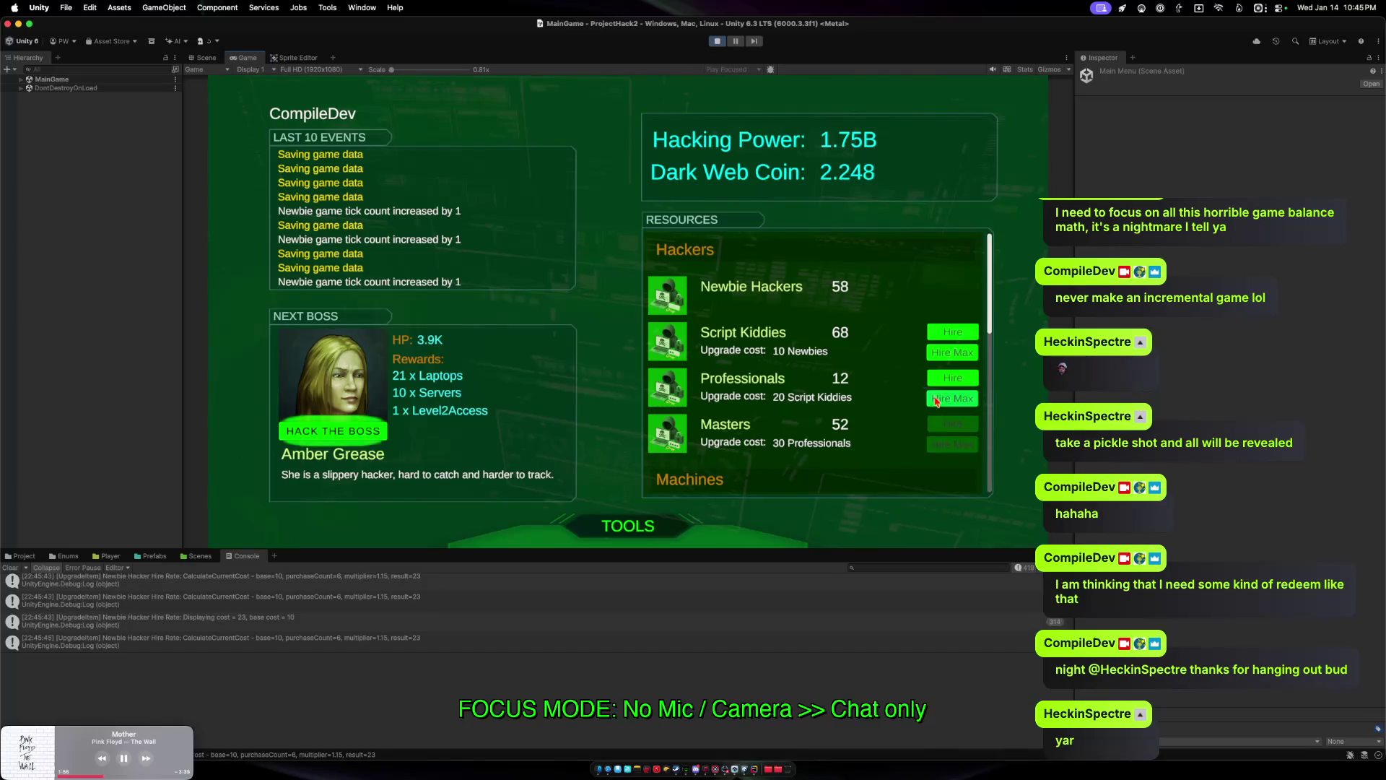
Buy max Desktops, then force the hacker gathering event with the G test key.
scroll(938, 375, down, 5)
scroll(942, 346, up, 2)
click(940, 338)
scroll(806, 366, down, 4)
scroll(801, 383, up, 7)
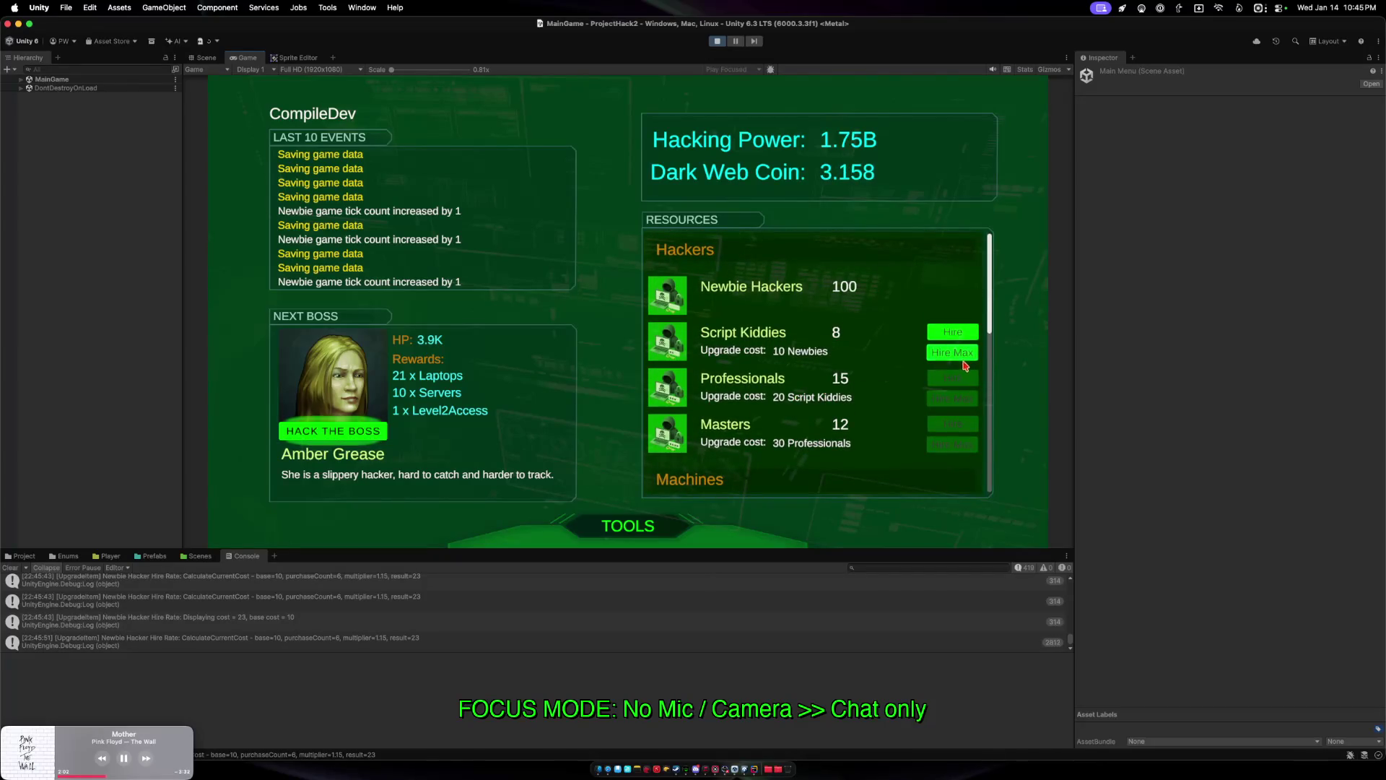
key(g)
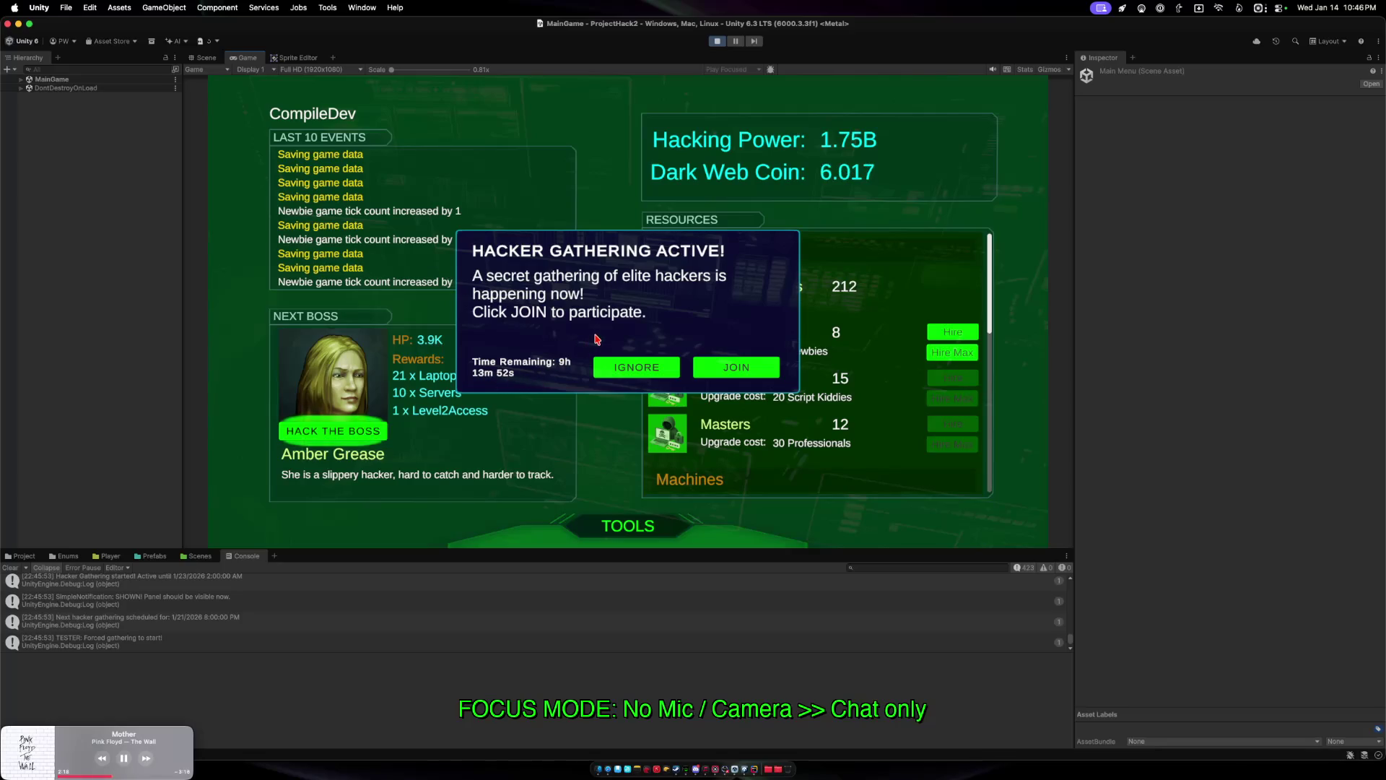
Join the hacker gathering, tap every 1 in the digit grid, and leave with the x1.2 multiplier.
click(738, 371)
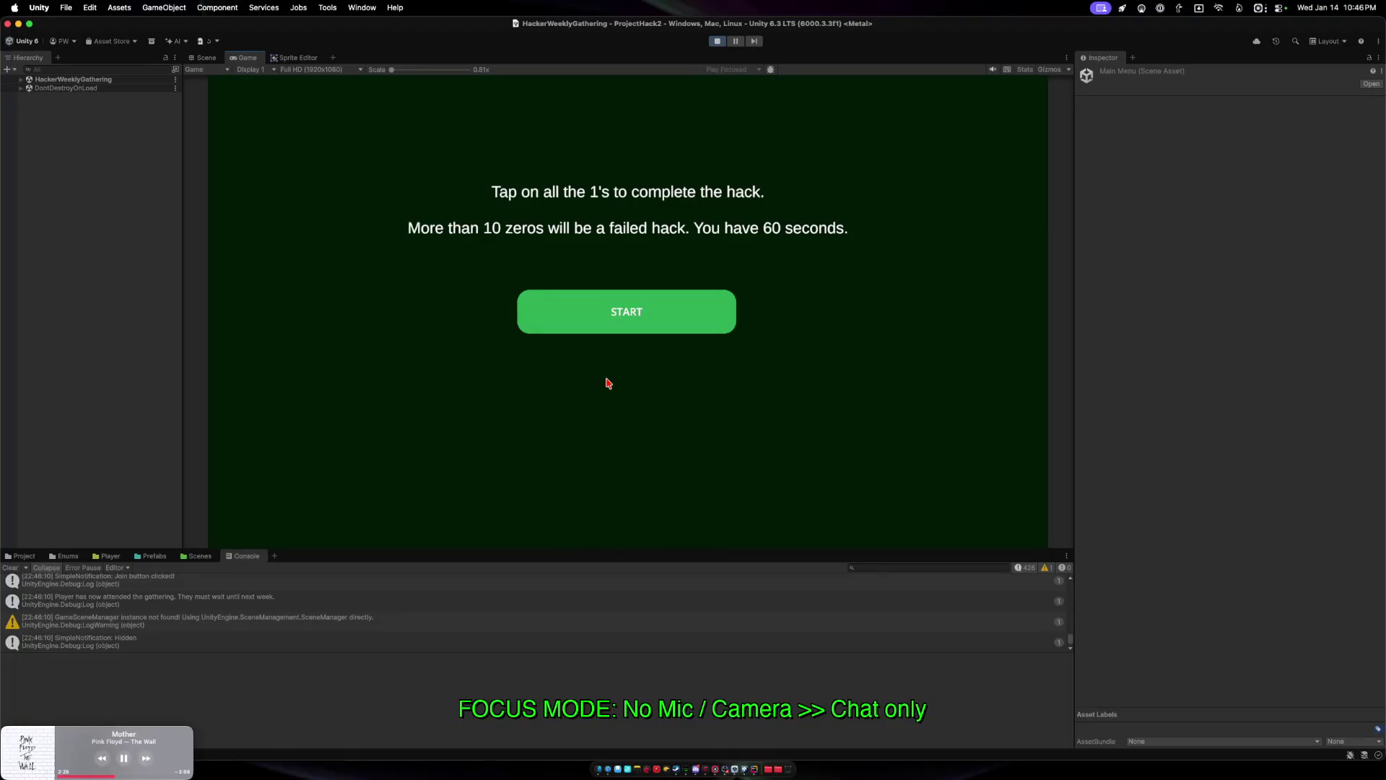
click(610, 312)
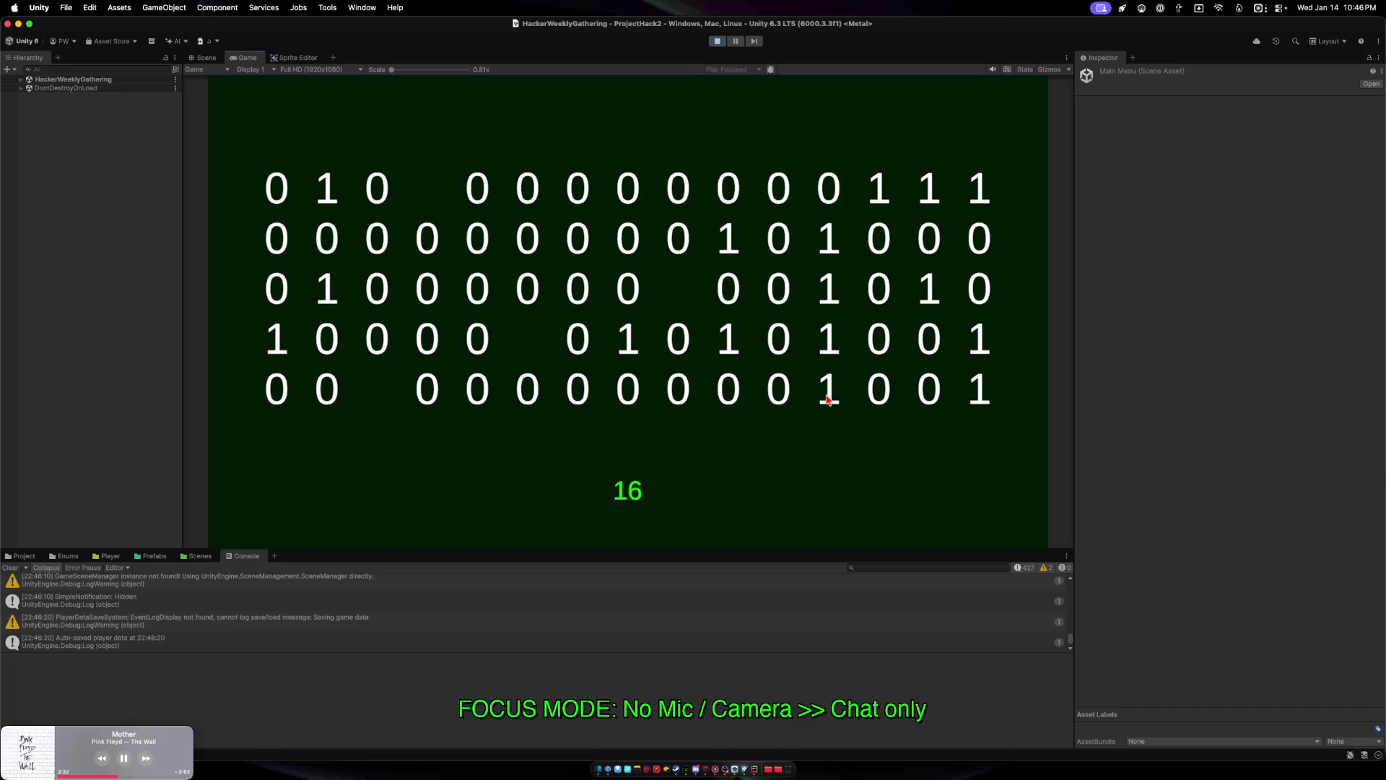
click(830, 258)
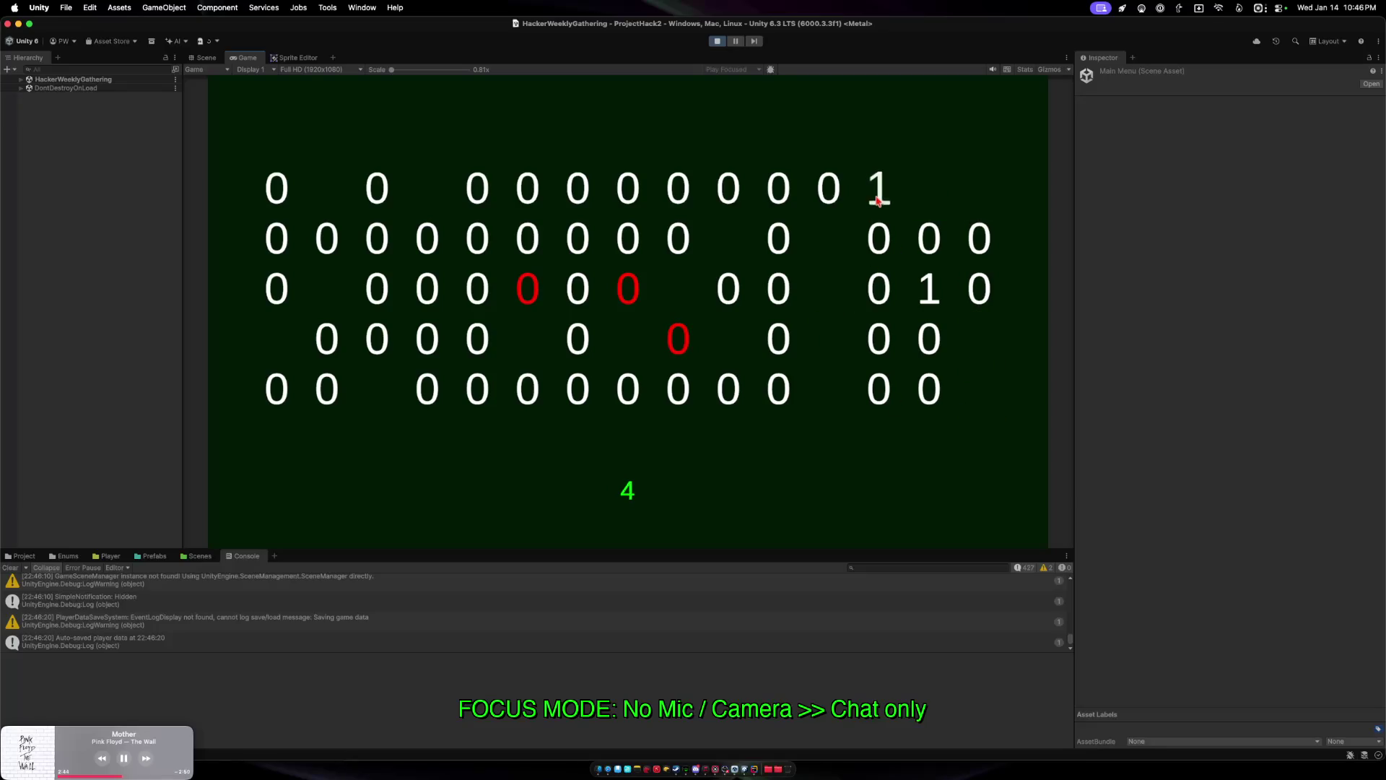
click(928, 291)
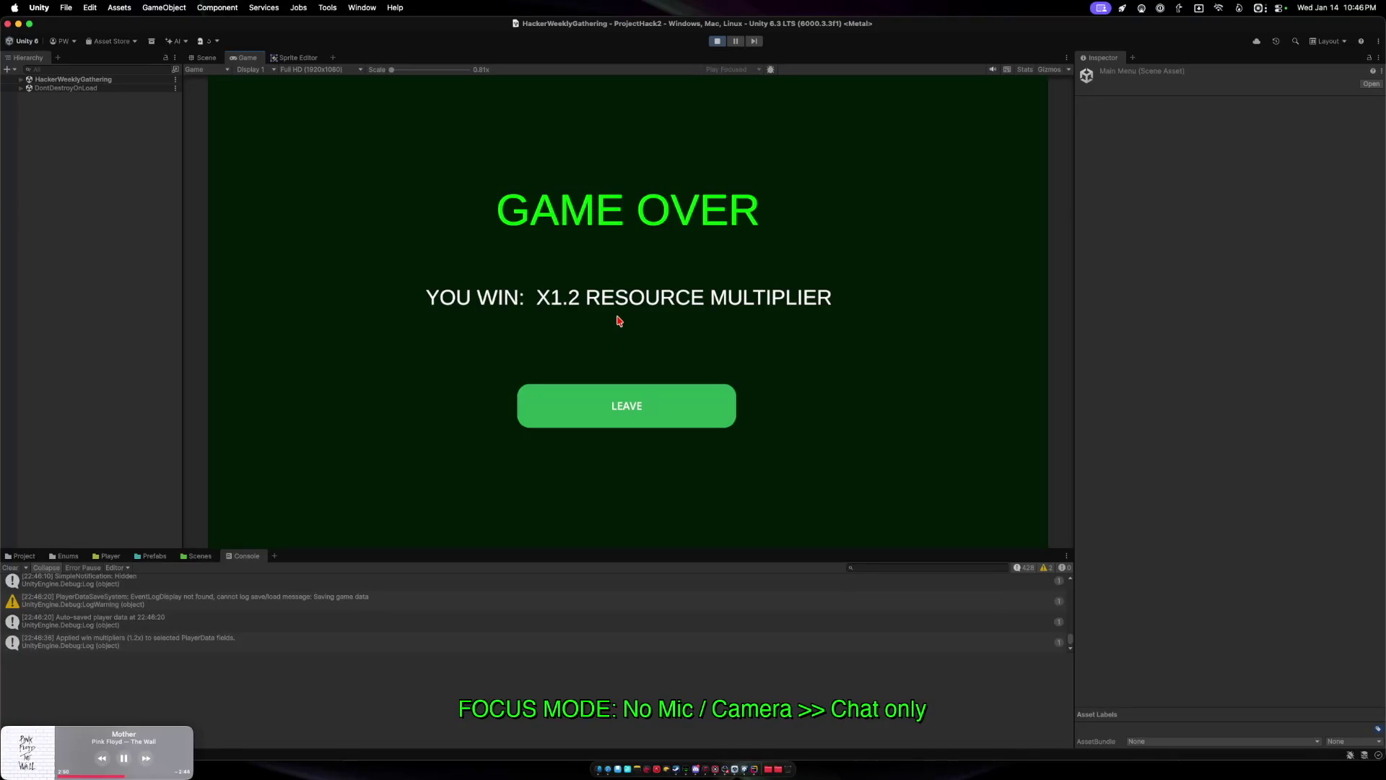
click(635, 408)
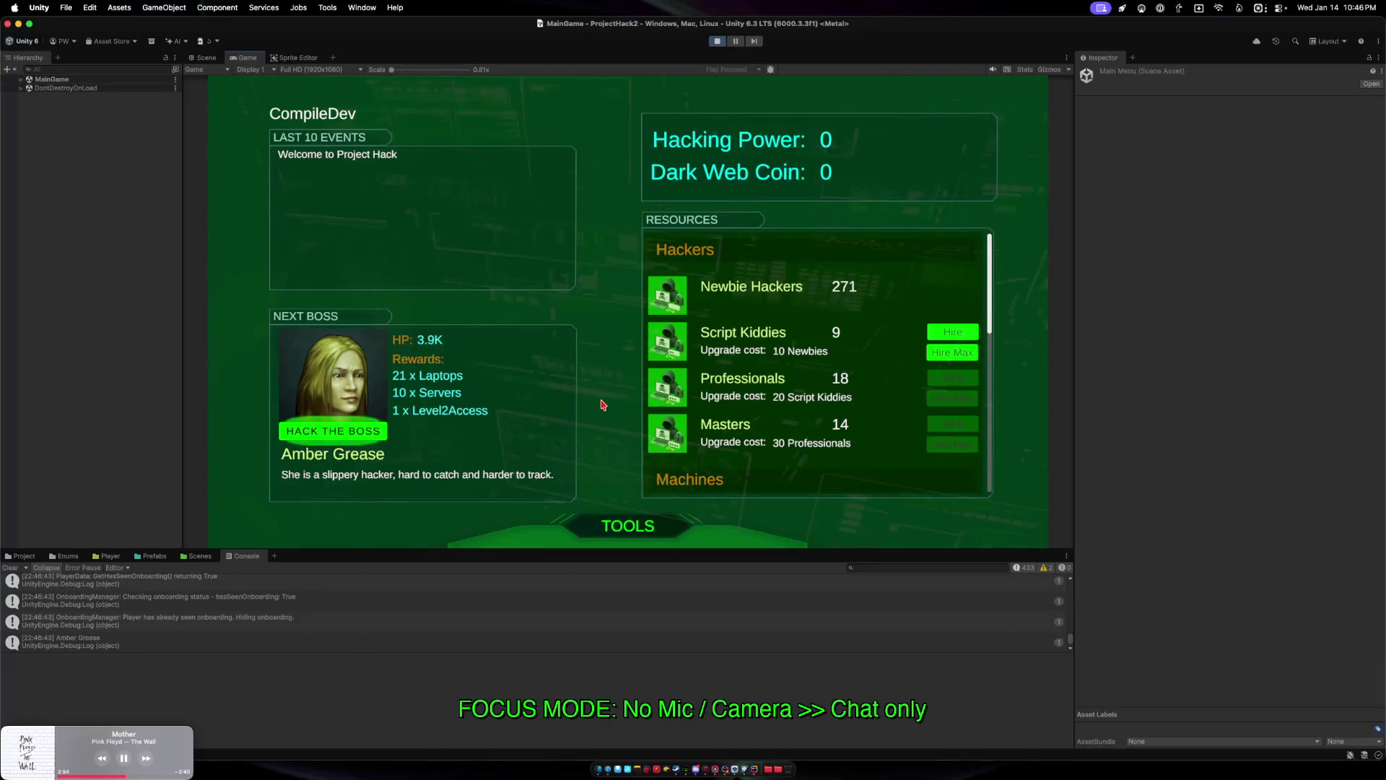
Promote the remaining newbies to Script Kiddies, then start the boss hack on Amber Grease.
click(952, 354)
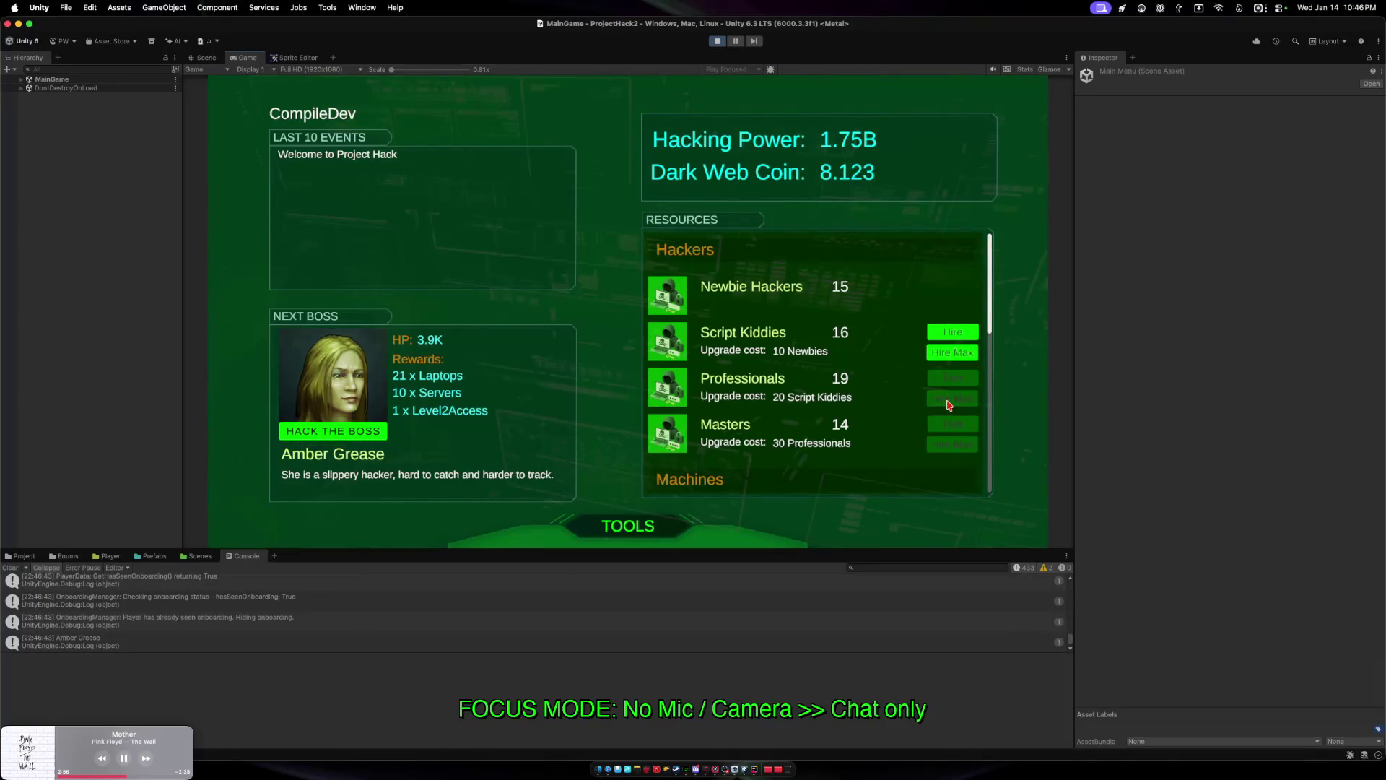
click(952, 354)
scroll(773, 325, down, 5)
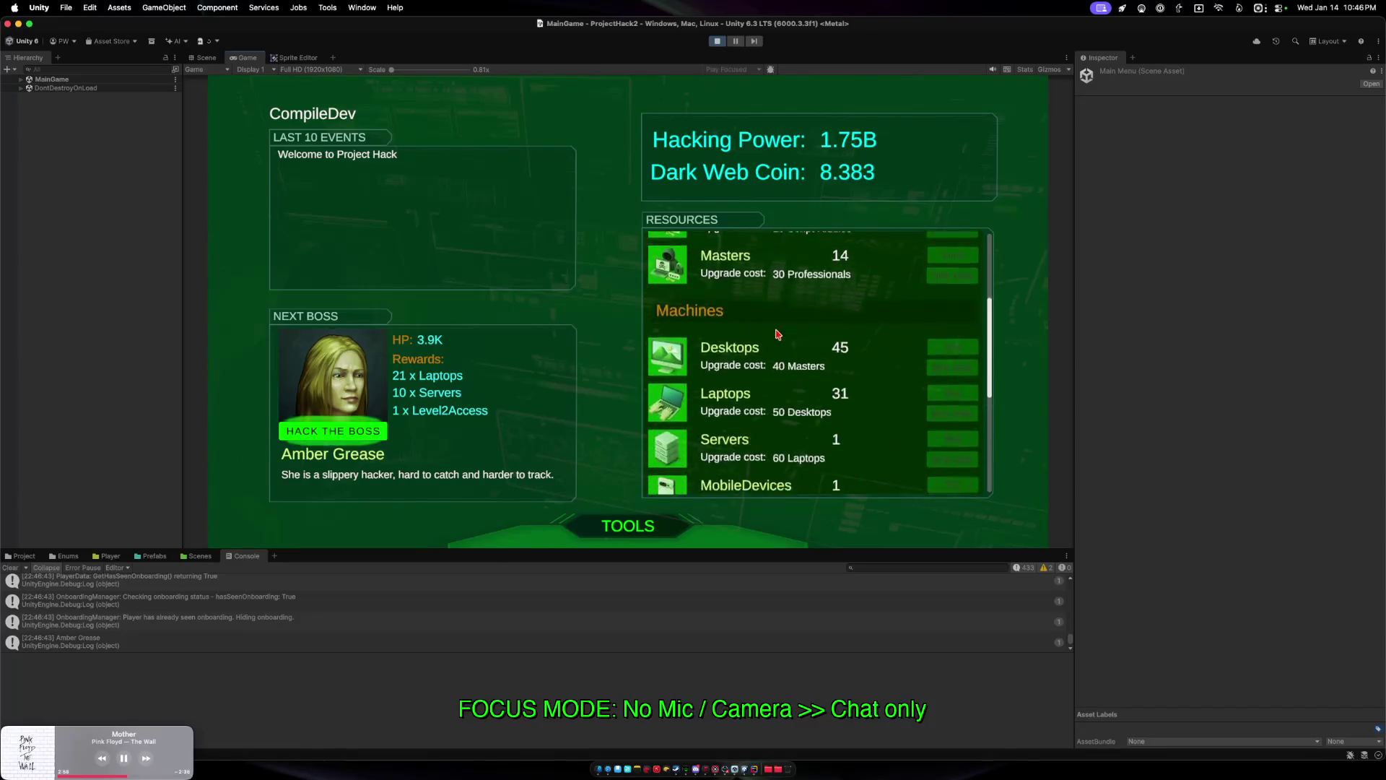
scroll(776, 449, down, 3)
scroll(783, 469, up, 10)
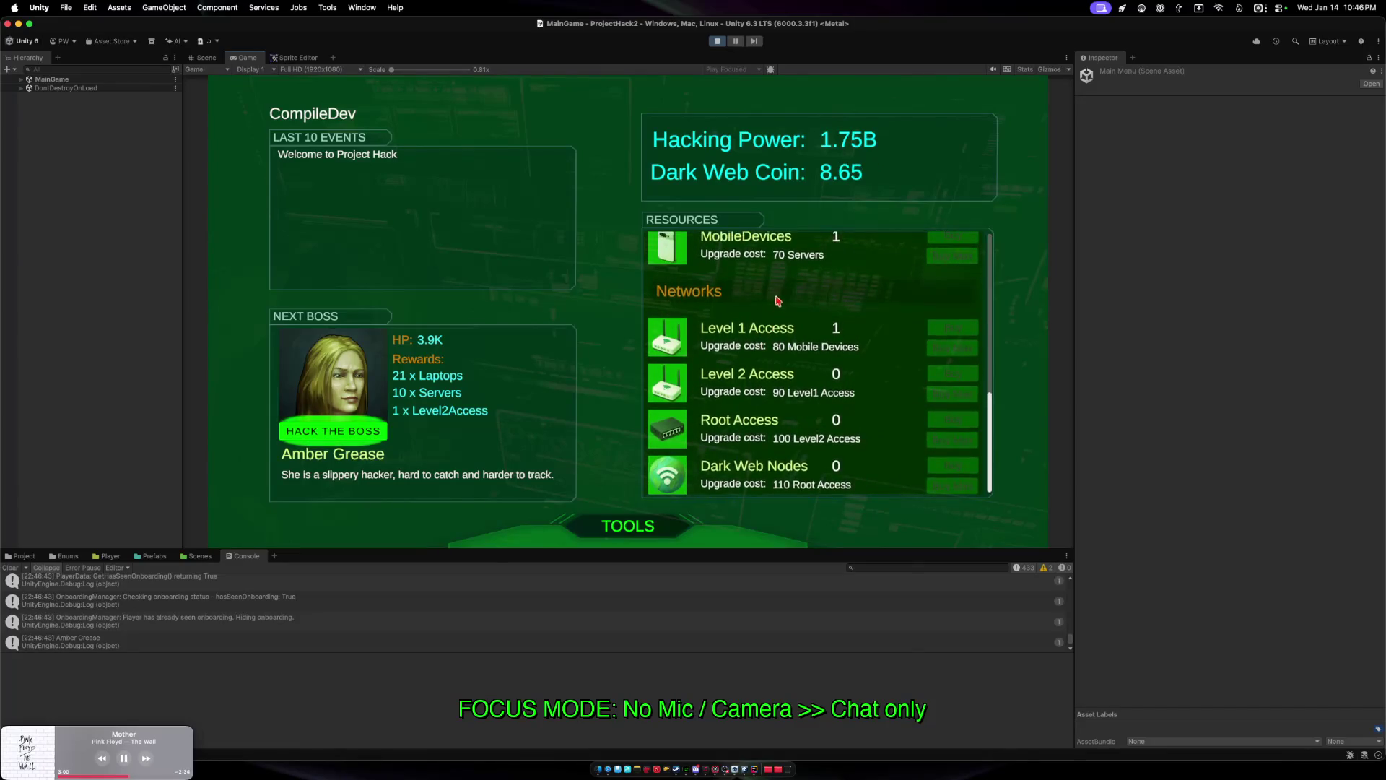
click(333, 431)
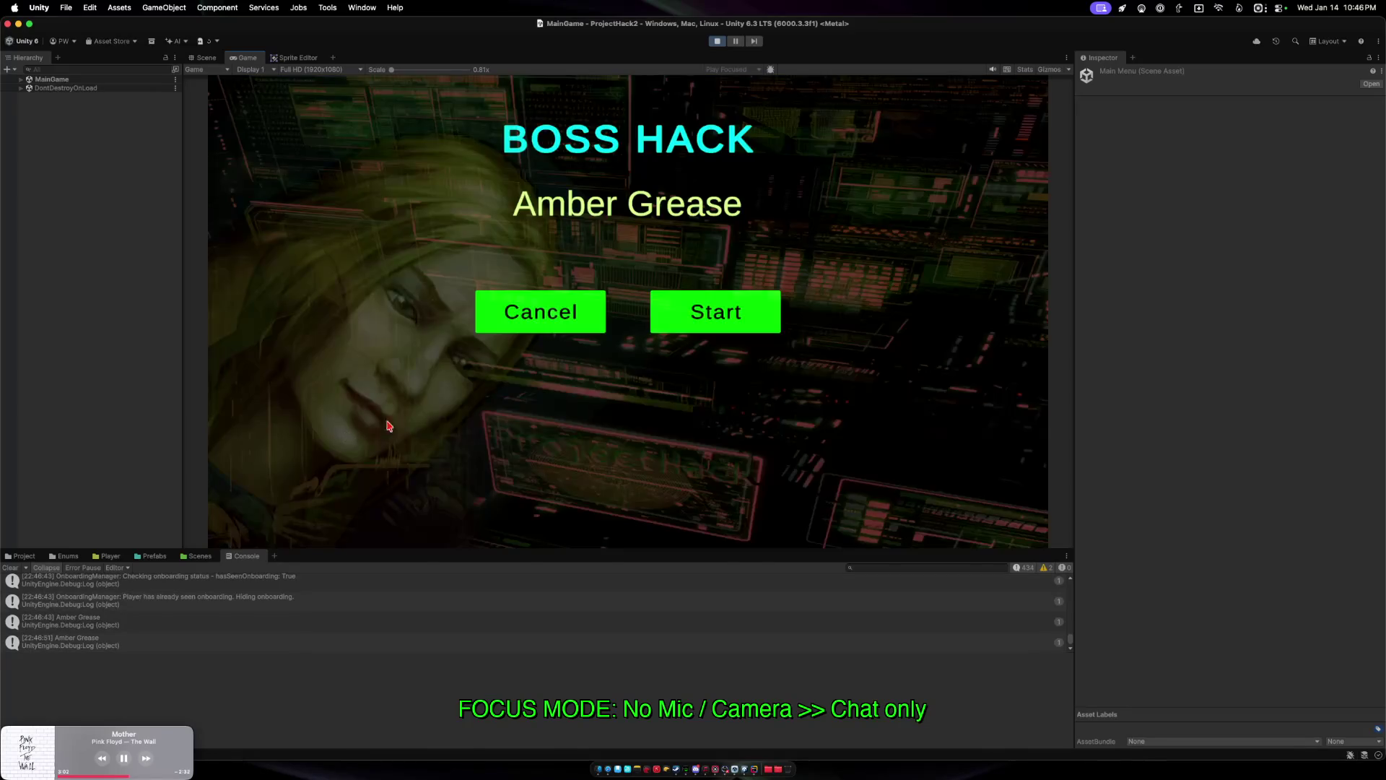
click(711, 313)
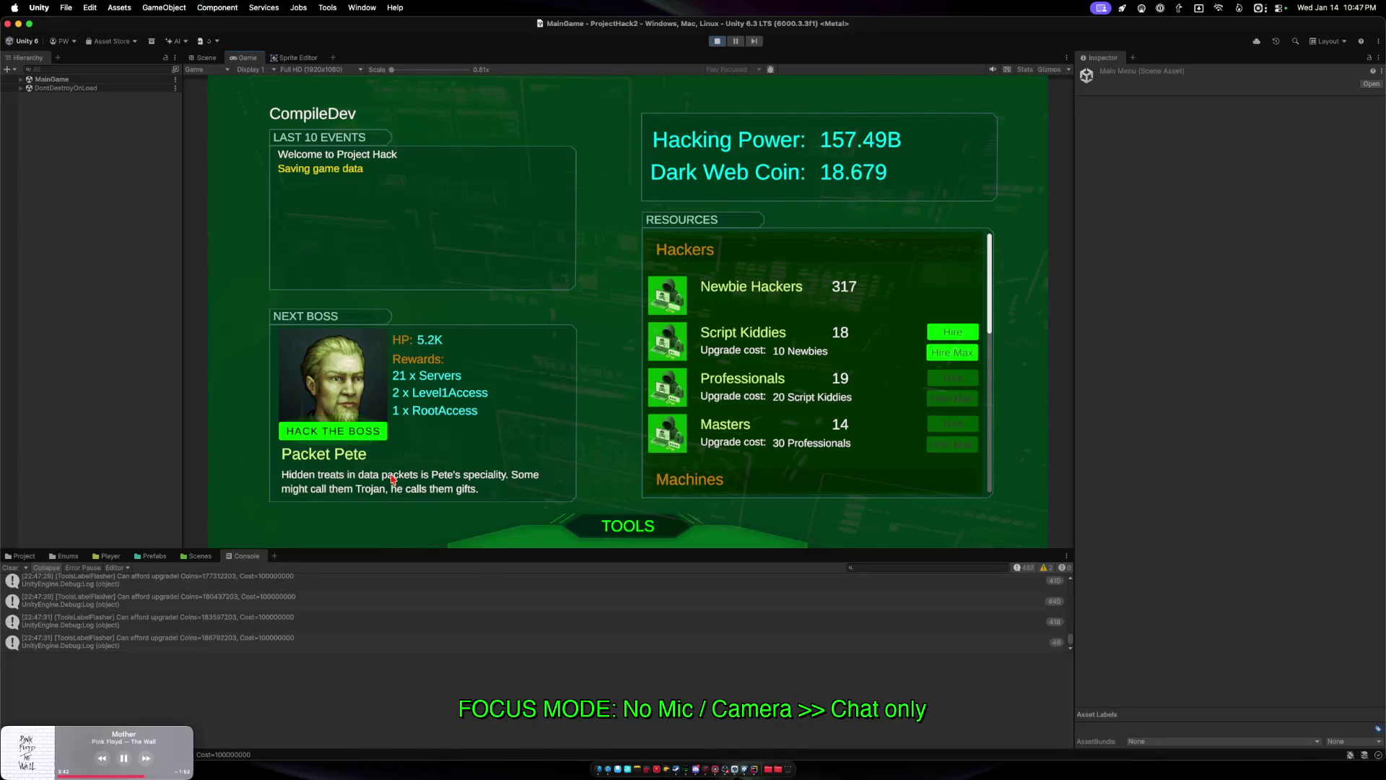
Check the Upgrades shop from the Tools drawer and put the drawer away.
click(625, 525)
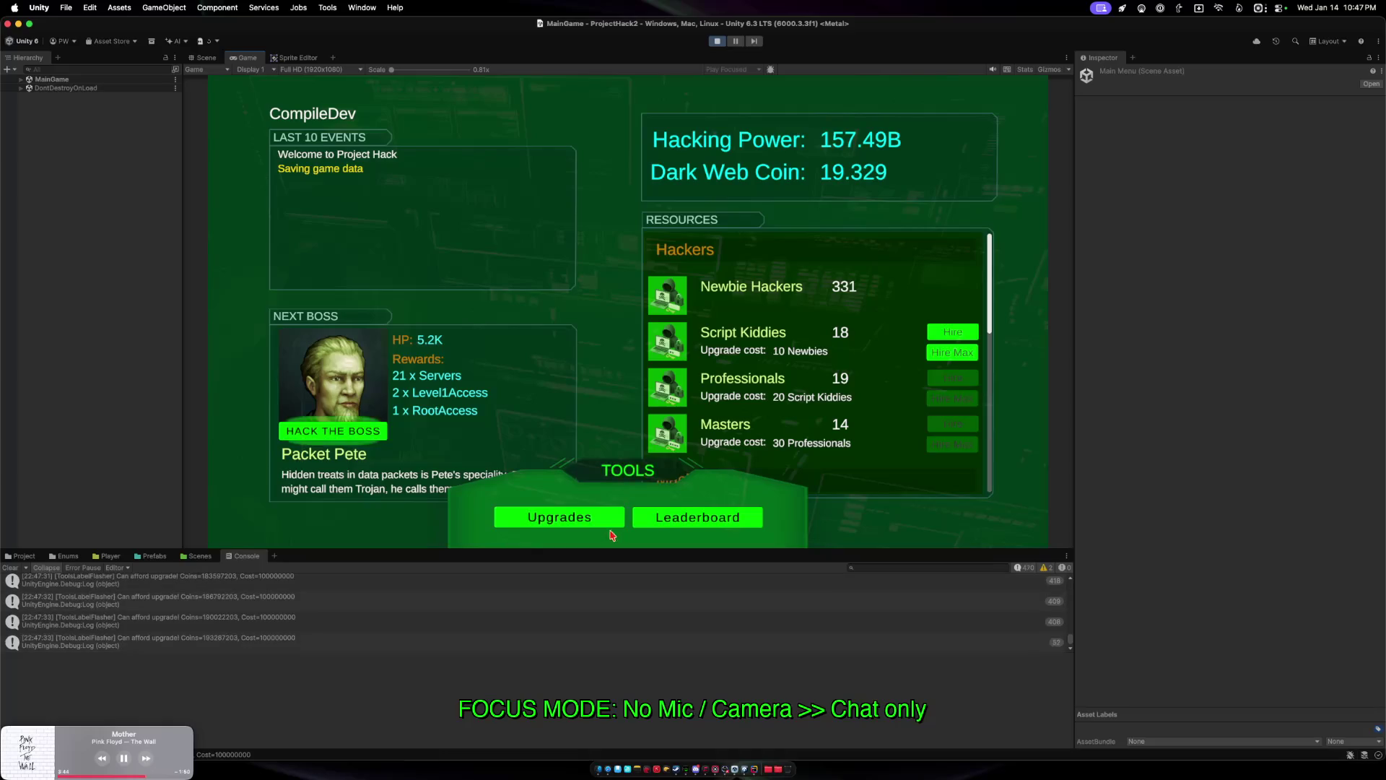
click(575, 521)
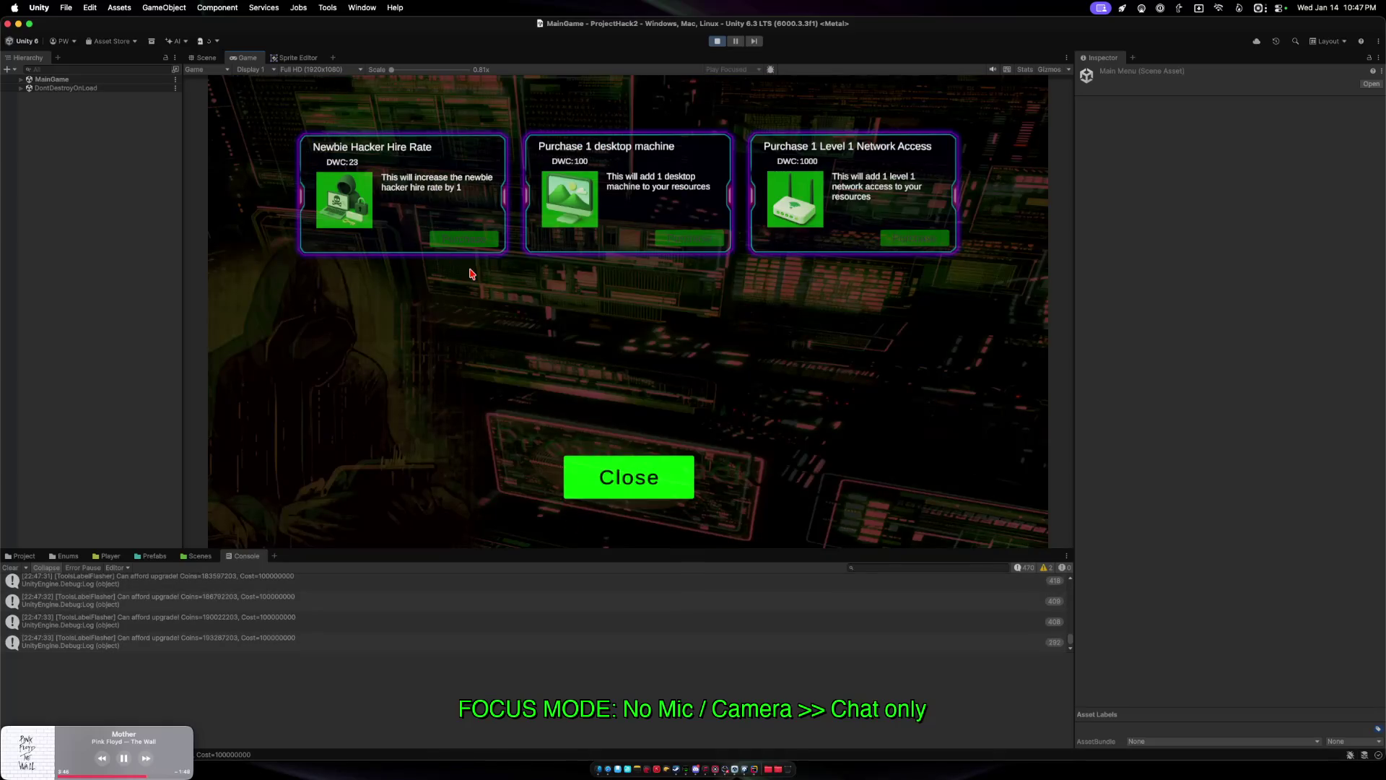
click(586, 478)
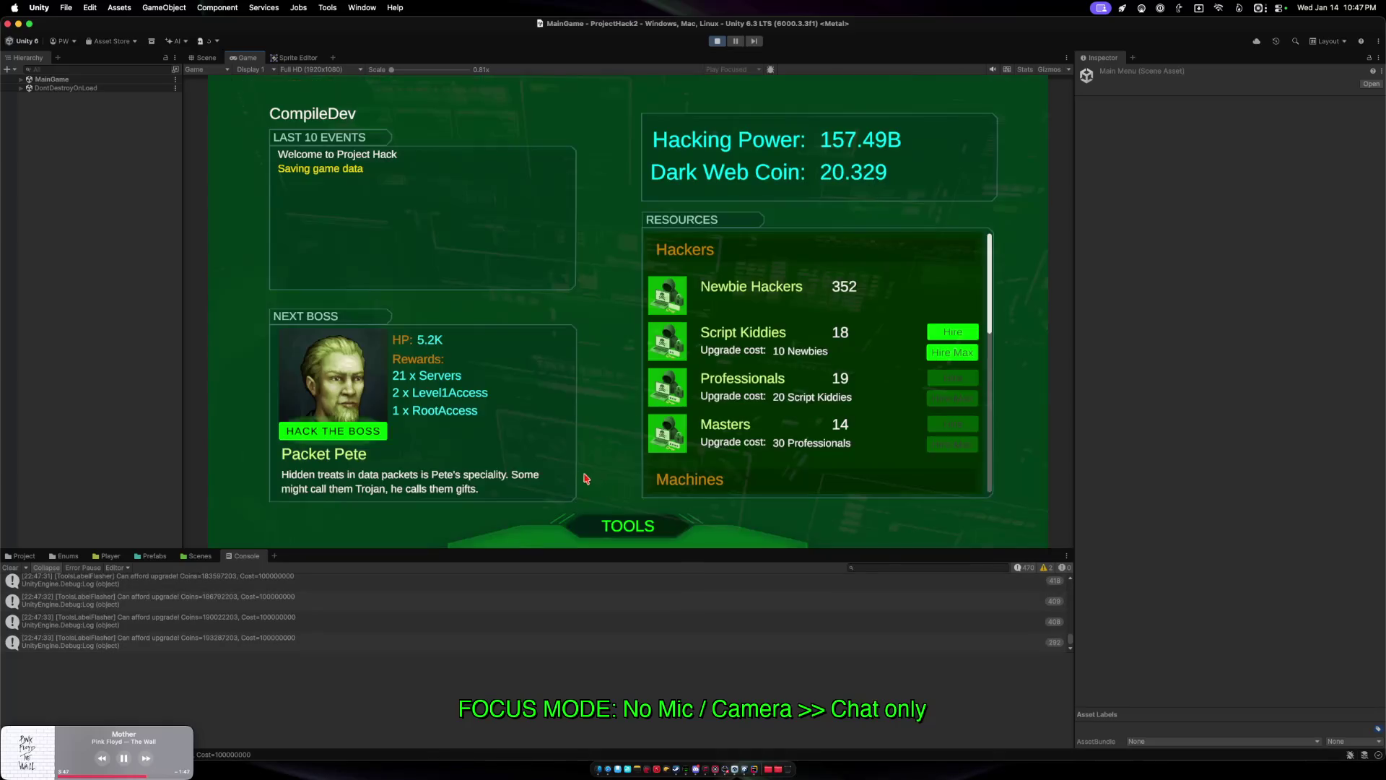
click(587, 526)
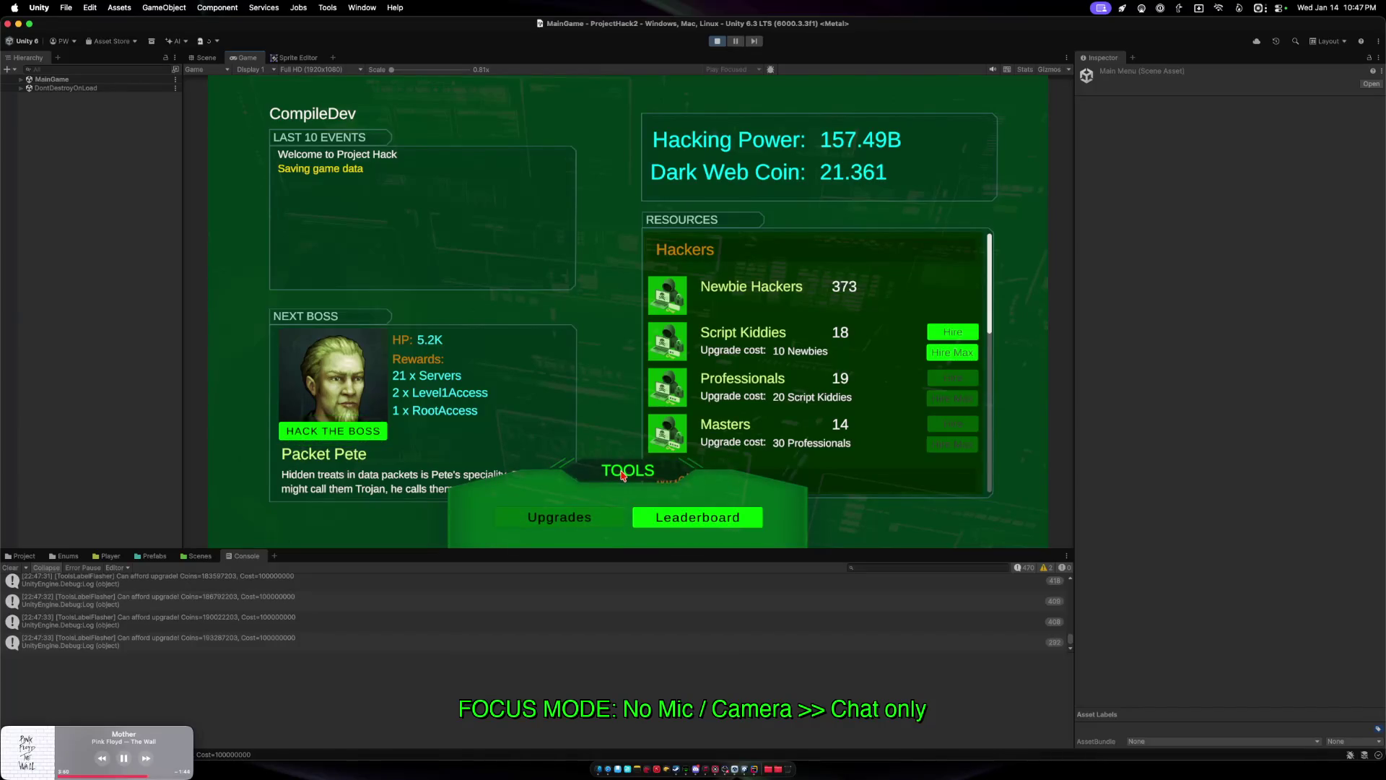
click(622, 474)
View the Most Powerful Hackers leaderboard (#1 at 299.22B), then open the Packet Pete boss hack.
click(625, 529)
click(653, 525)
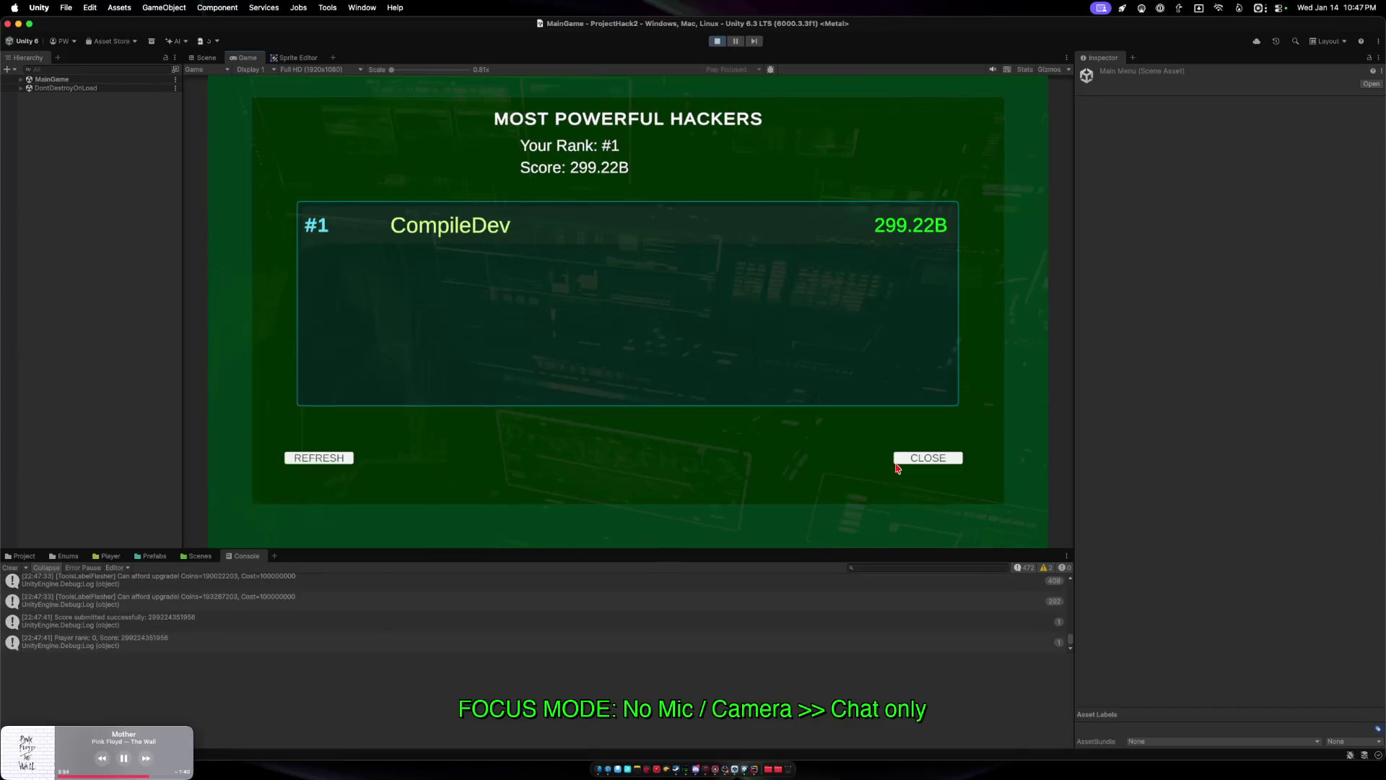
click(927, 459)
click(355, 429)
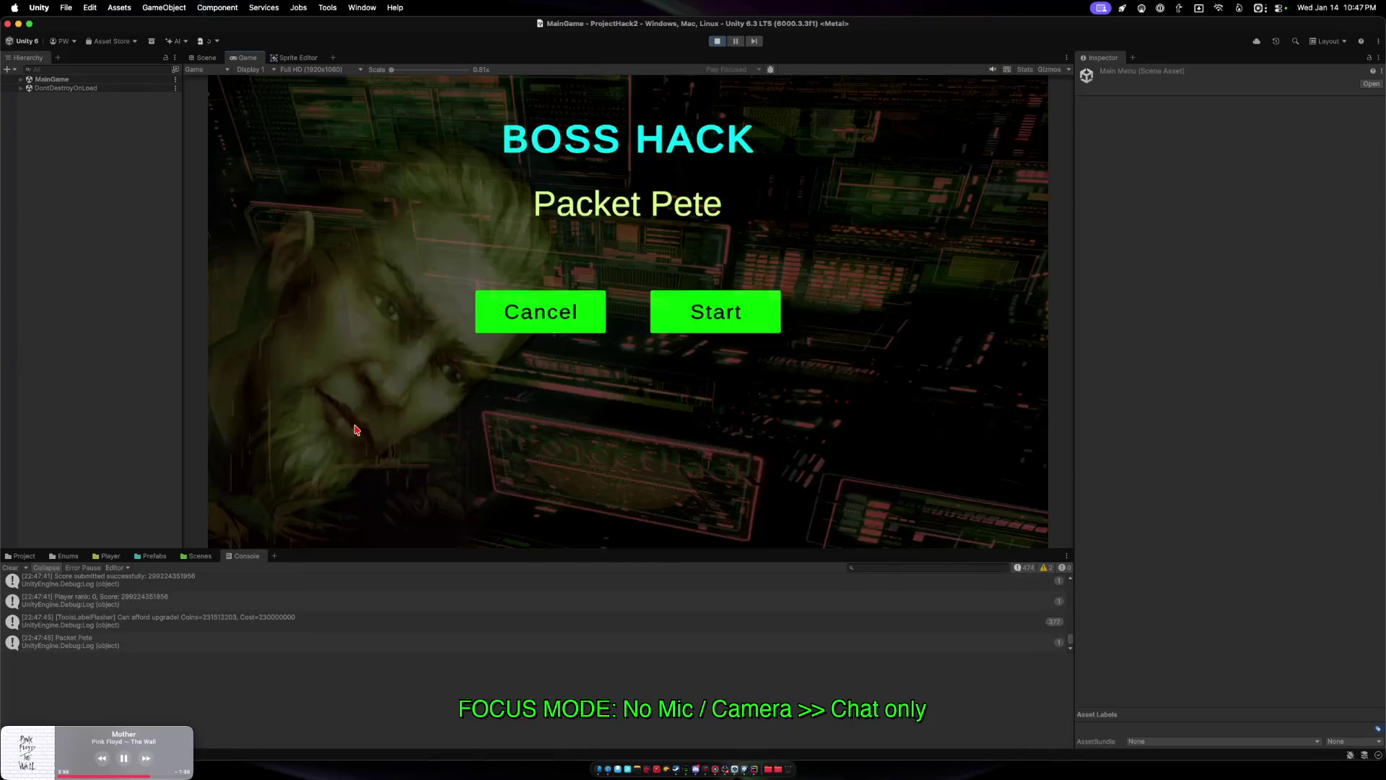
Beat Packet Pete, glance at the Upgrades shop, then start hacking Steve Switch.
click(667, 324)
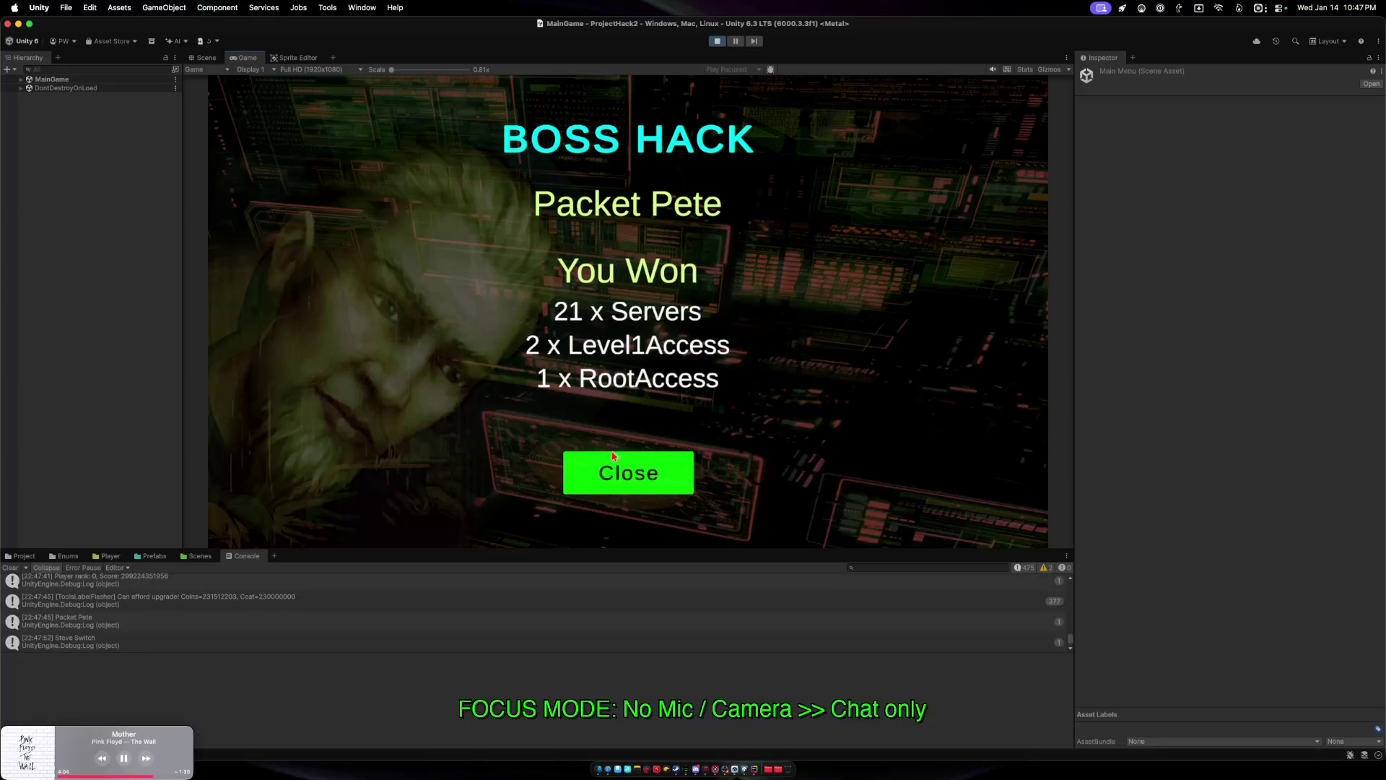
click(610, 457)
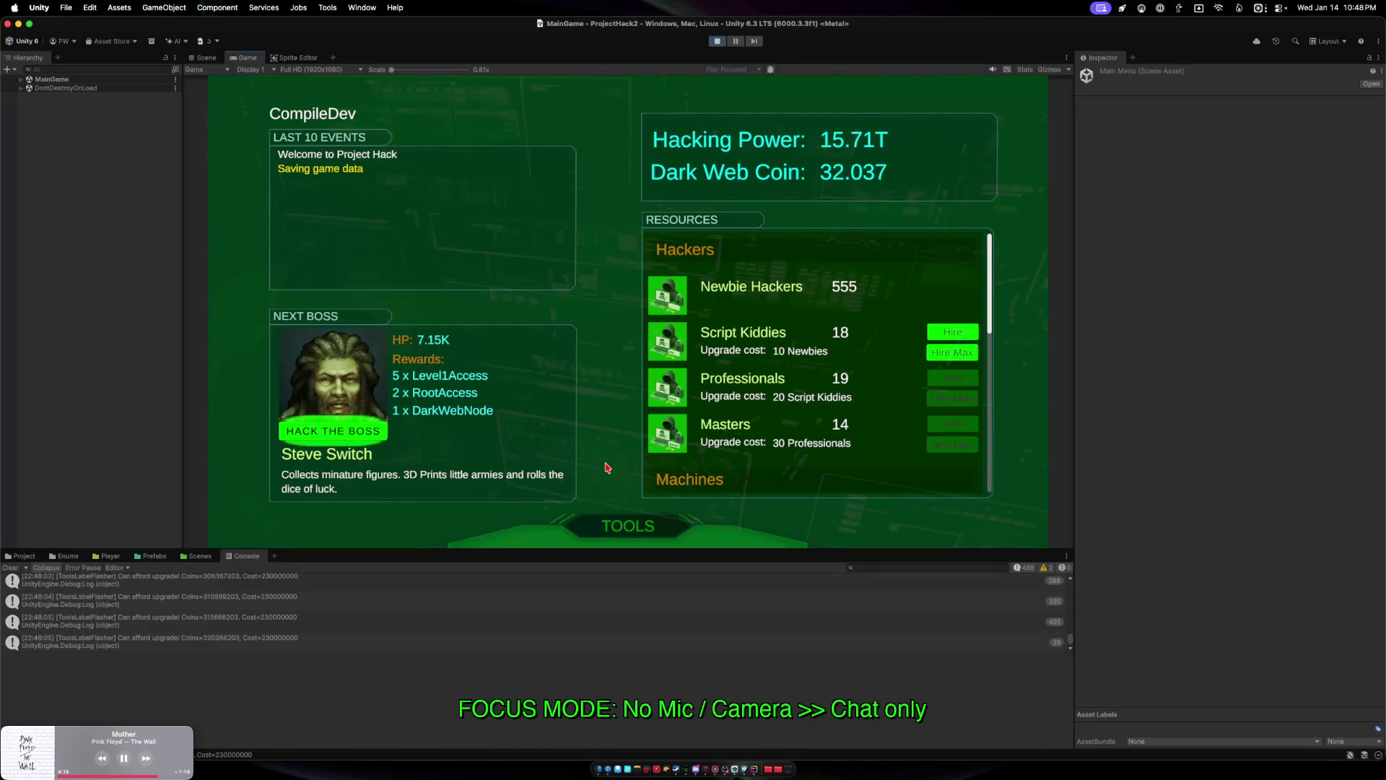
click(614, 535)
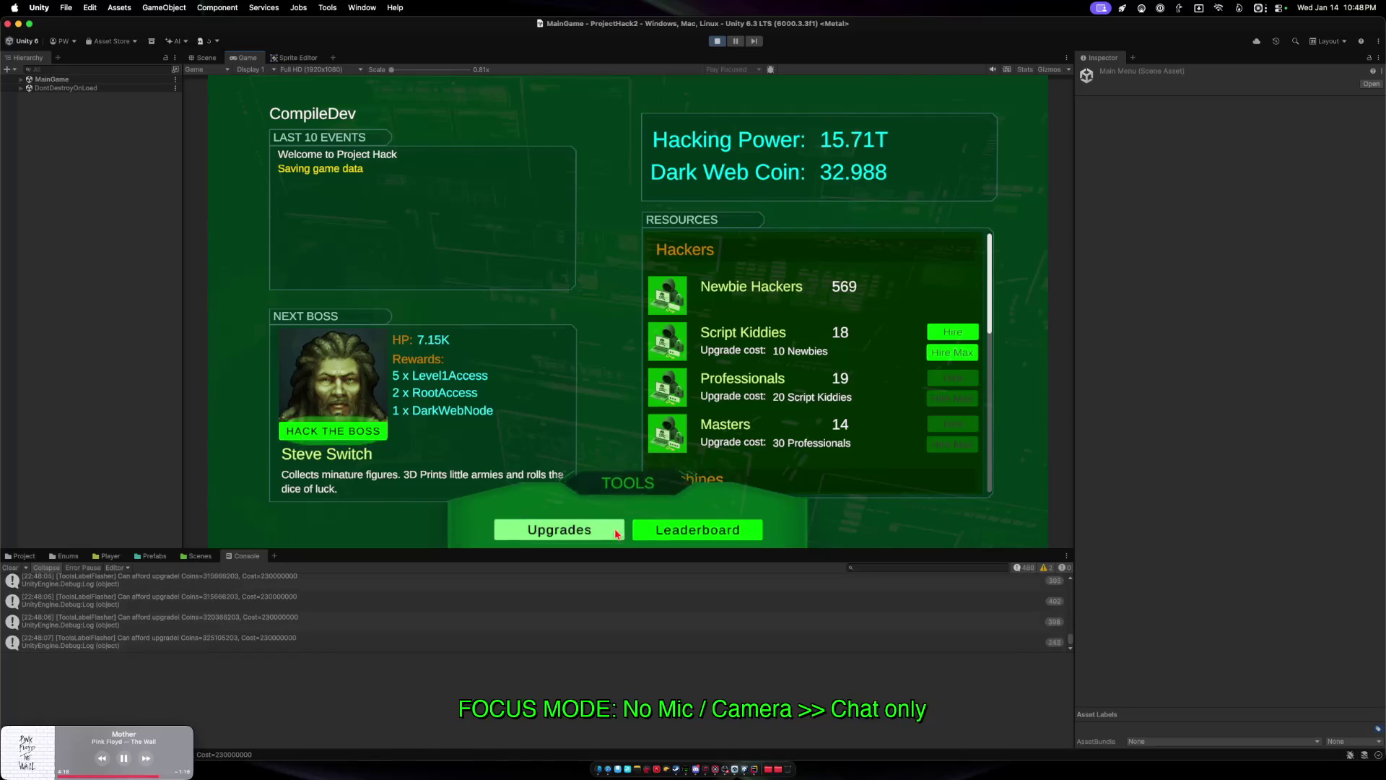
click(613, 525)
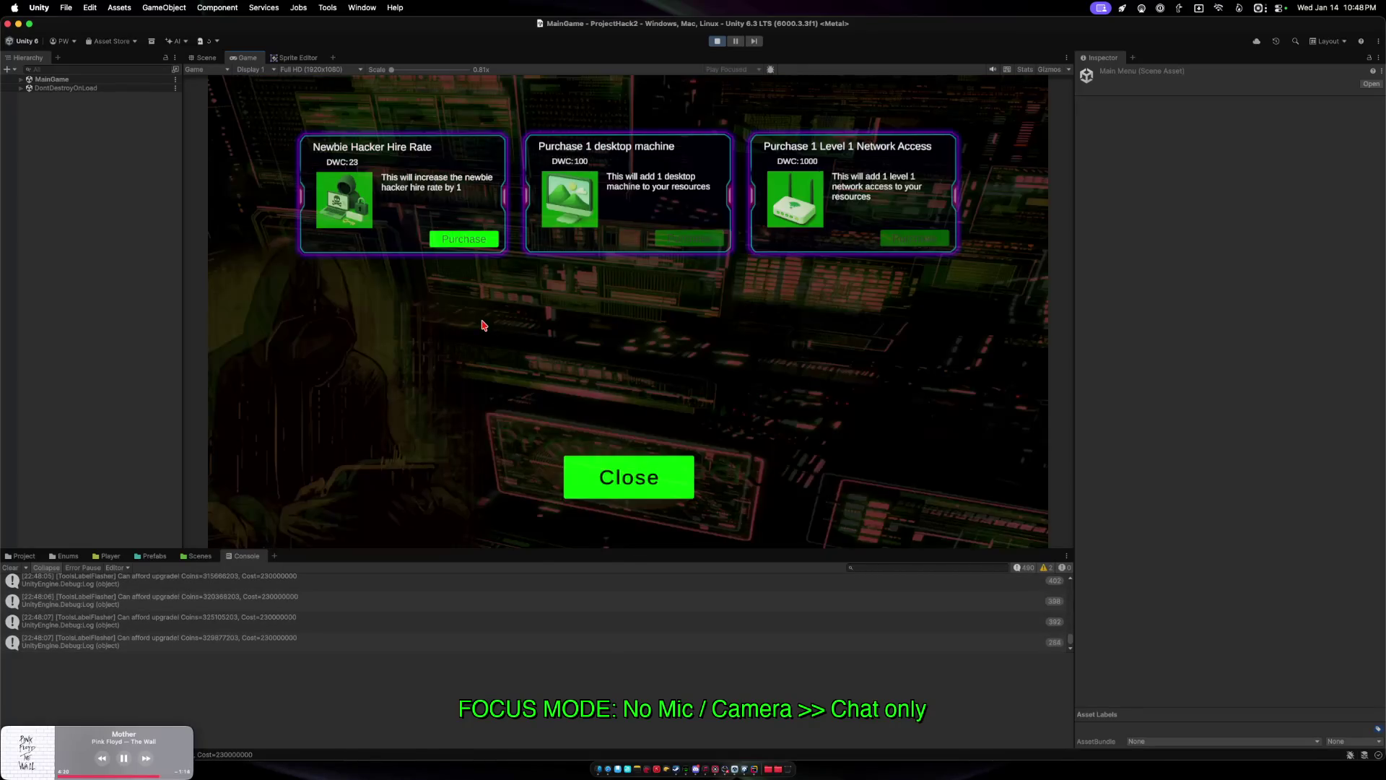
click(574, 466)
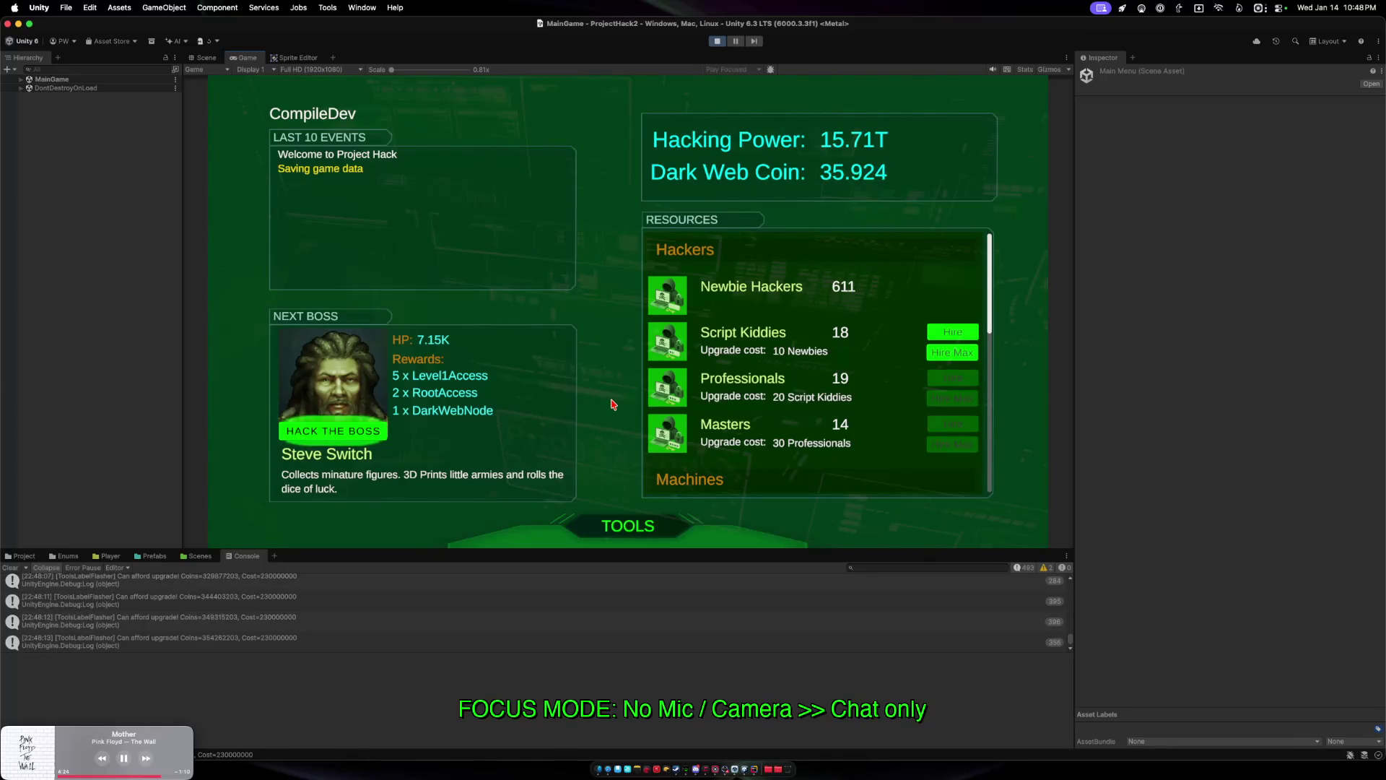
click(347, 431)
click(714, 310)
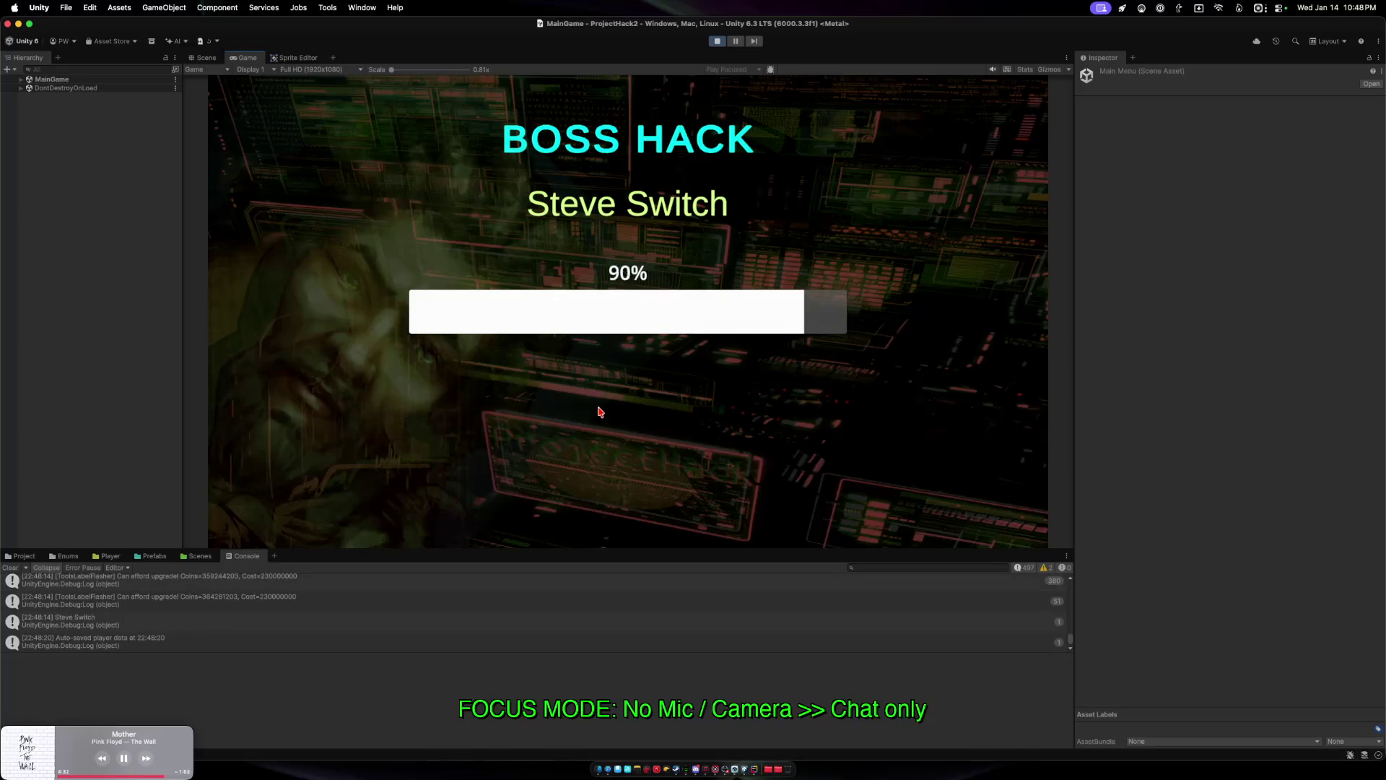
Dismiss the Steve Switch victory panel and scroll through the Console log.
click(628, 473)
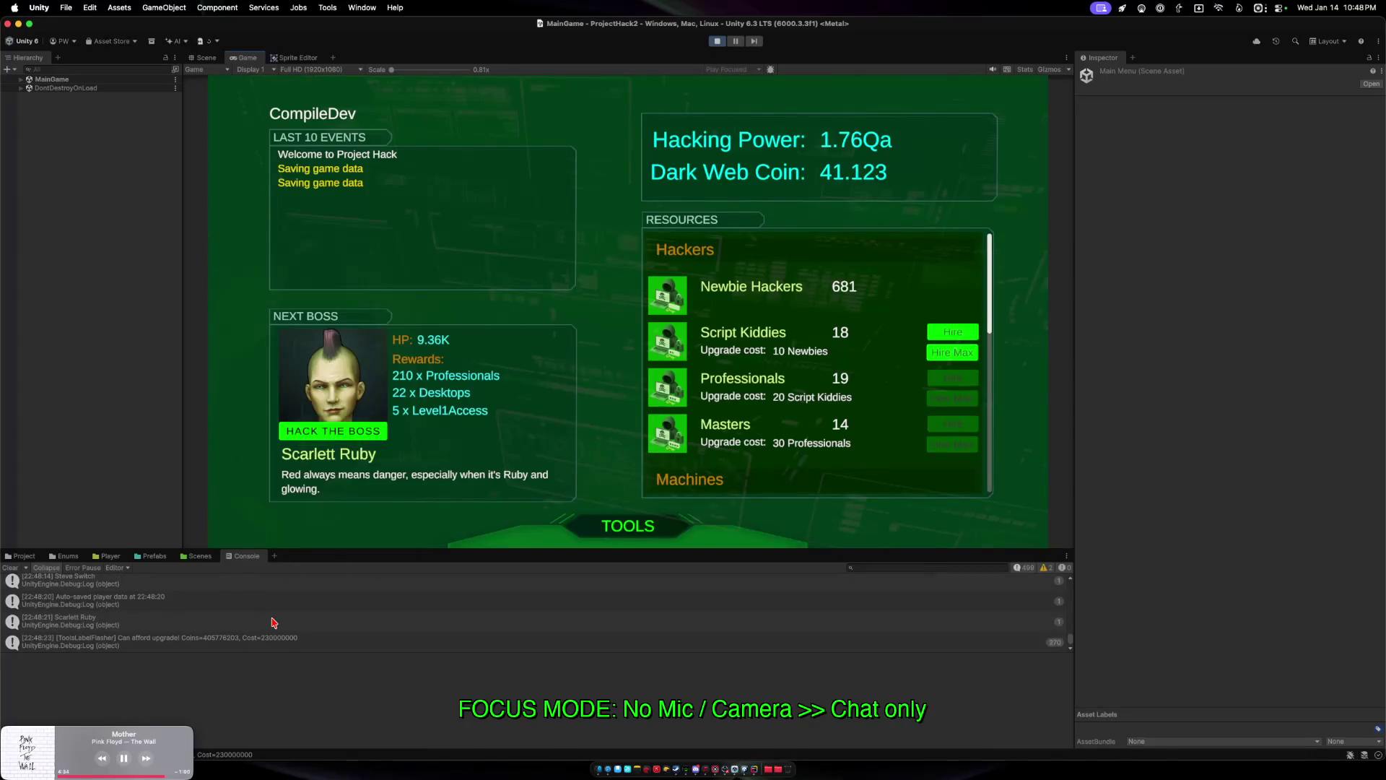
scroll(354, 604, up, 5)
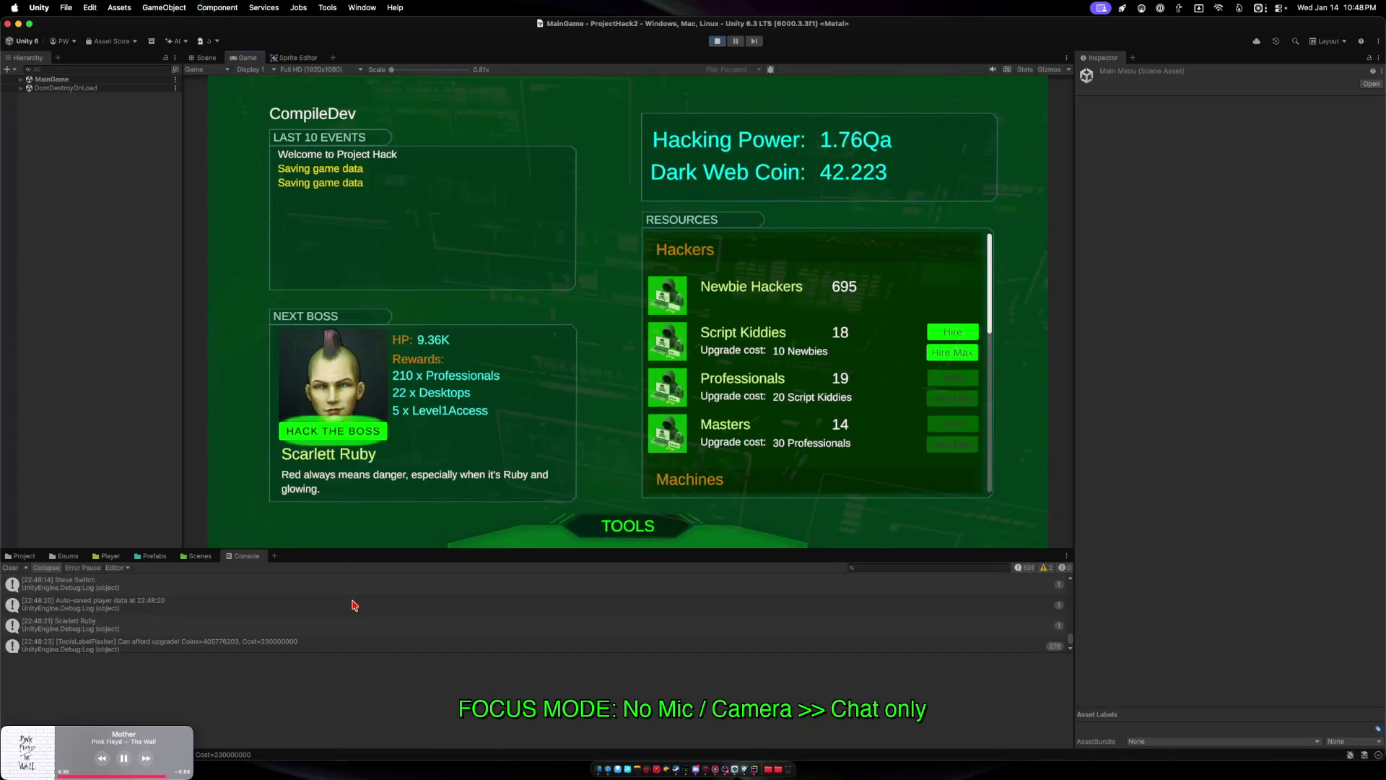
scroll(354, 604, up, 5)
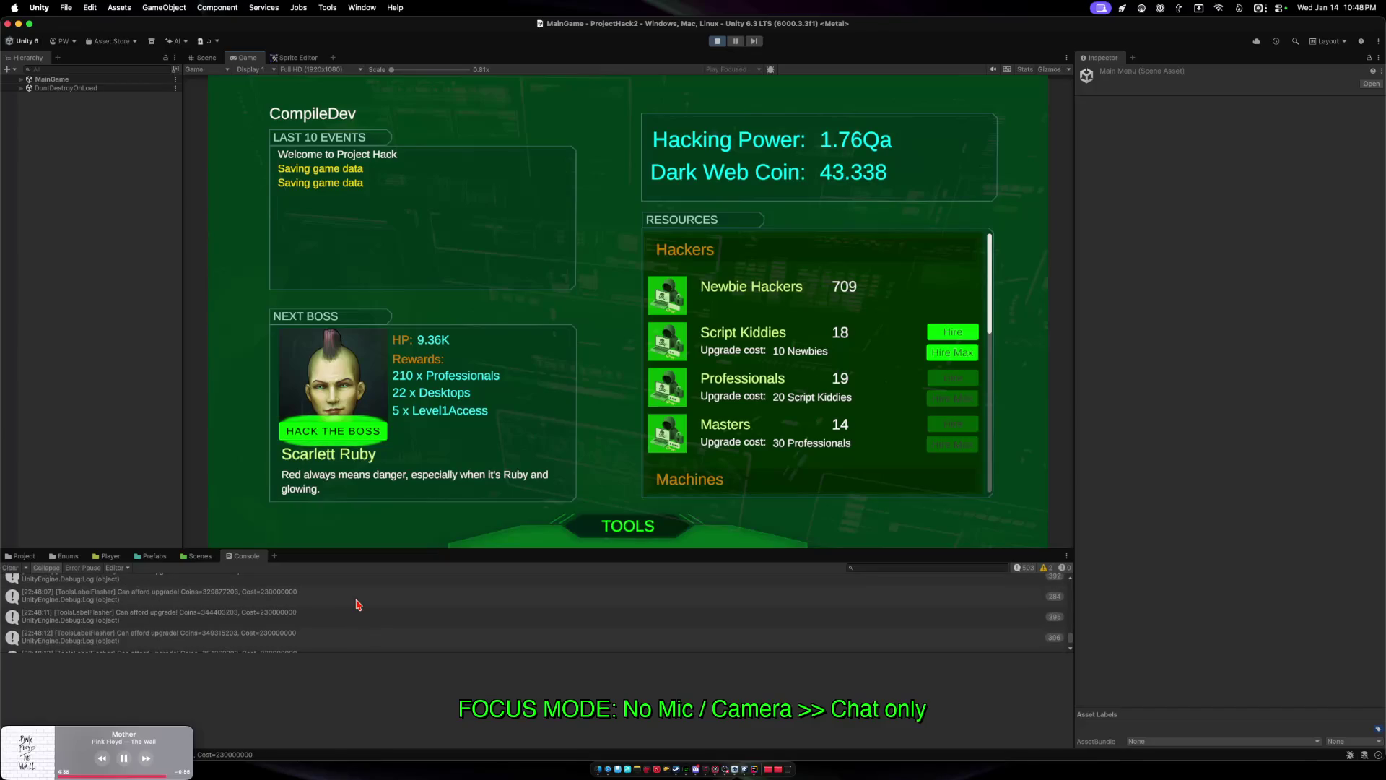
scroll(355, 604, down, 10)
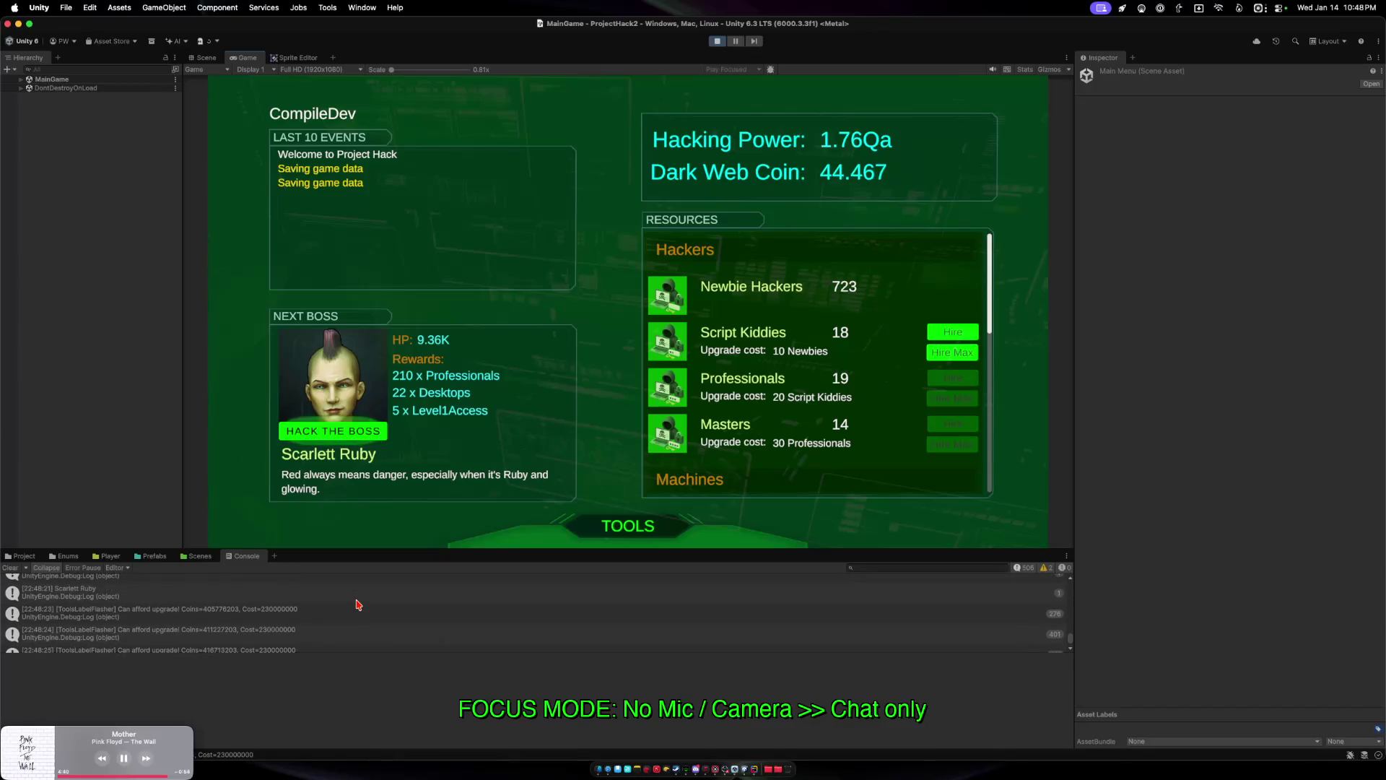
scroll(356, 604, up, 1)
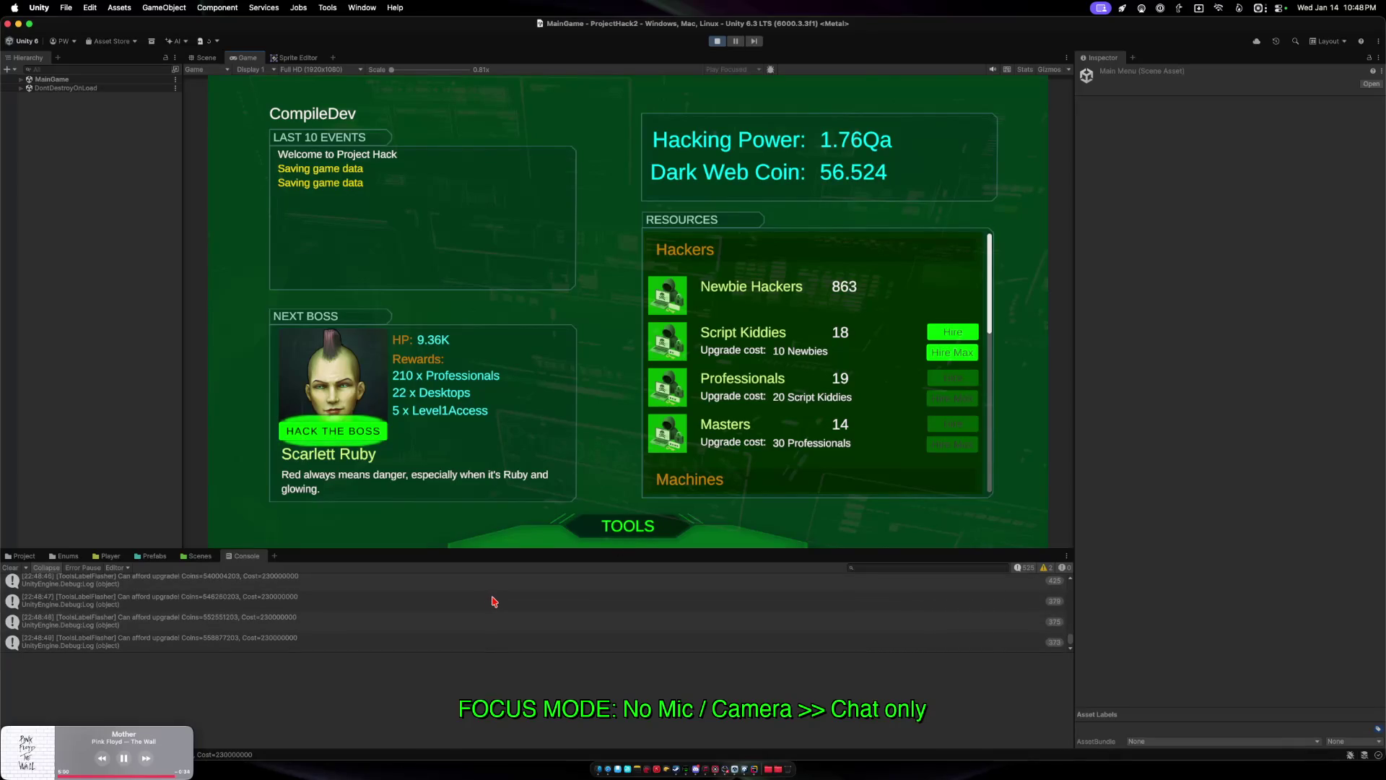
Stop Play mode, review GenerateRandomEvent in Rider, and return to Unity's Console search.
click(718, 43)
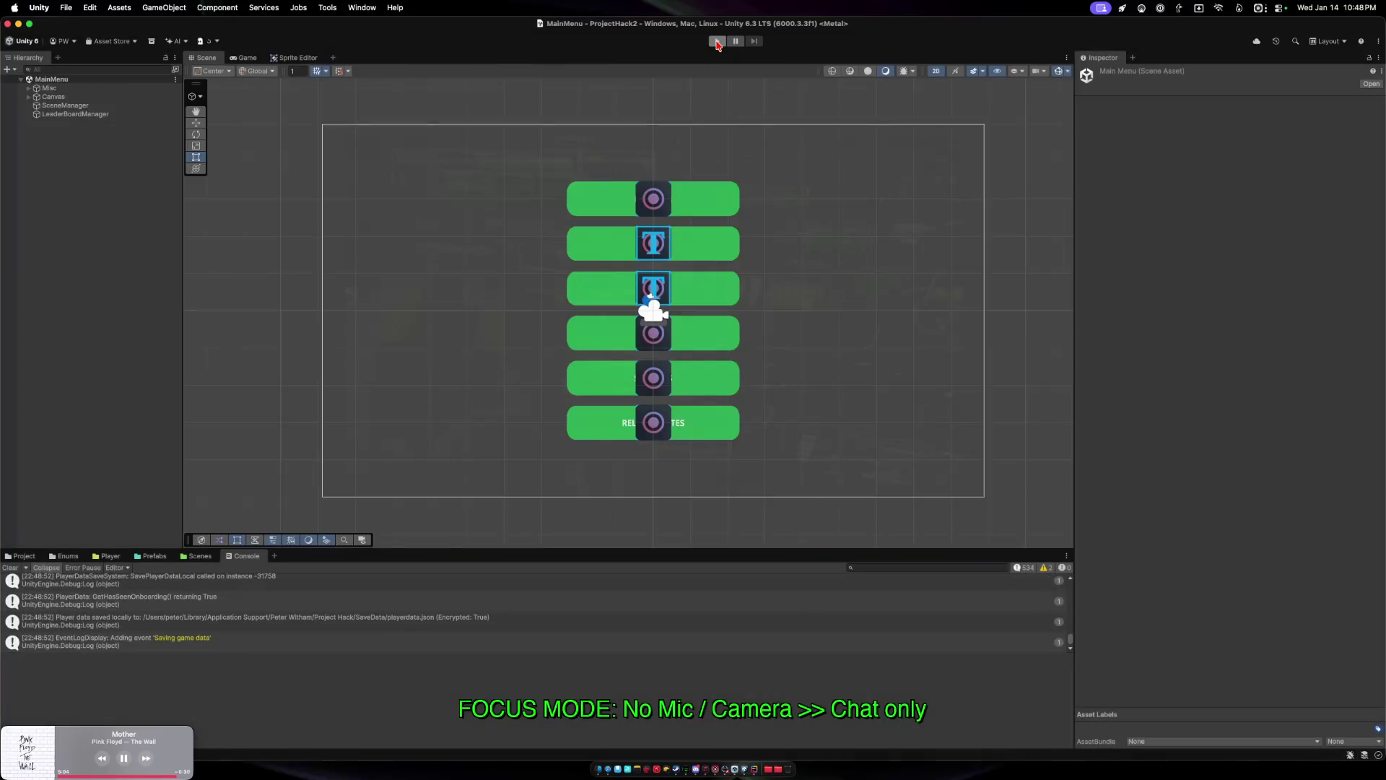
key(ctrl+Up)
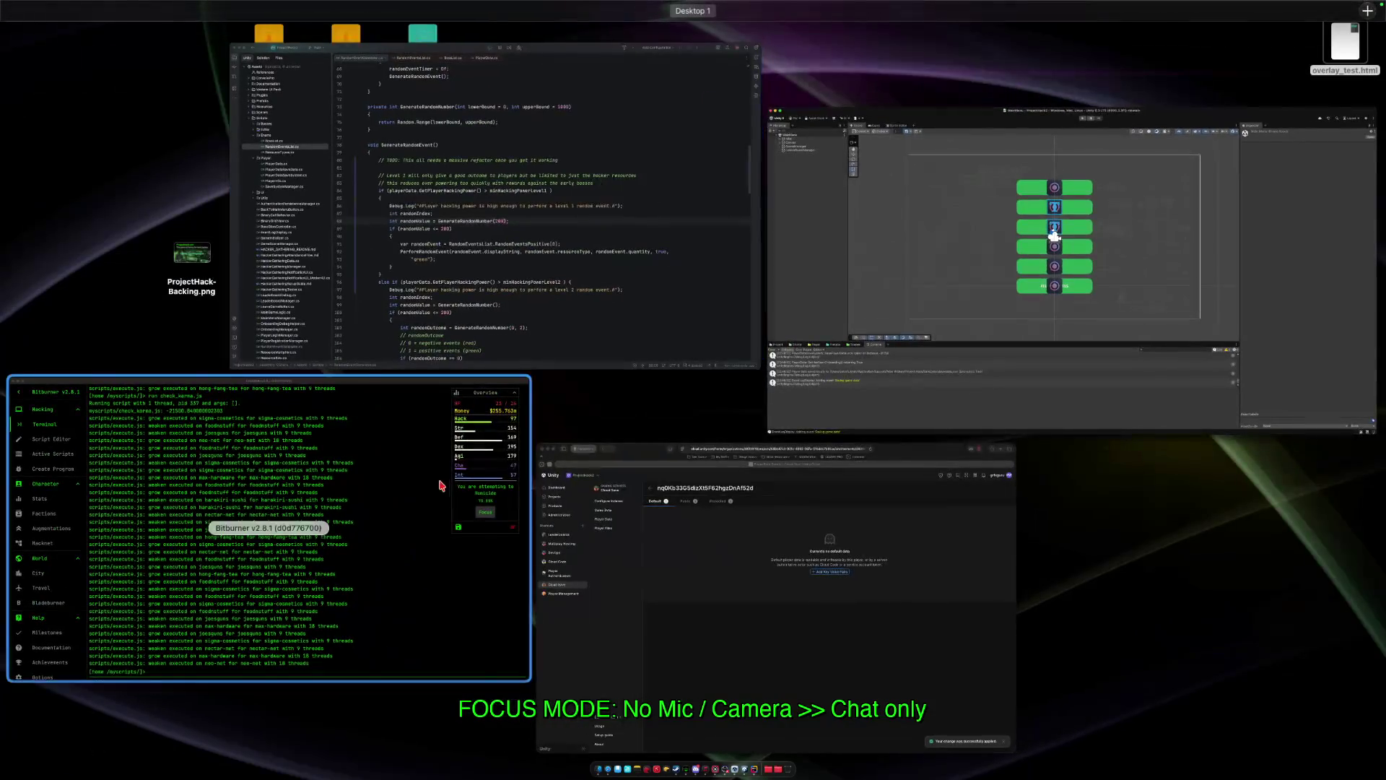
click(515, 302)
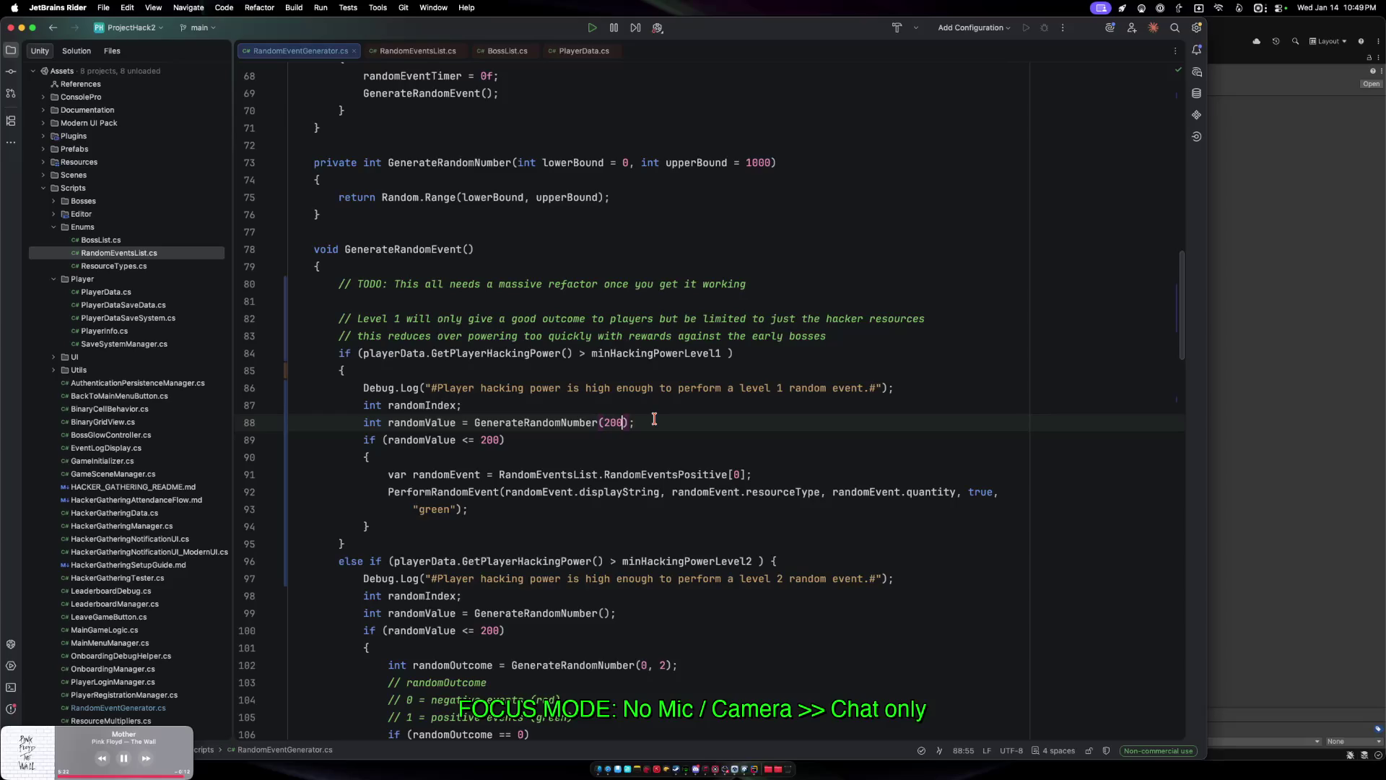
click(1255, 438)
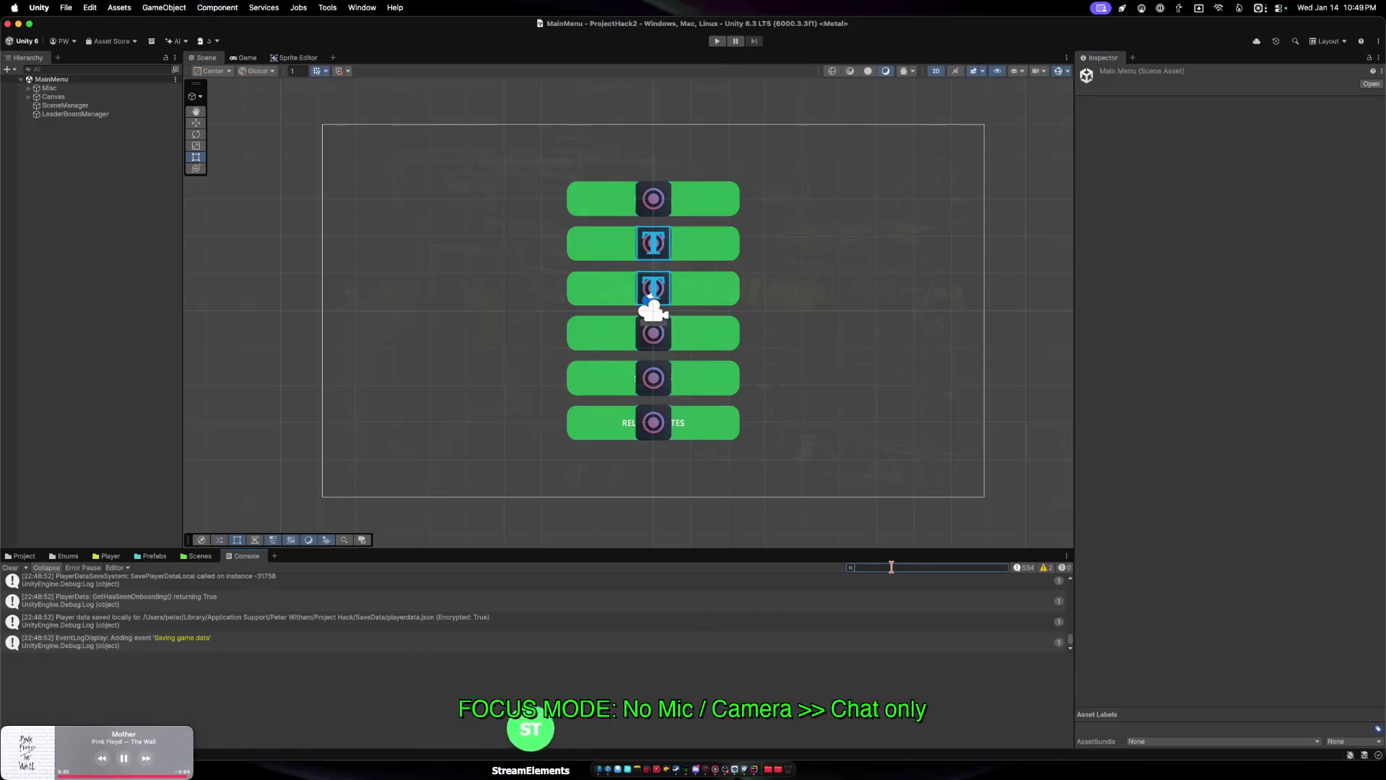
click(892, 567)
Filter the Console for 'level', inspect the level 1 random event entry, then switch to Rider.
text(Level1)
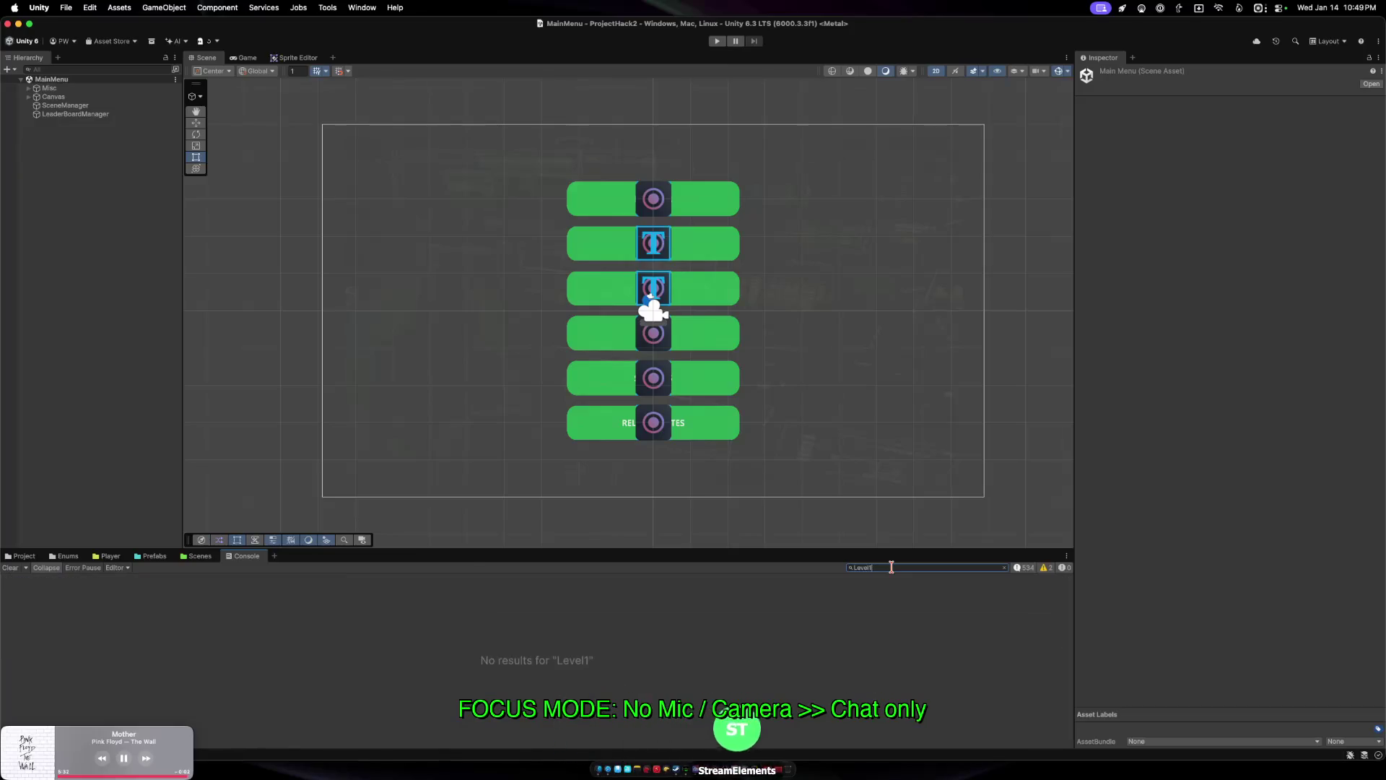
key(BackSpace)
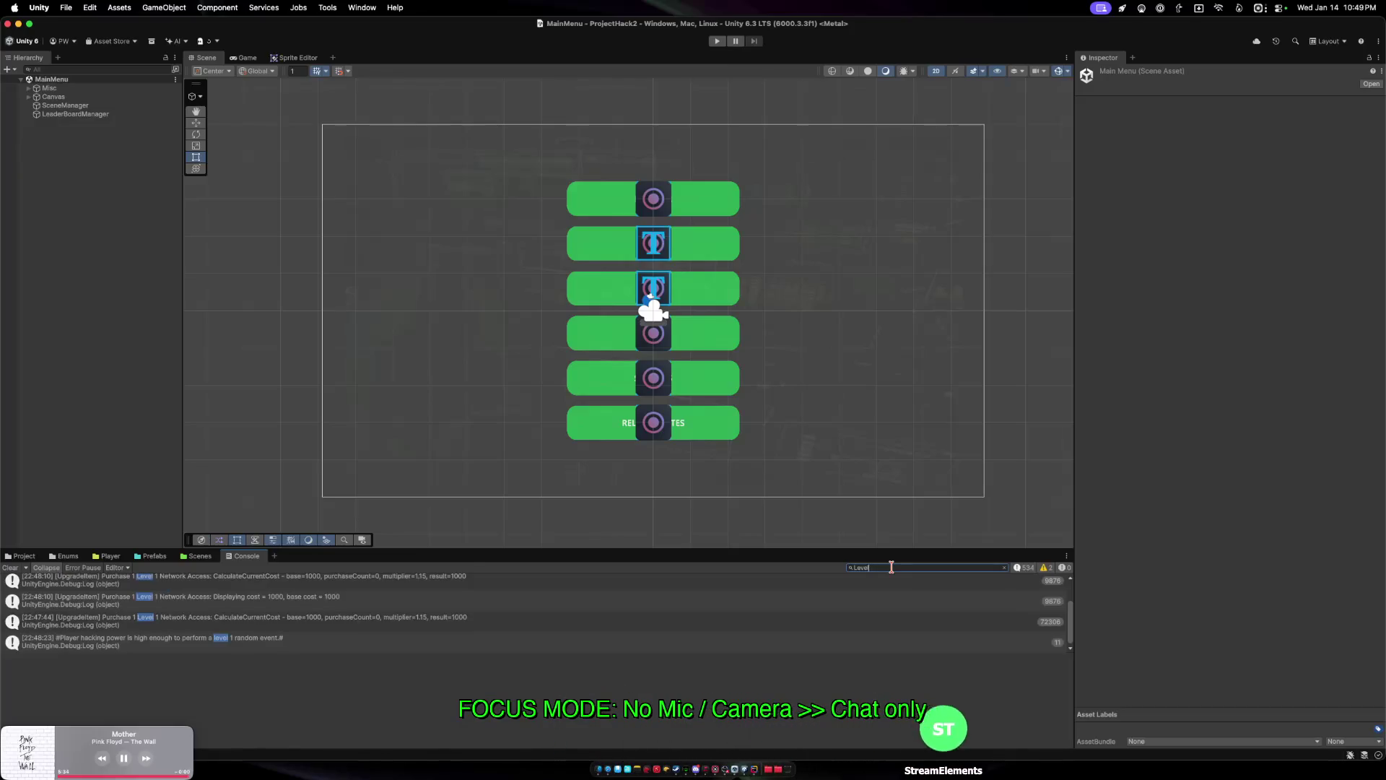
key(BackSpace)
key(BackSpace)
key(BackSpace)
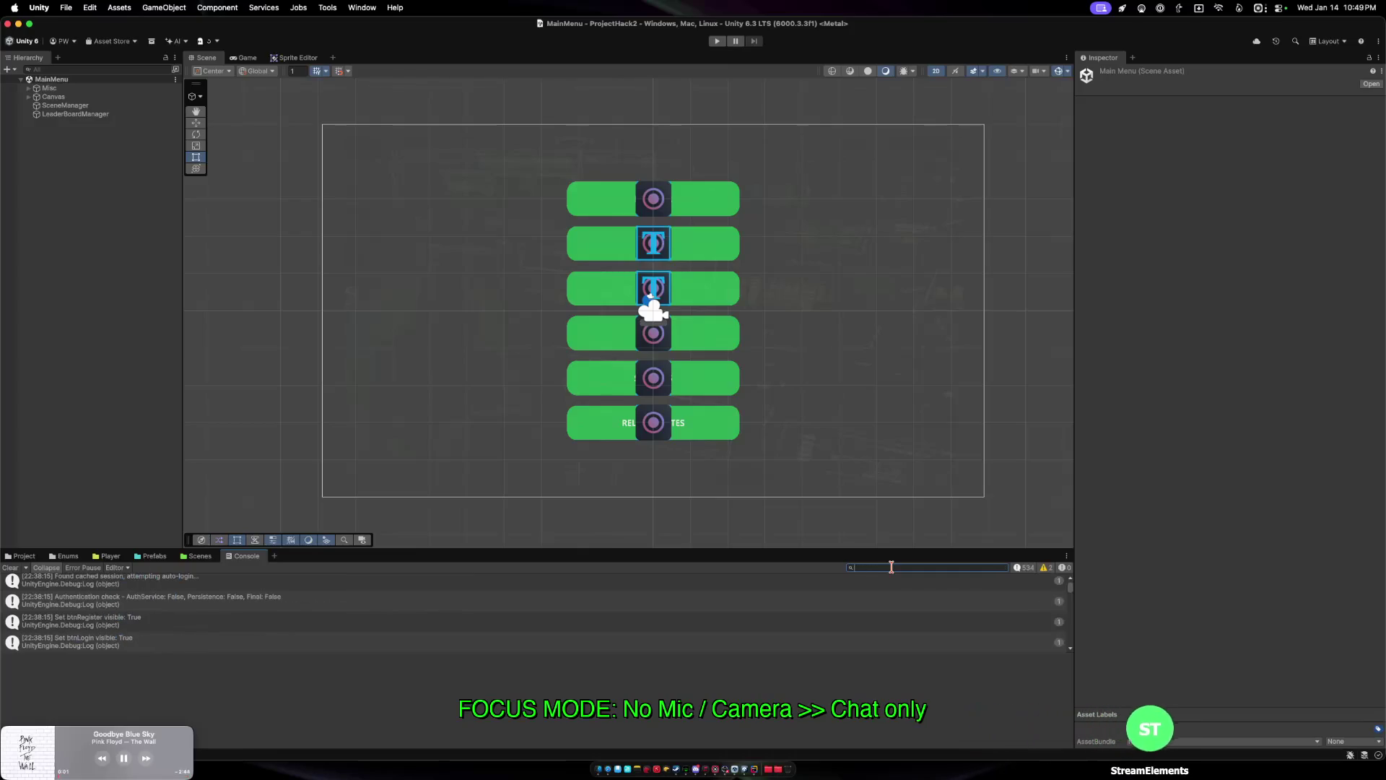
text(level)
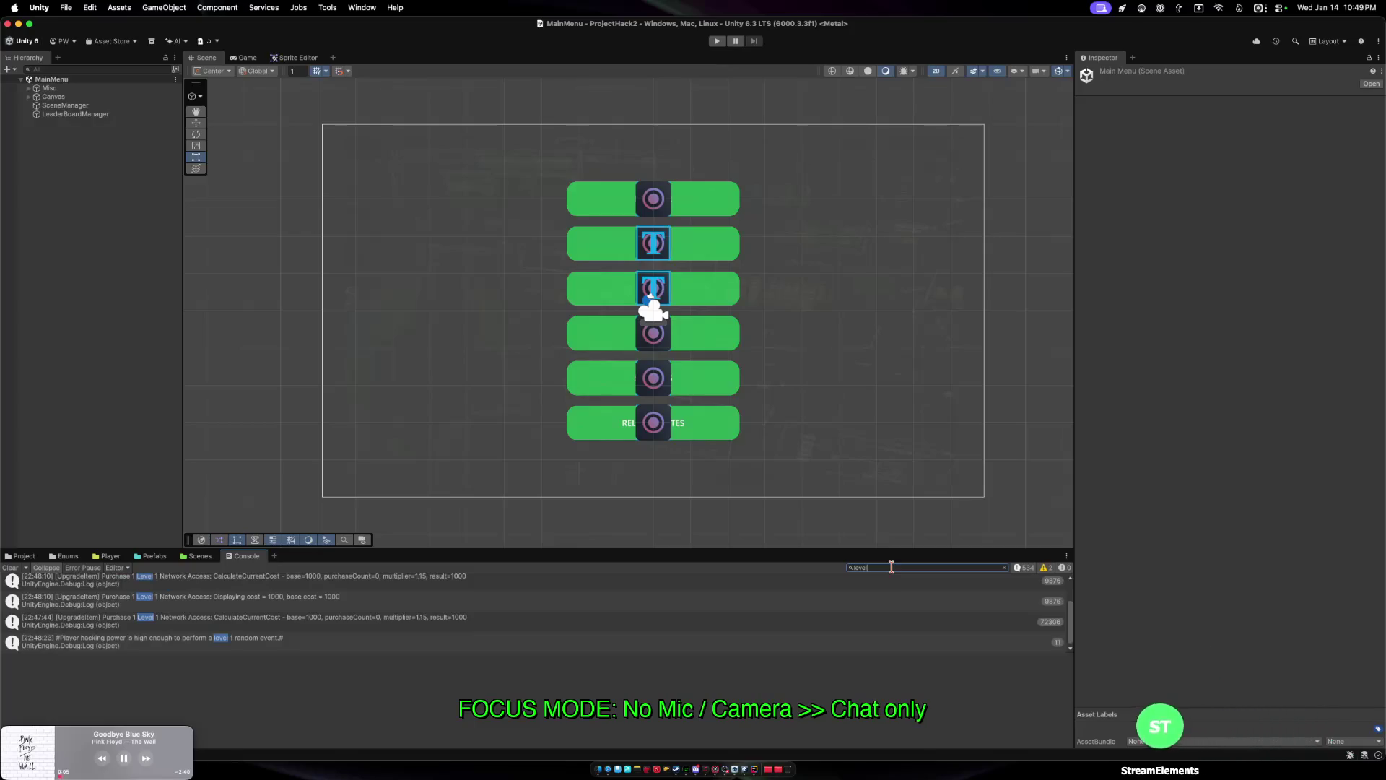
click(154, 642)
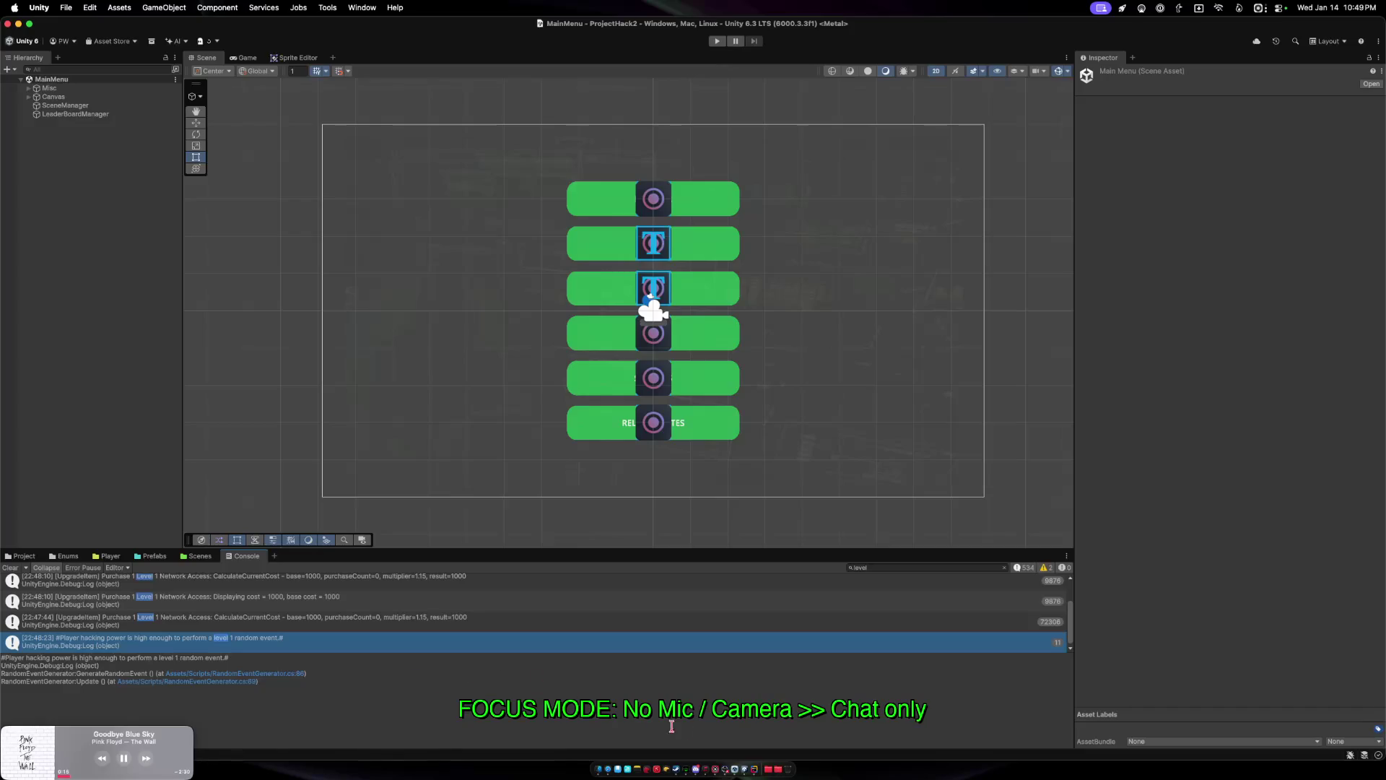
click(772, 751)
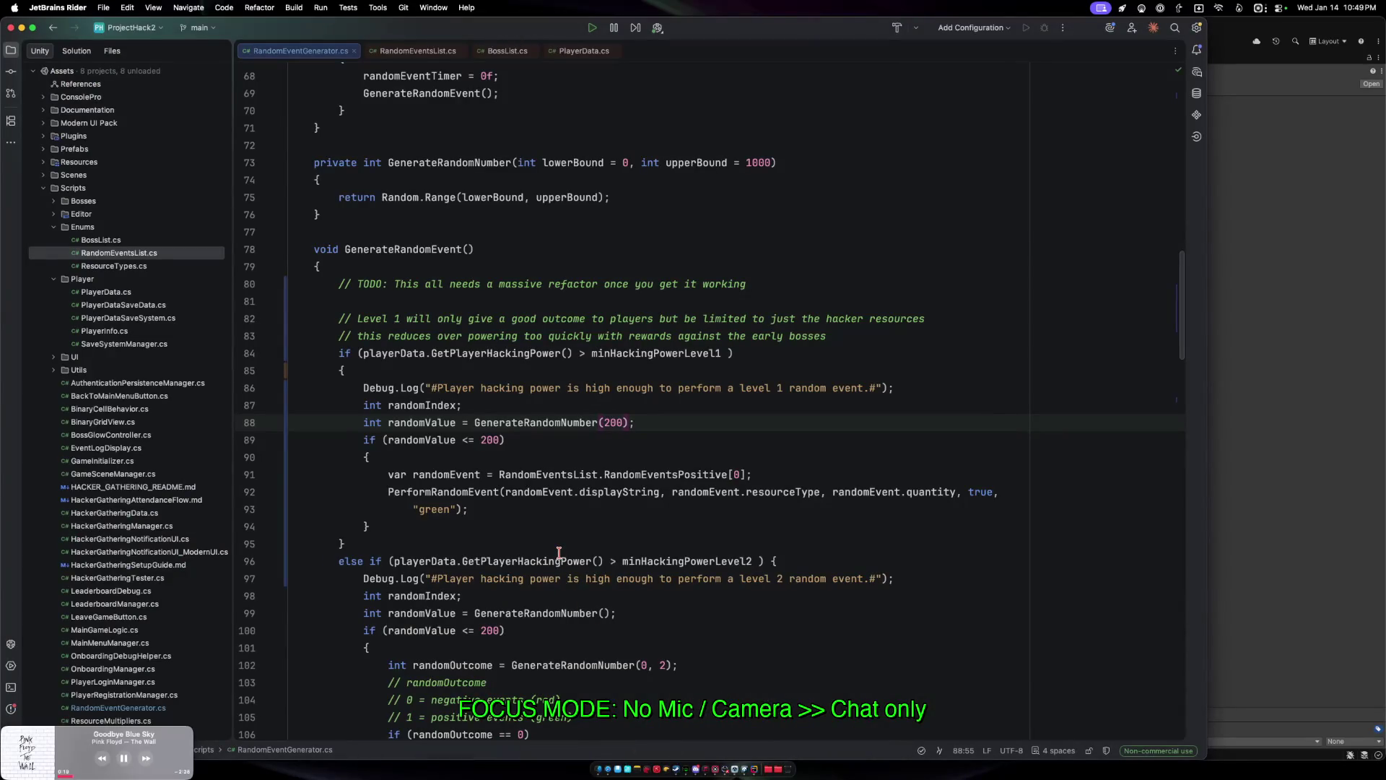
Add a Debug.Log of "Random number: " + randomValue after the roll, then return to Unity.
click(527, 439)
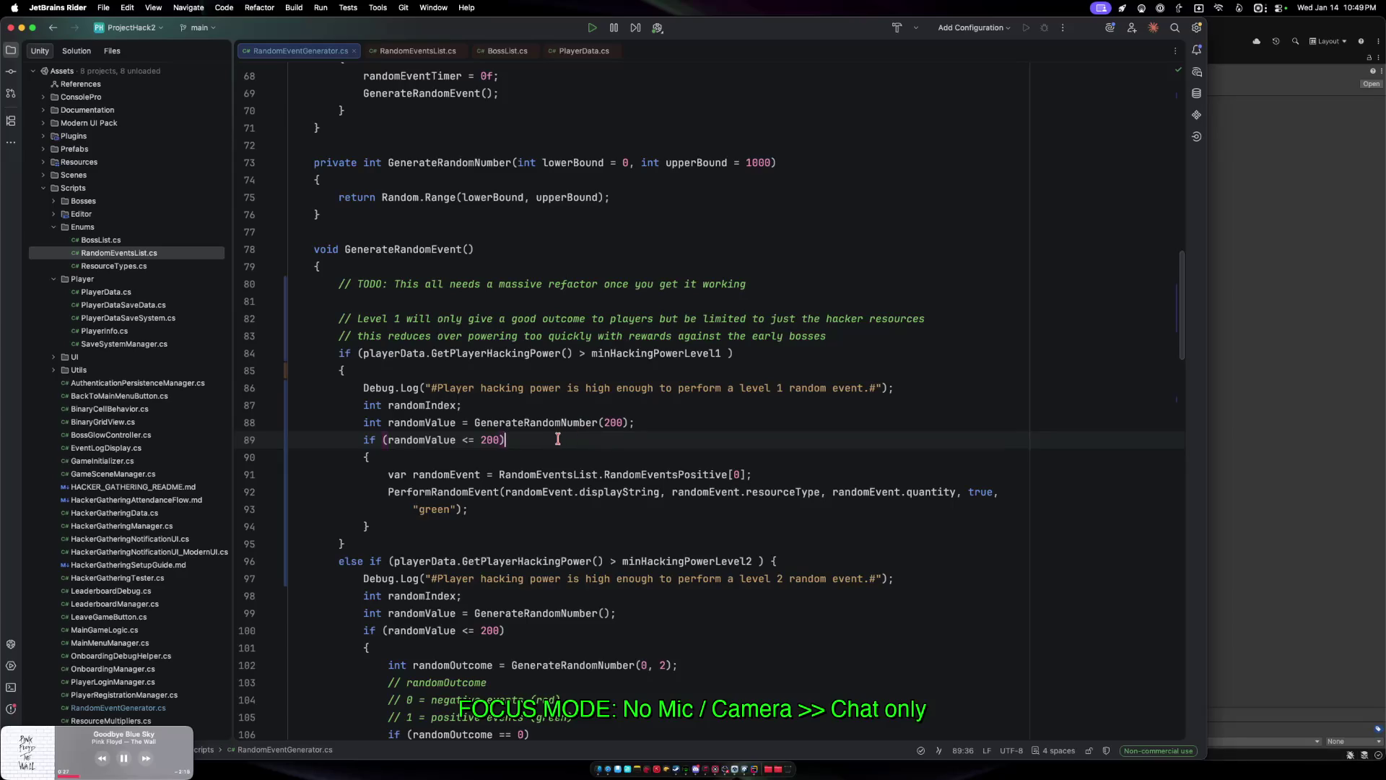
click(644, 423)
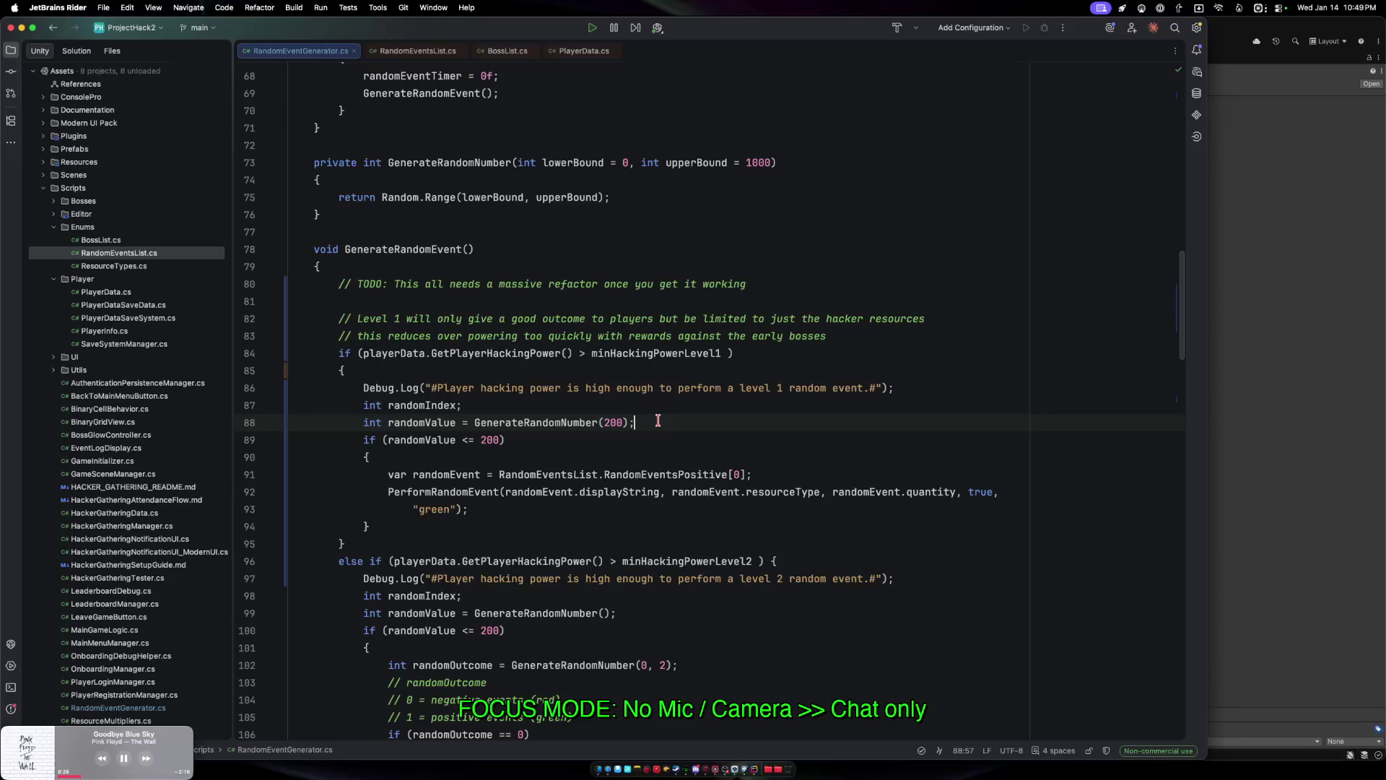
key(Return)
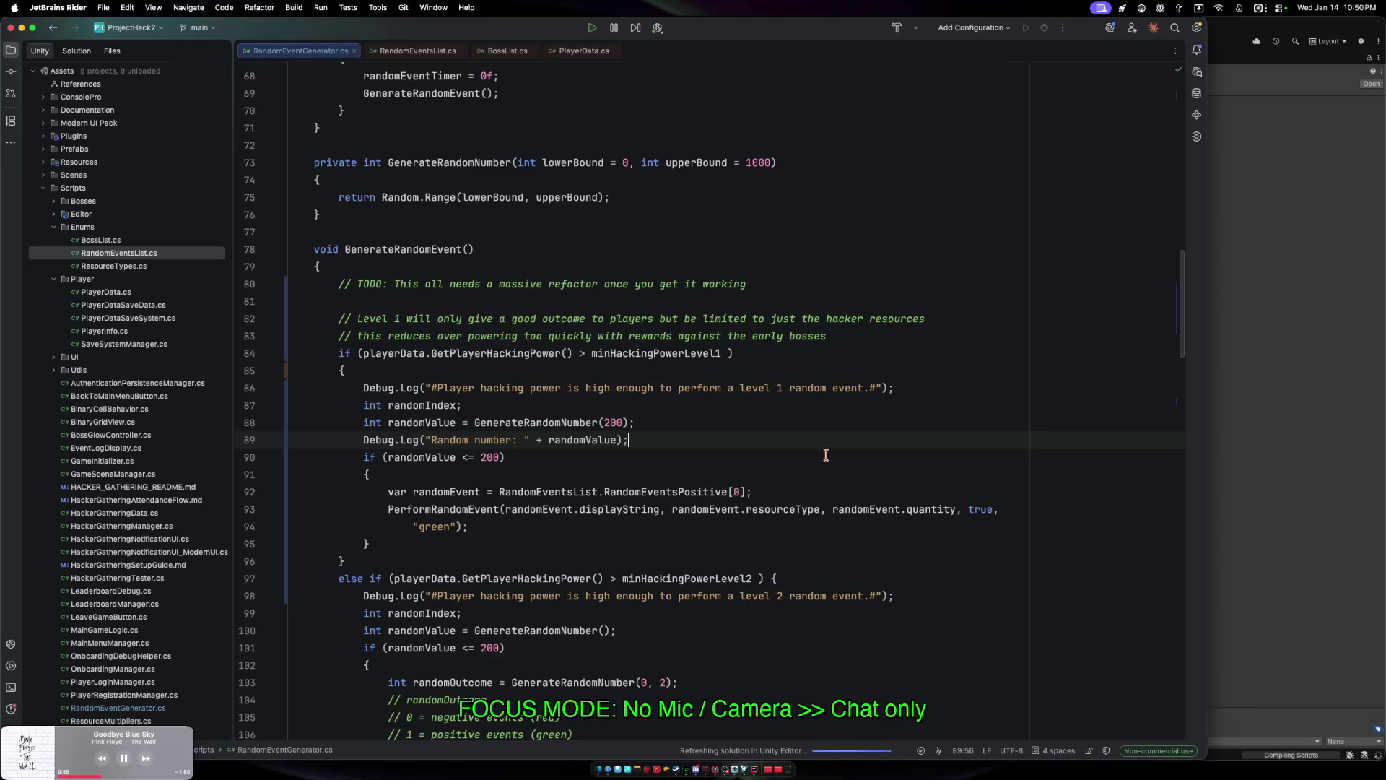
text(Debug.Log("Random number: " + randomValue);)
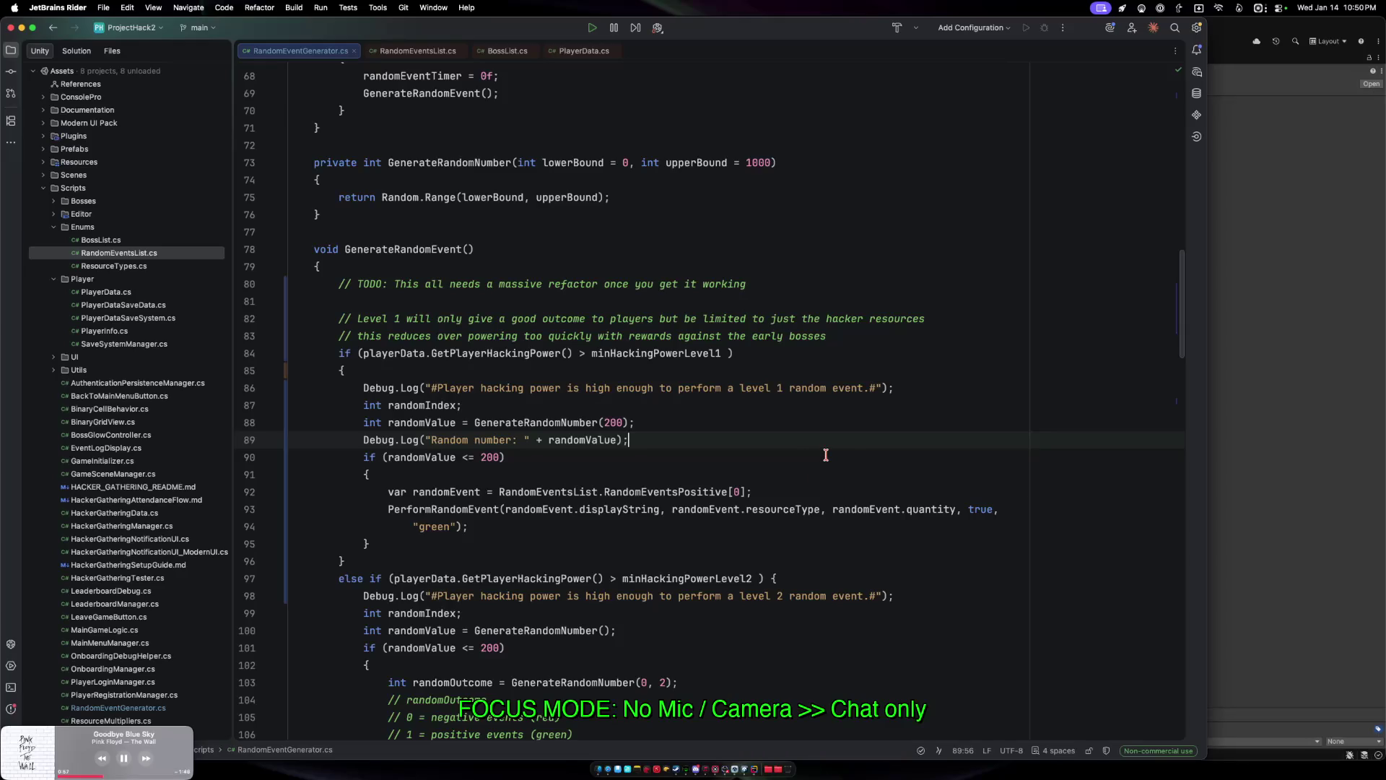
click(1268, 460)
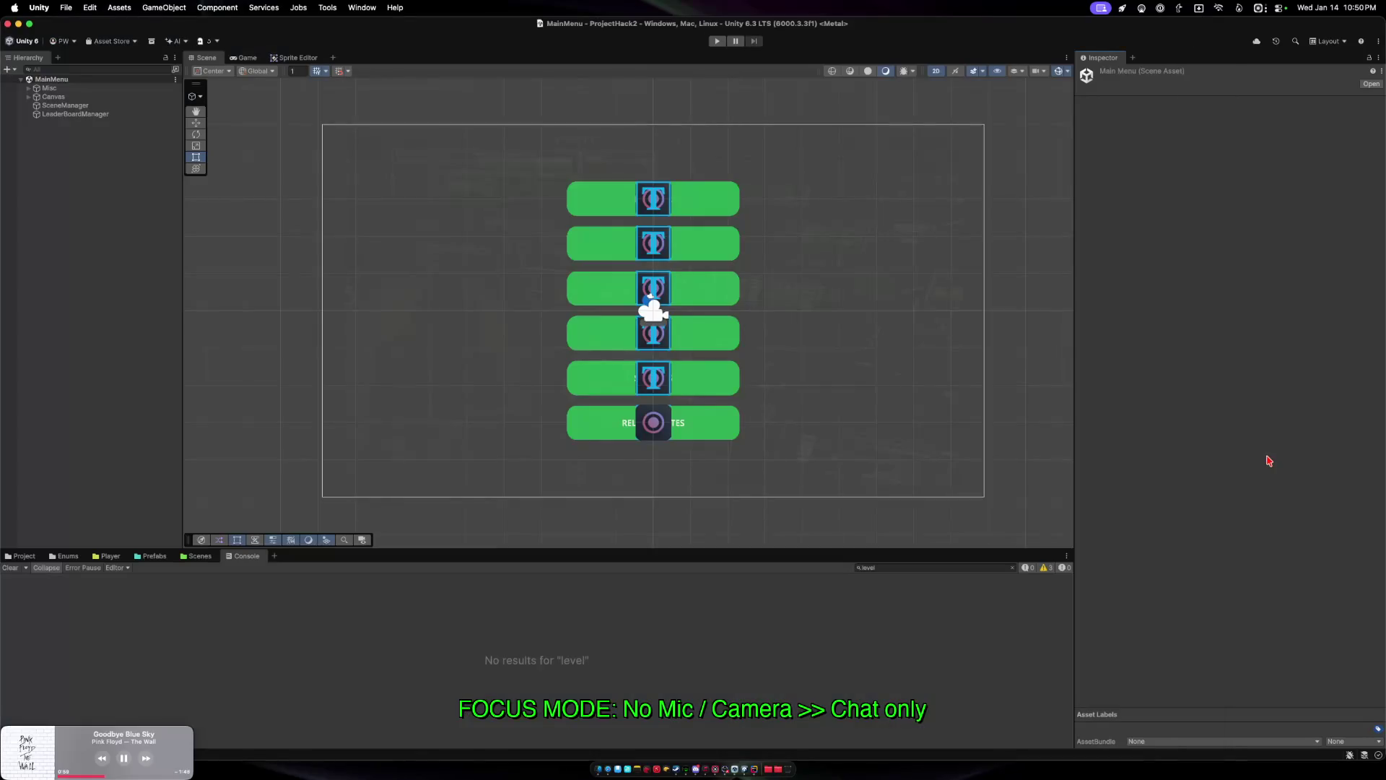
Run the game in Play mode and defeat boss Scarlett Ruby, raising Professionals to 229.
click(718, 43)
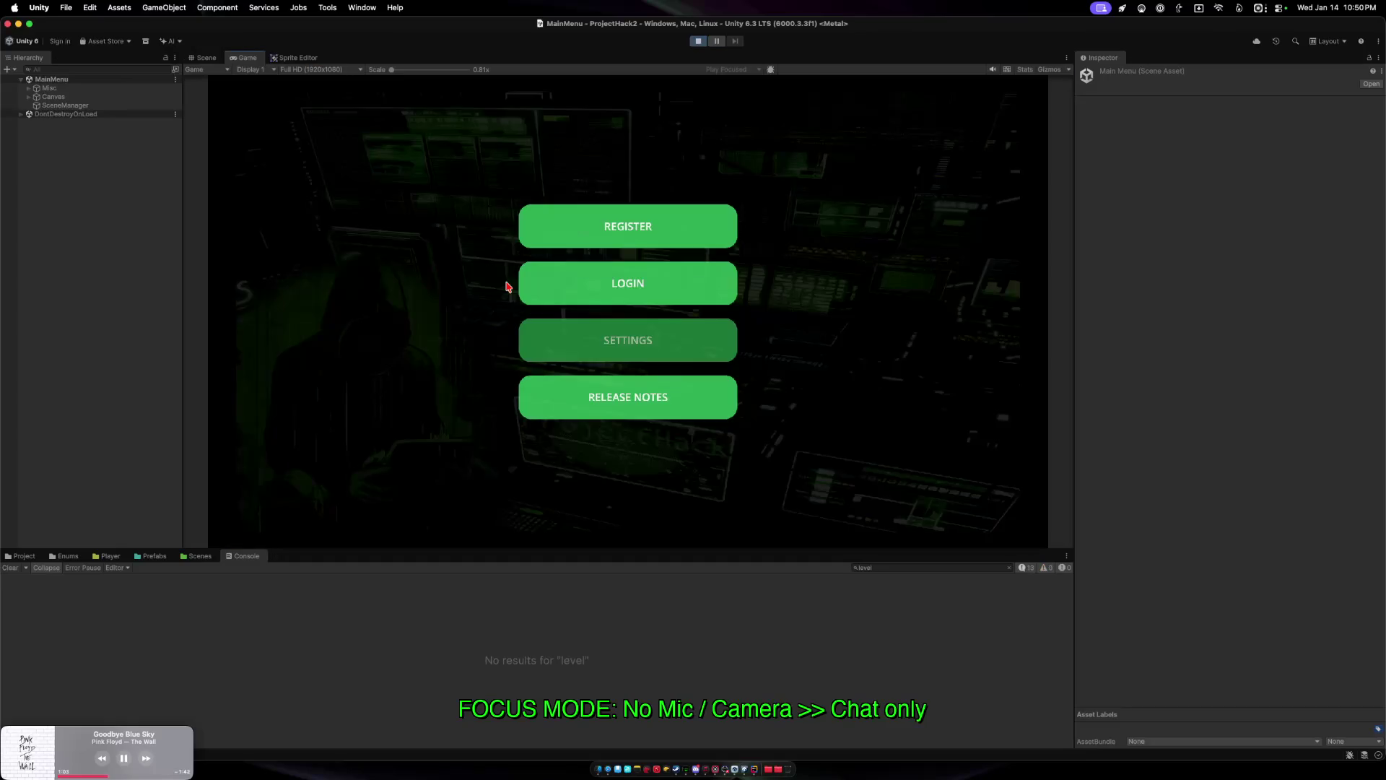
click(580, 285)
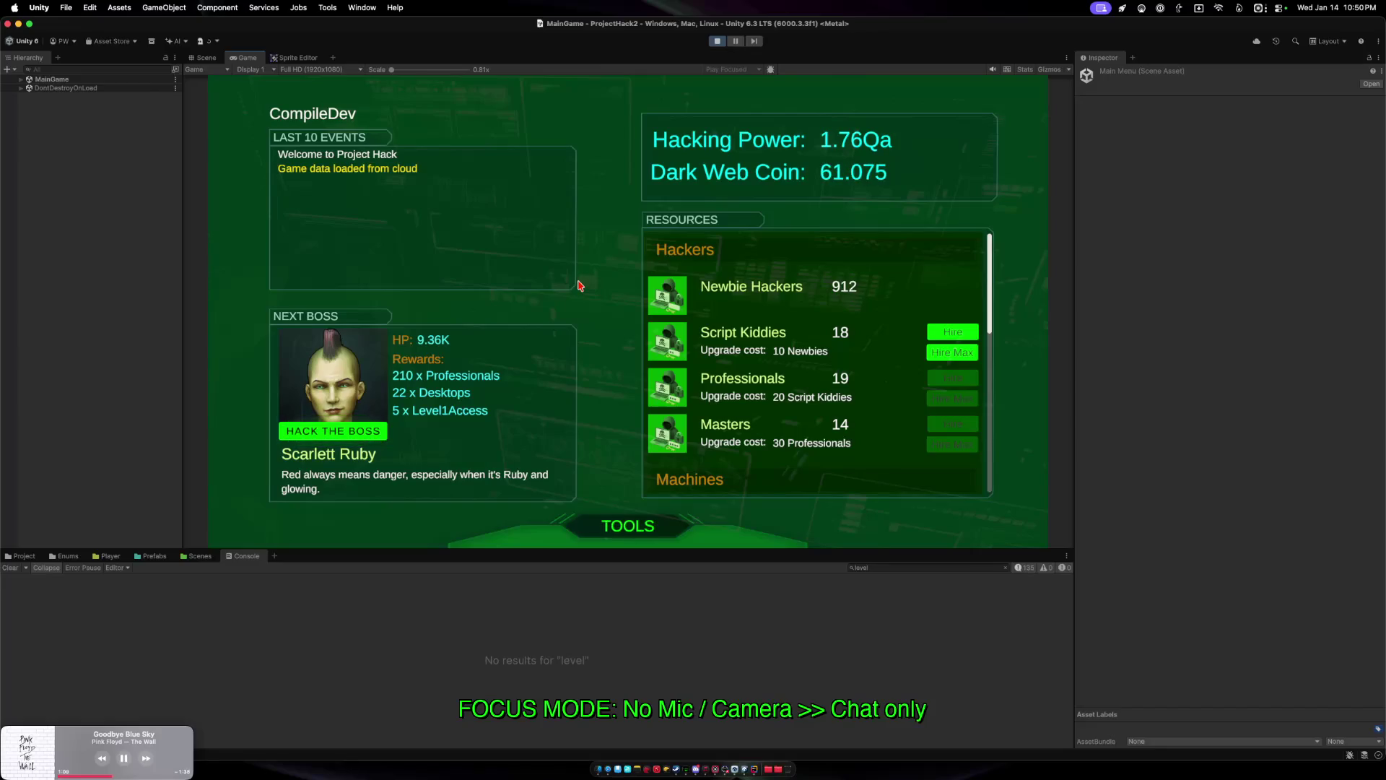
click(368, 439)
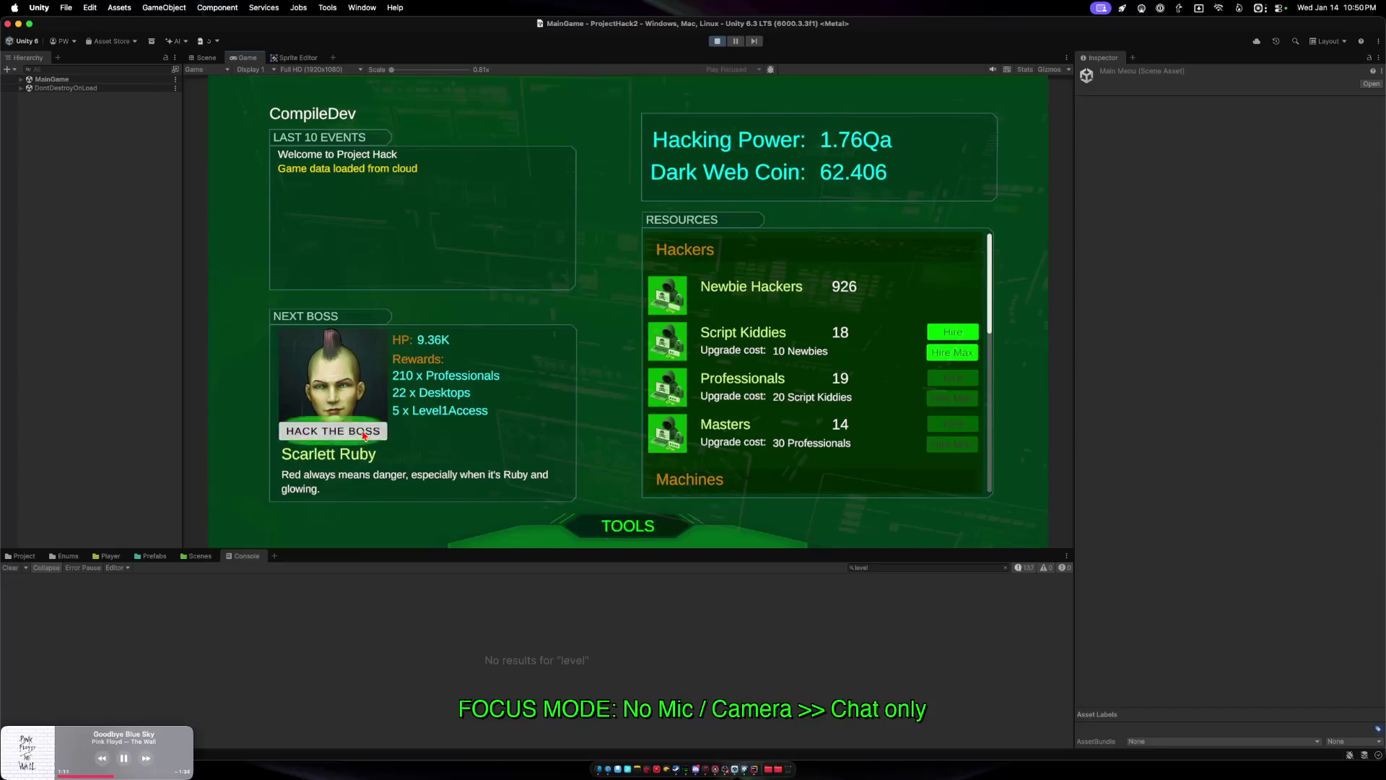
click(682, 322)
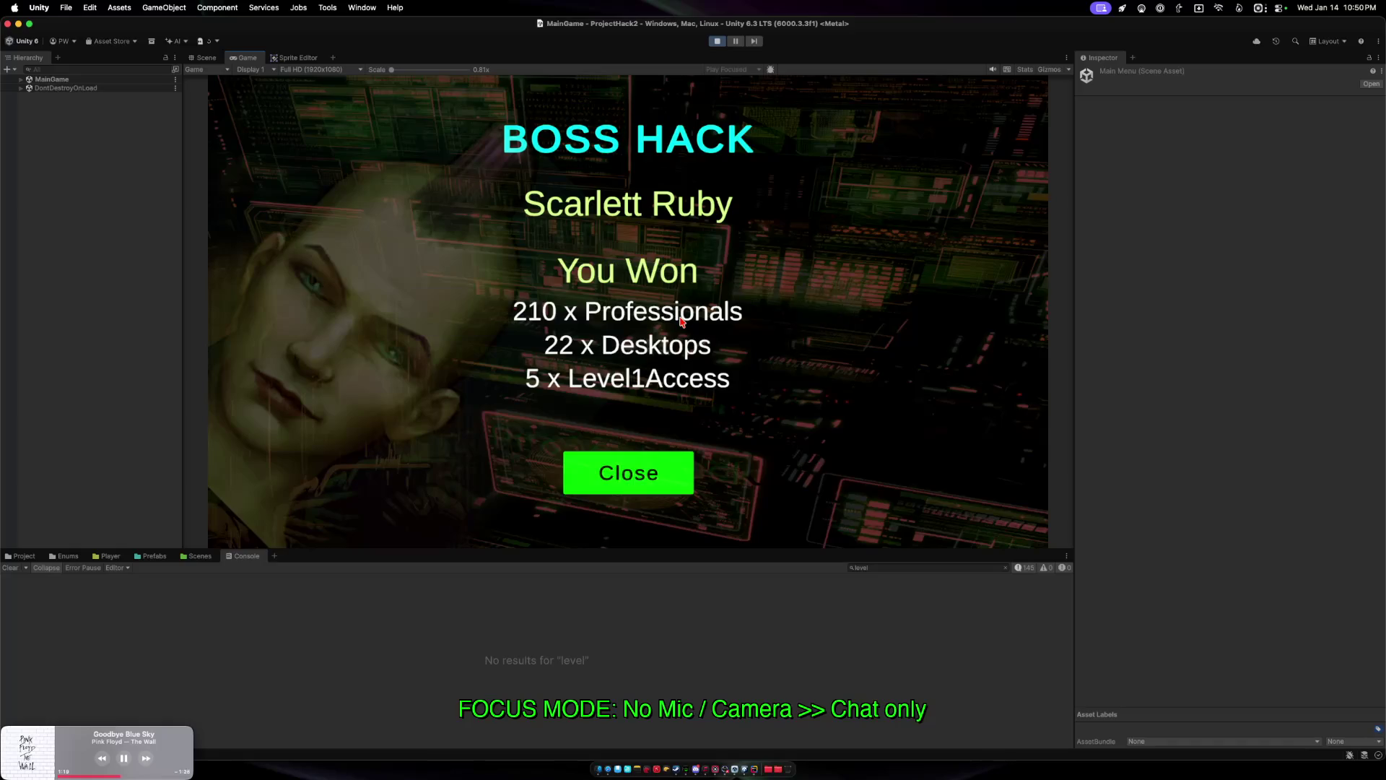
click(629, 472)
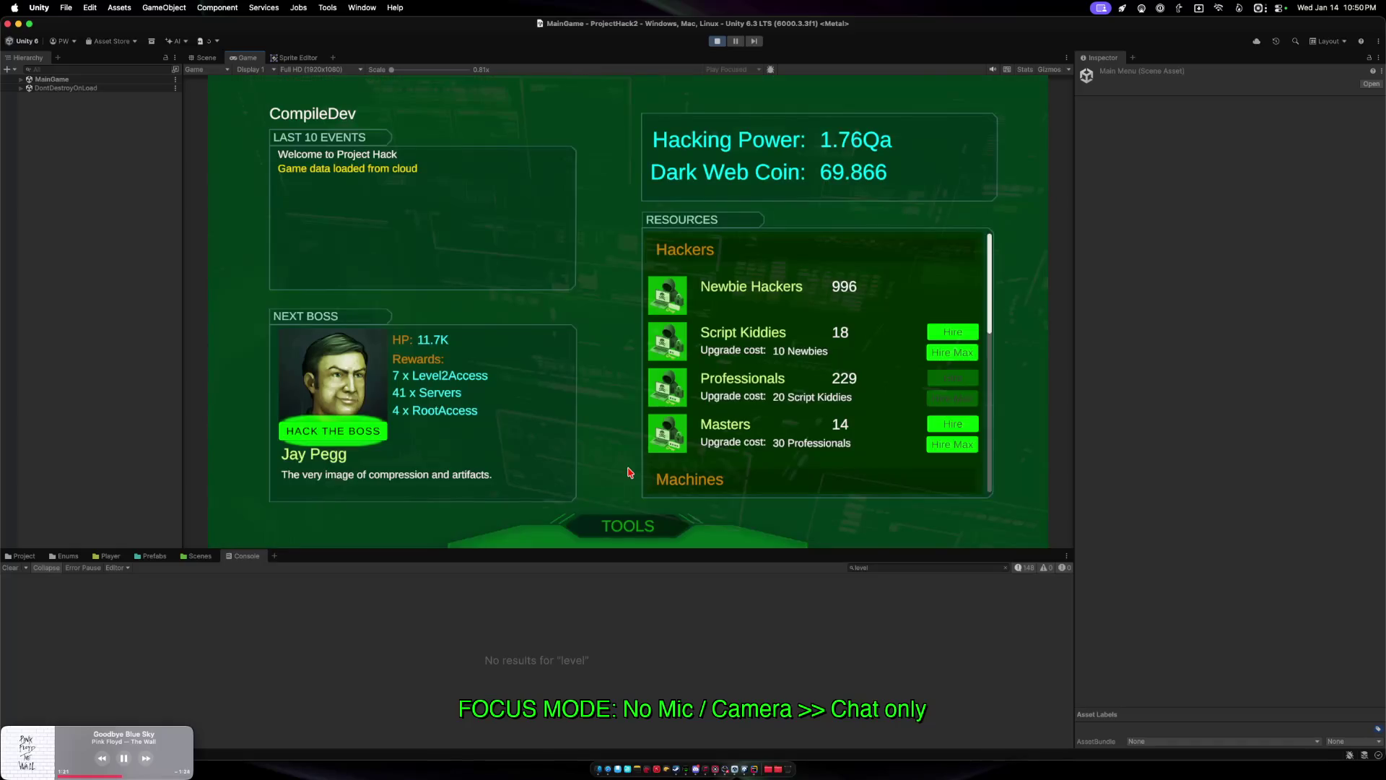
Buy the Newbie Hacker Hire Rate upgrade twice, then inspect the Displaying cost log entry.
click(625, 527)
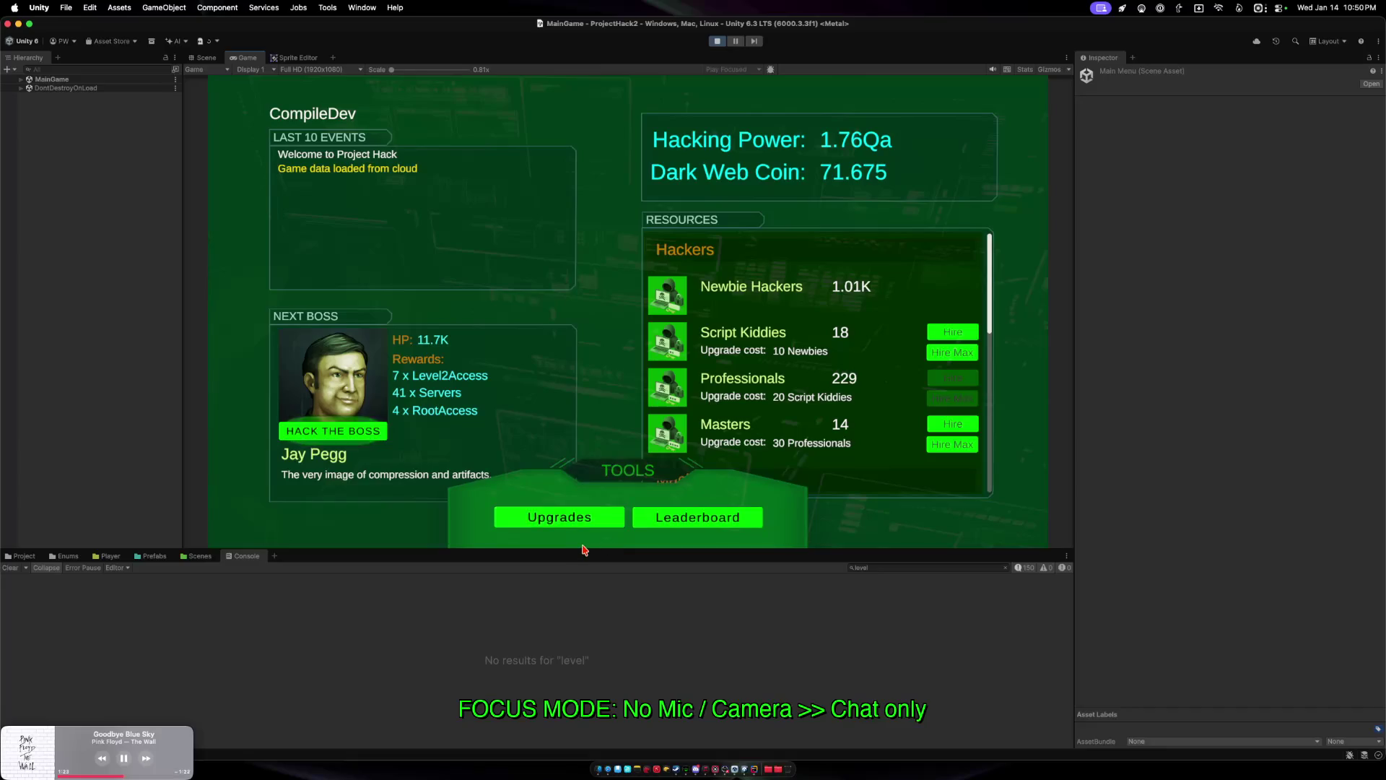
click(578, 521)
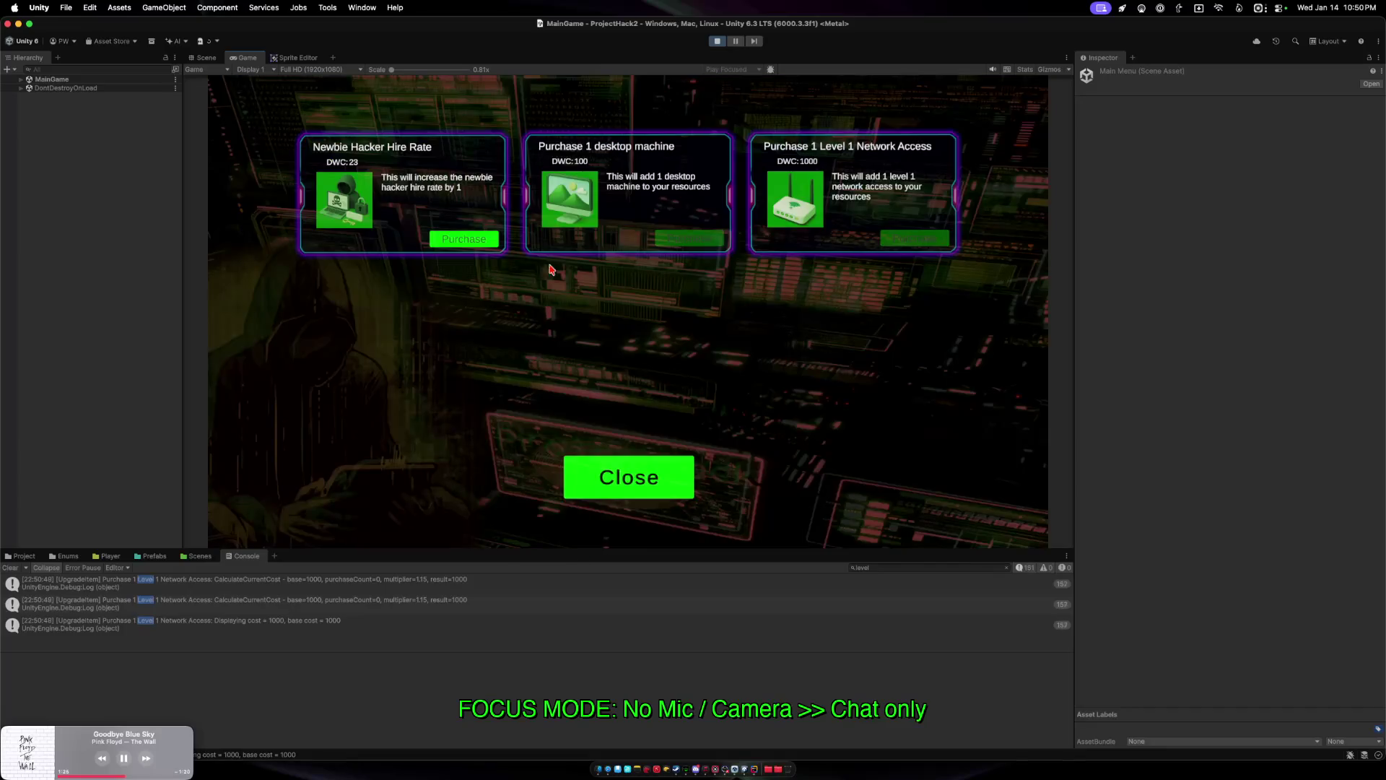
click(466, 246)
click(451, 244)
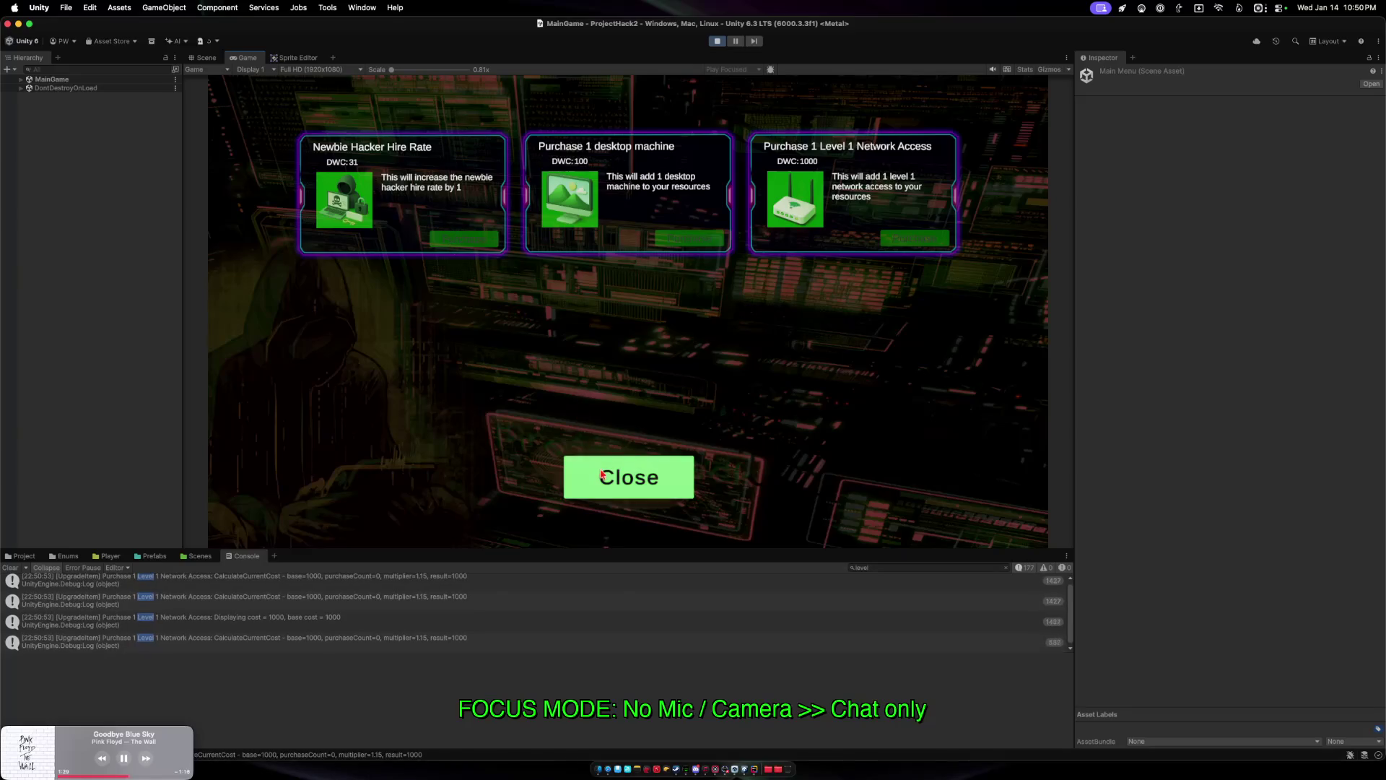
click(600, 479)
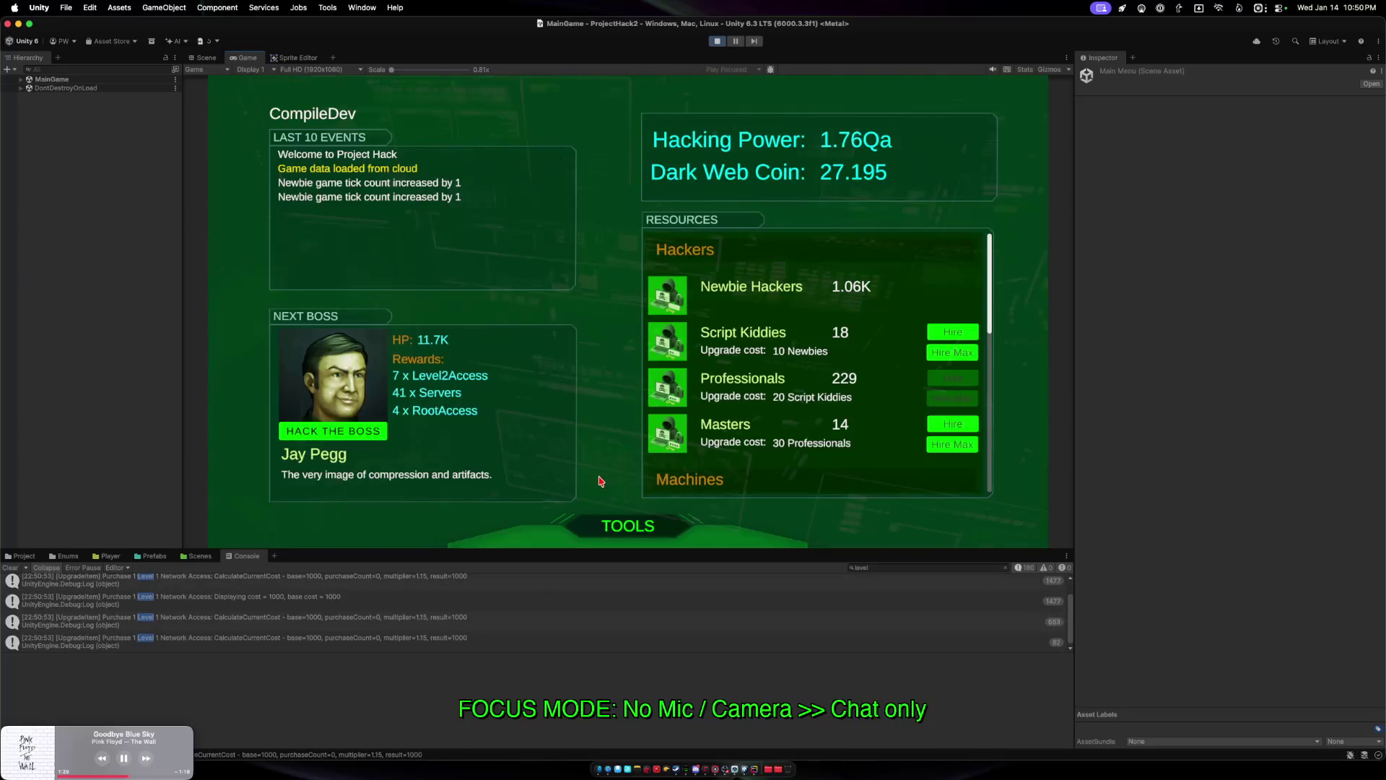
click(349, 608)
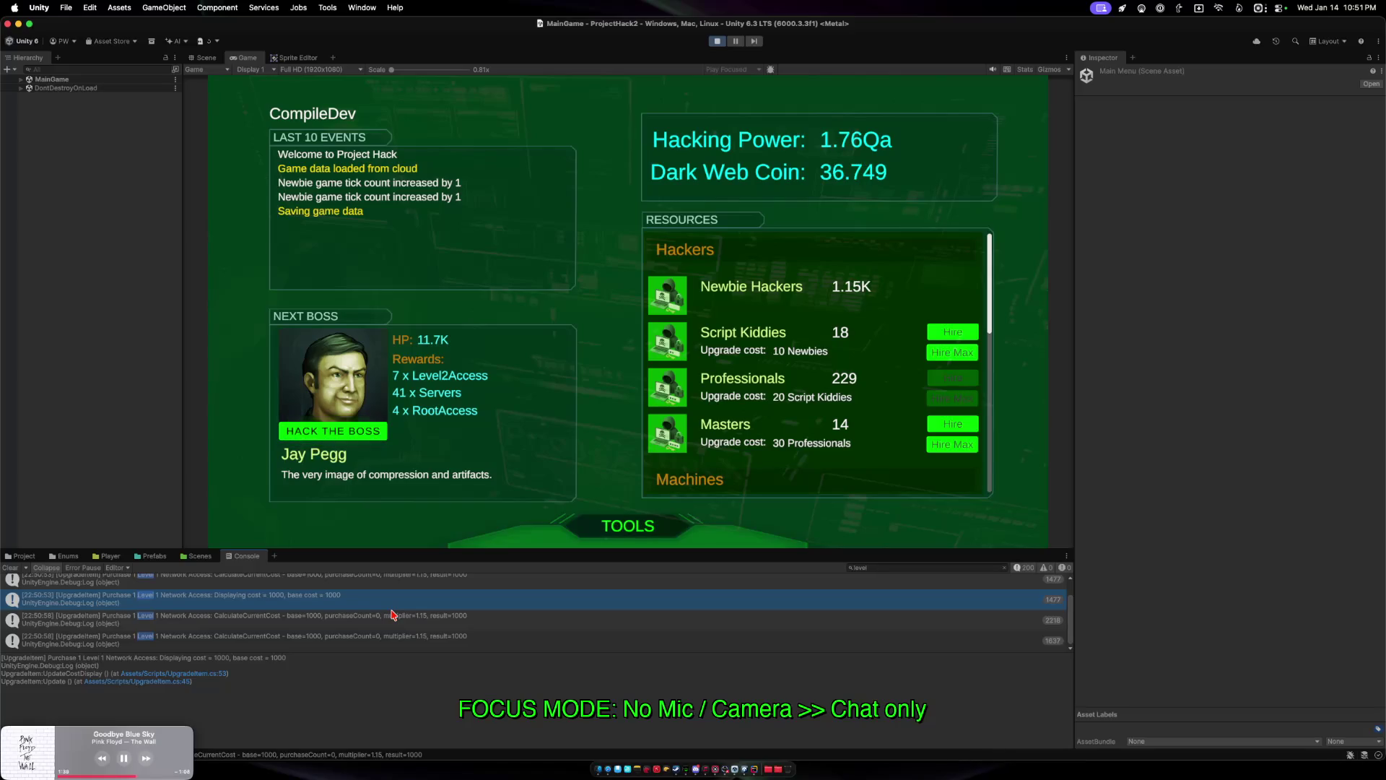
Dock the Console Pro 3 window under the Inspector, make it taller, and clear both consoles.
click(360, 7)
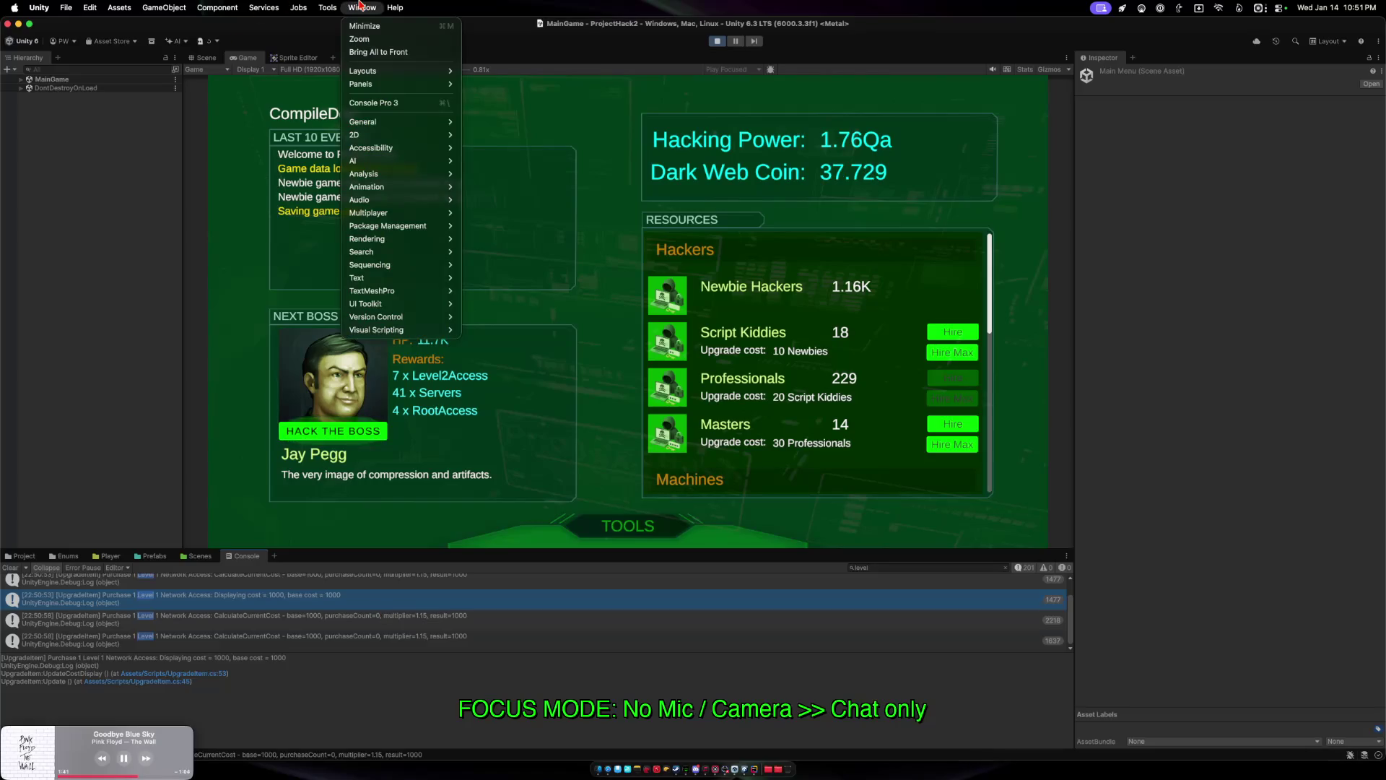
click(389, 103)
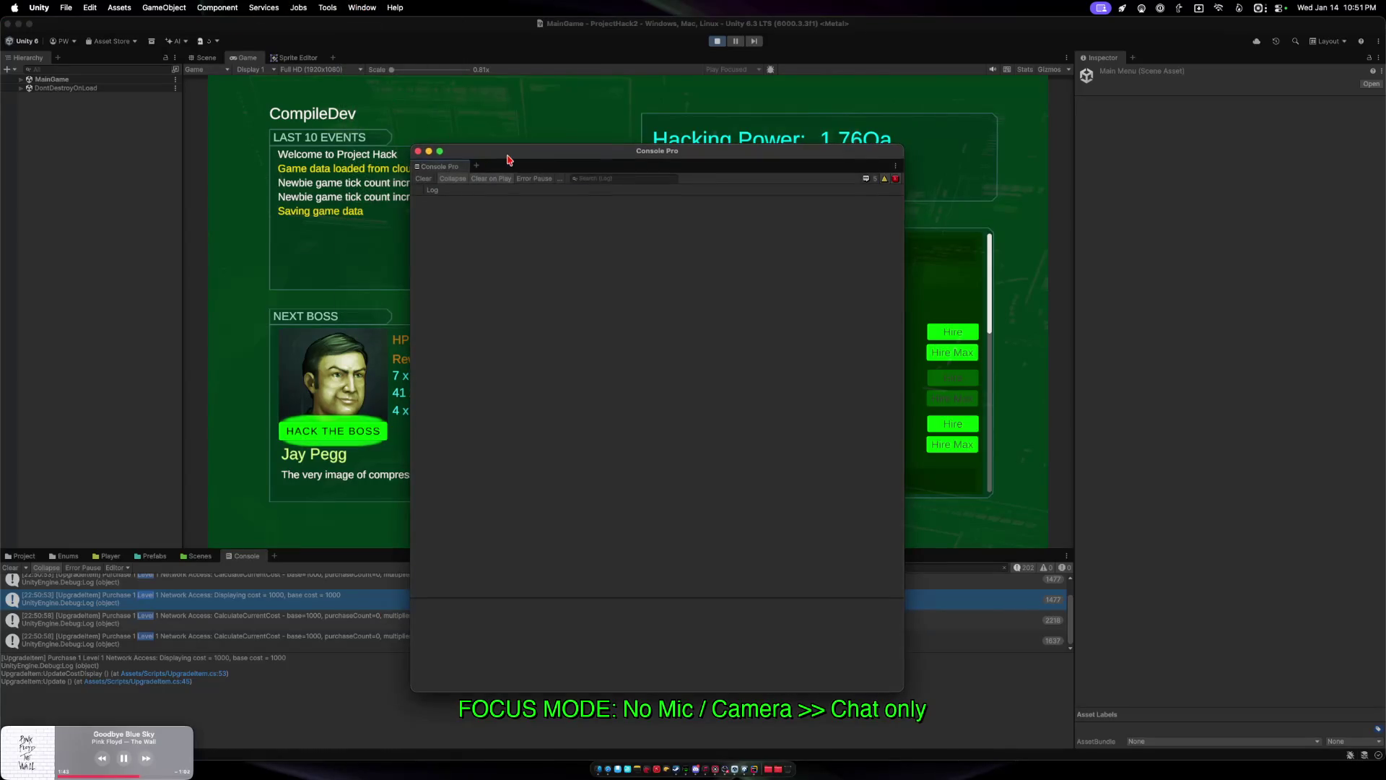
mouse_move(508, 156)
mouse_down()
mouse_move(975, 128)
mouse_move(947, 151)
mouse_up()
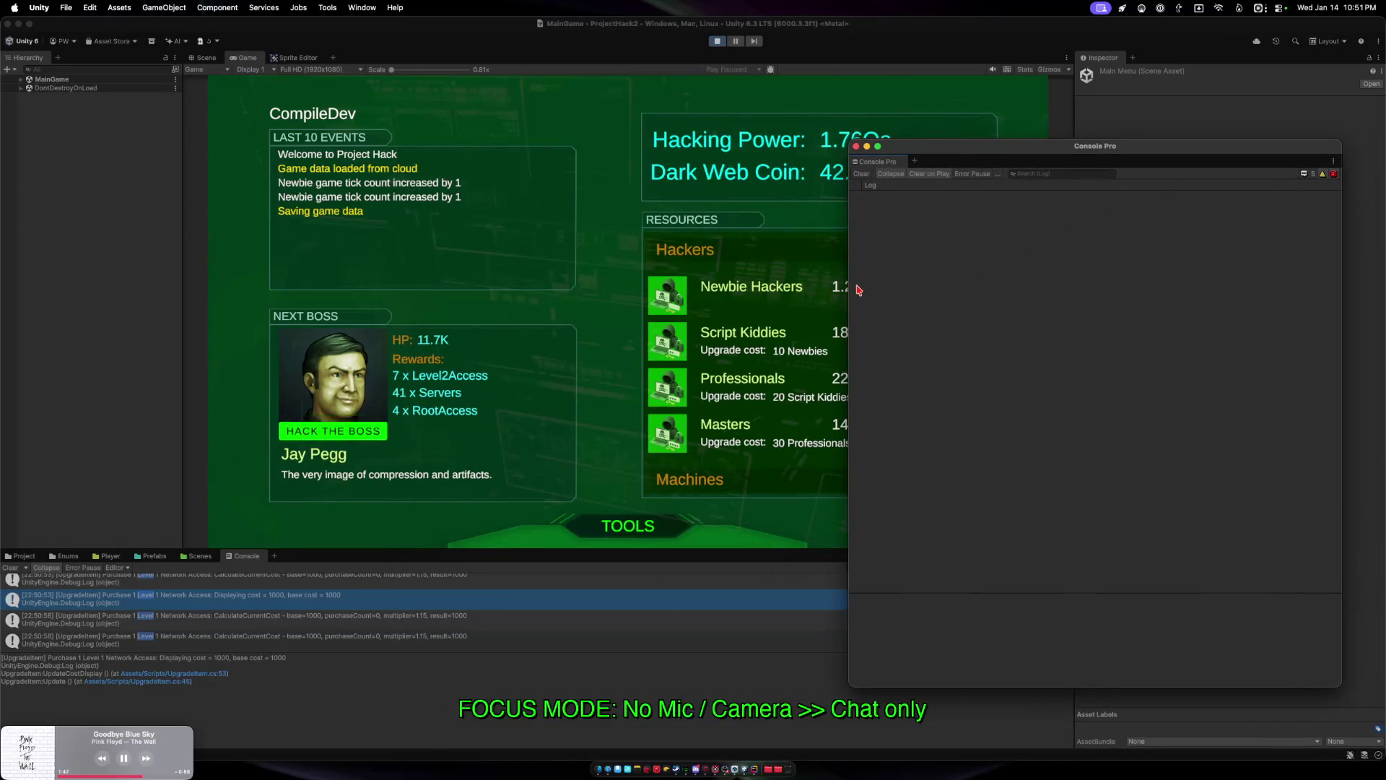
drag(847, 285, 801, 287)
mouse_move(866, 153)
mouse_down()
mouse_move(877, 185)
mouse_move(897, 187)
mouse_move(1136, 659)
mouse_move(1164, 613)
mouse_up()
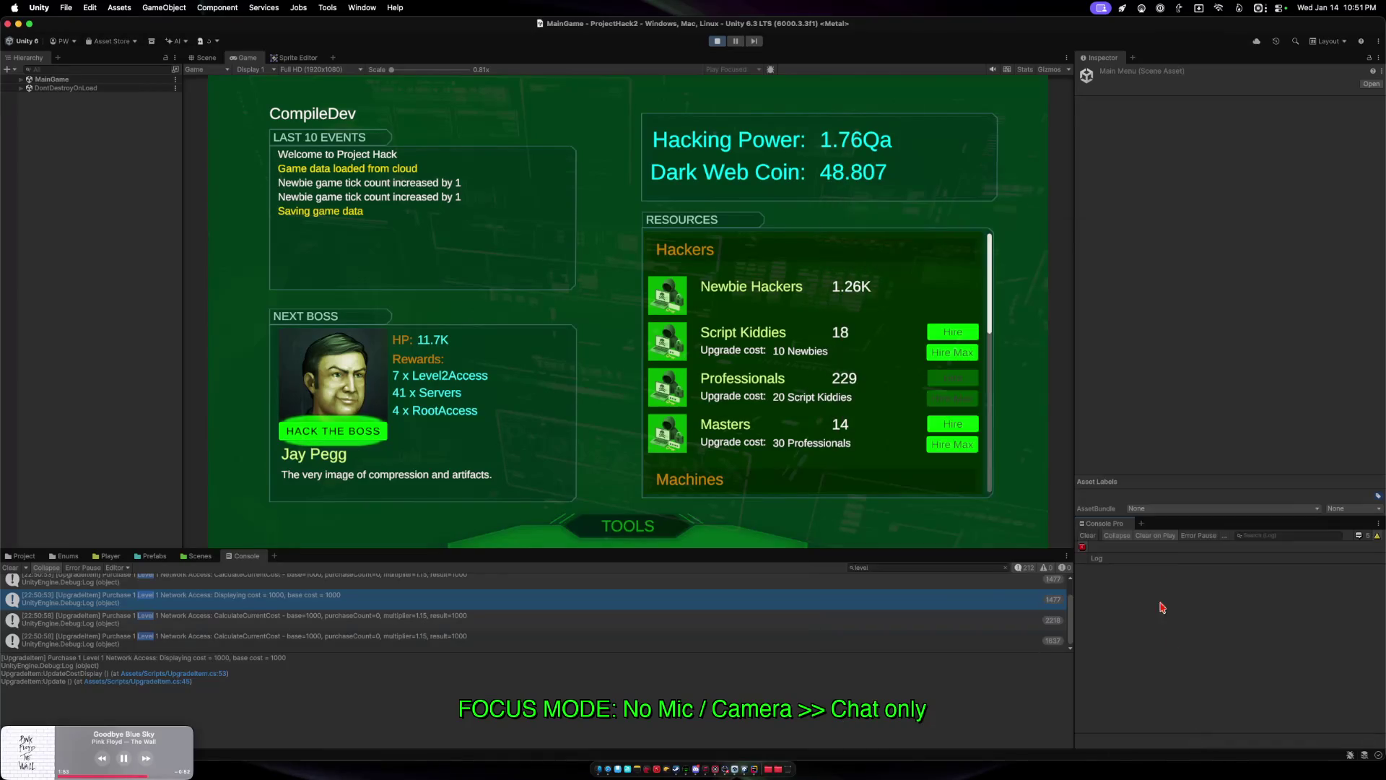
mouse_move(1176, 519)
mouse_down()
mouse_move(1176, 462)
mouse_move(1178, 505)
mouse_up()
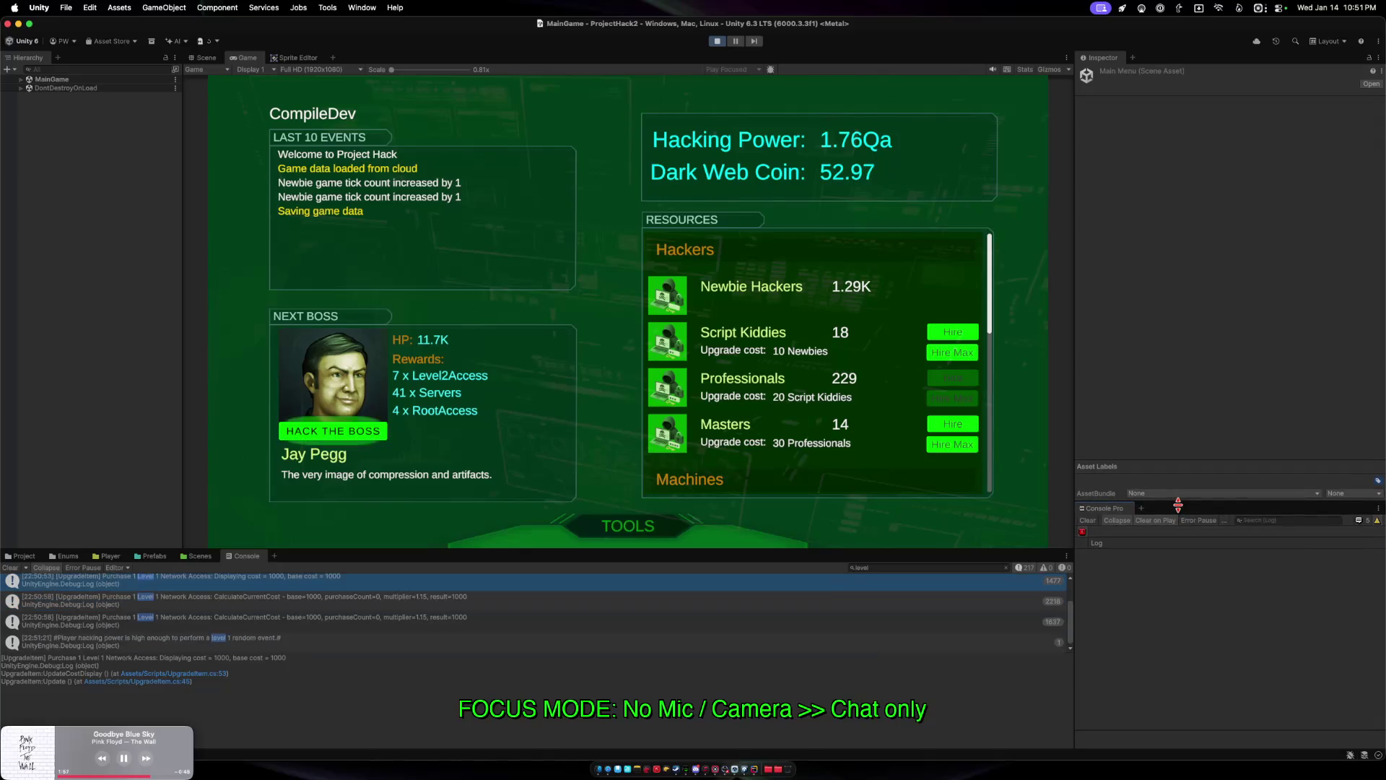
click(1088, 520)
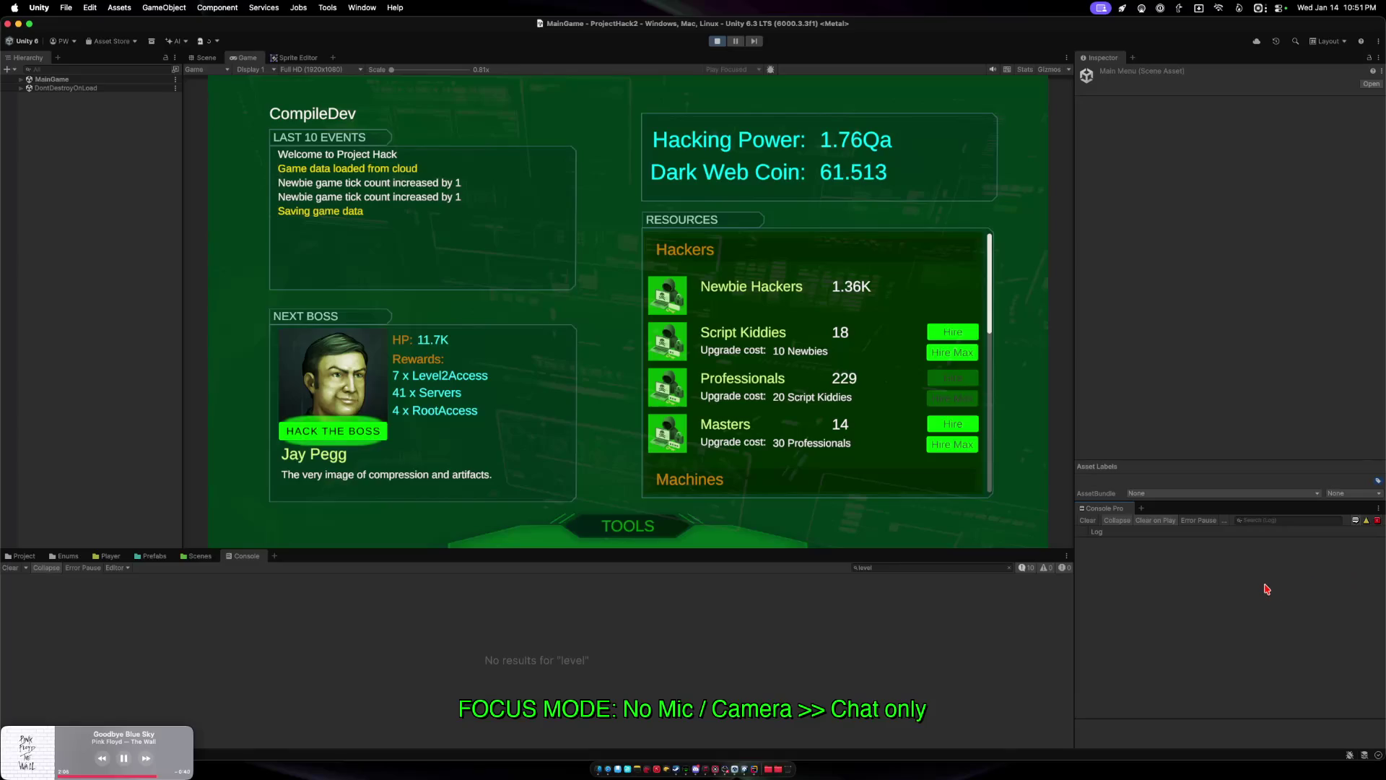
Remove the 'level' Console filter, buy one more Newbie Hacker Hire Rate upgrade, and move Console Pro down.
click(929, 568)
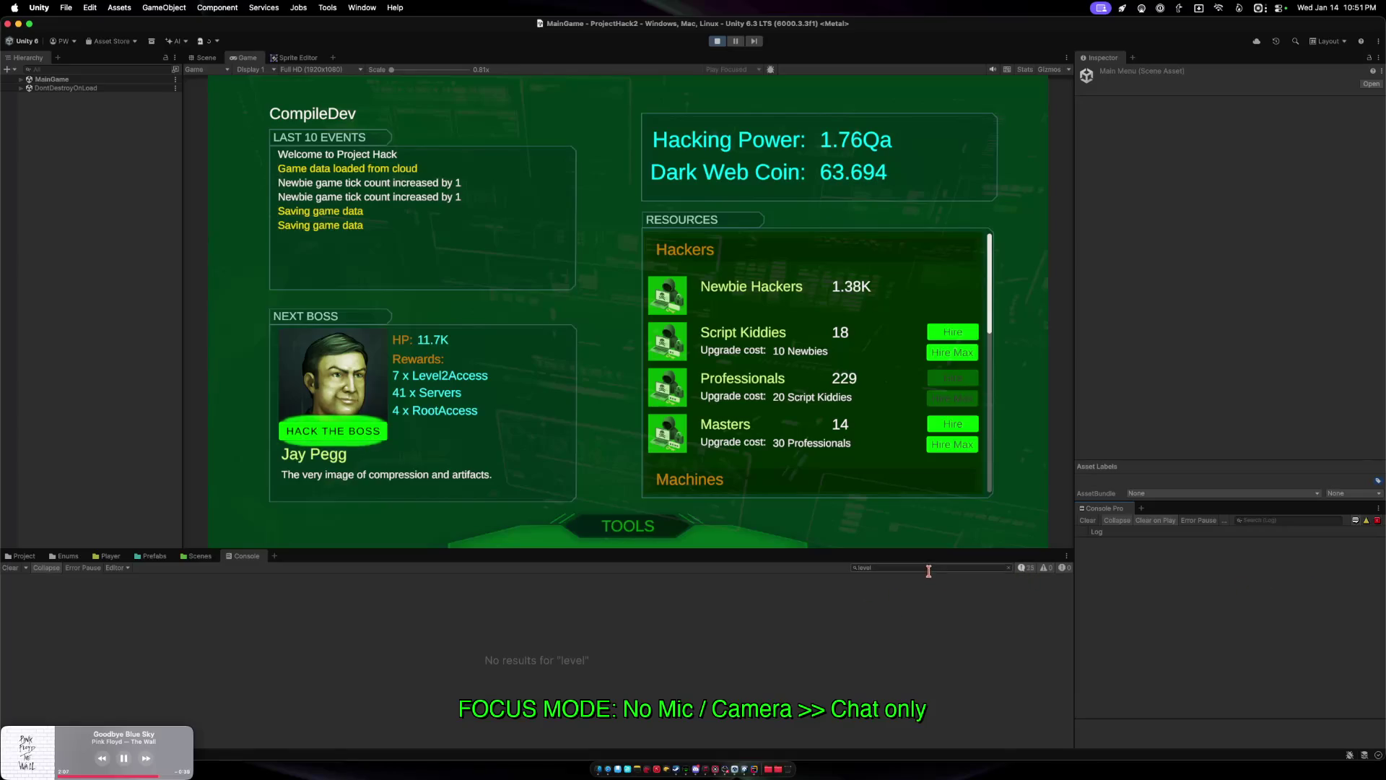
key(BackSpace)
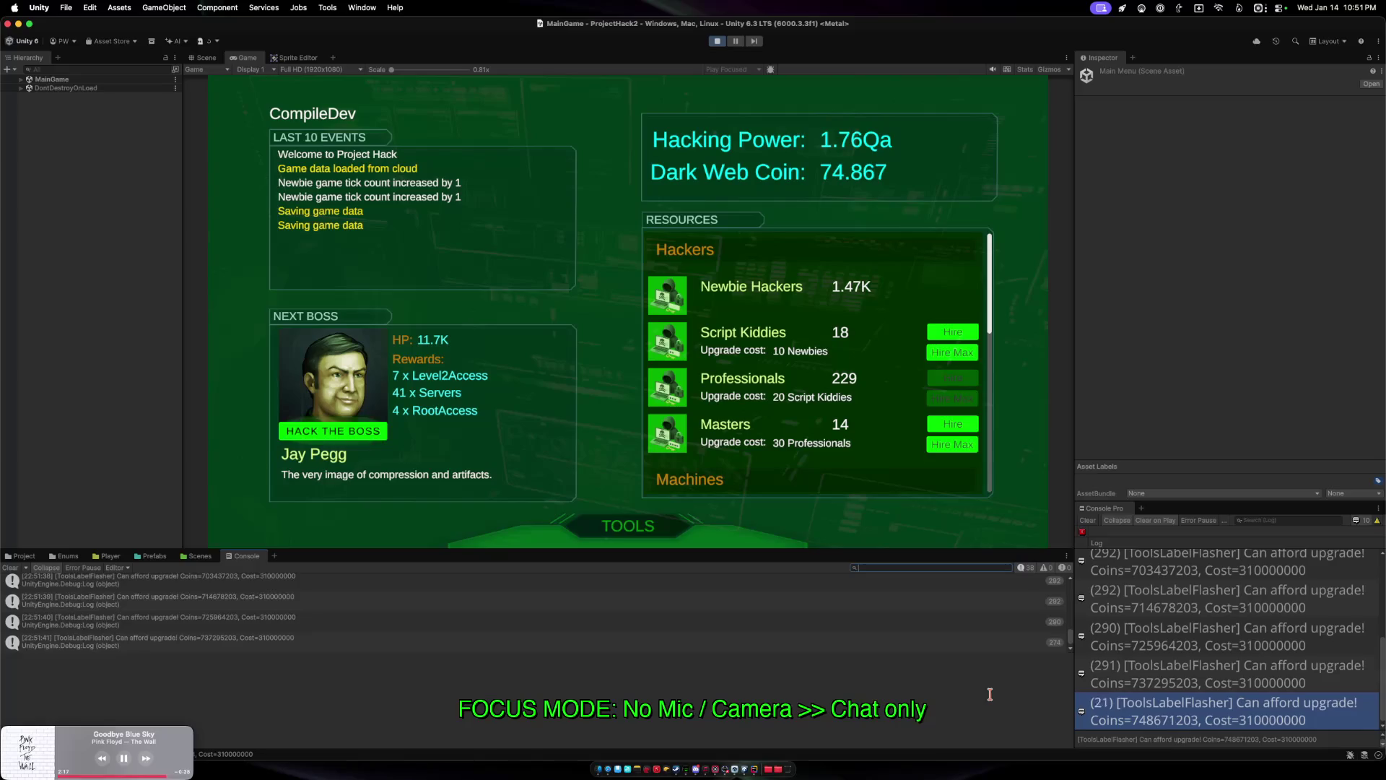
click(628, 527)
click(566, 518)
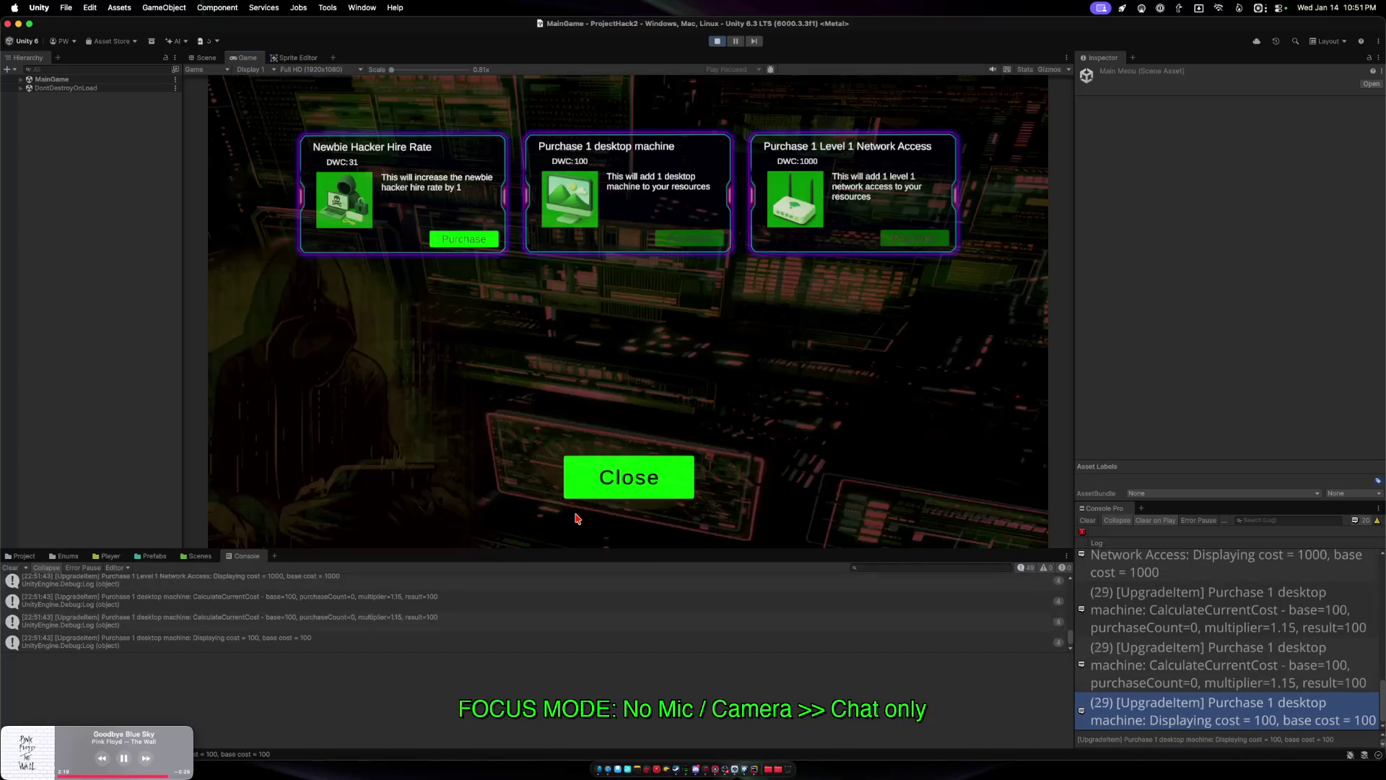
click(462, 240)
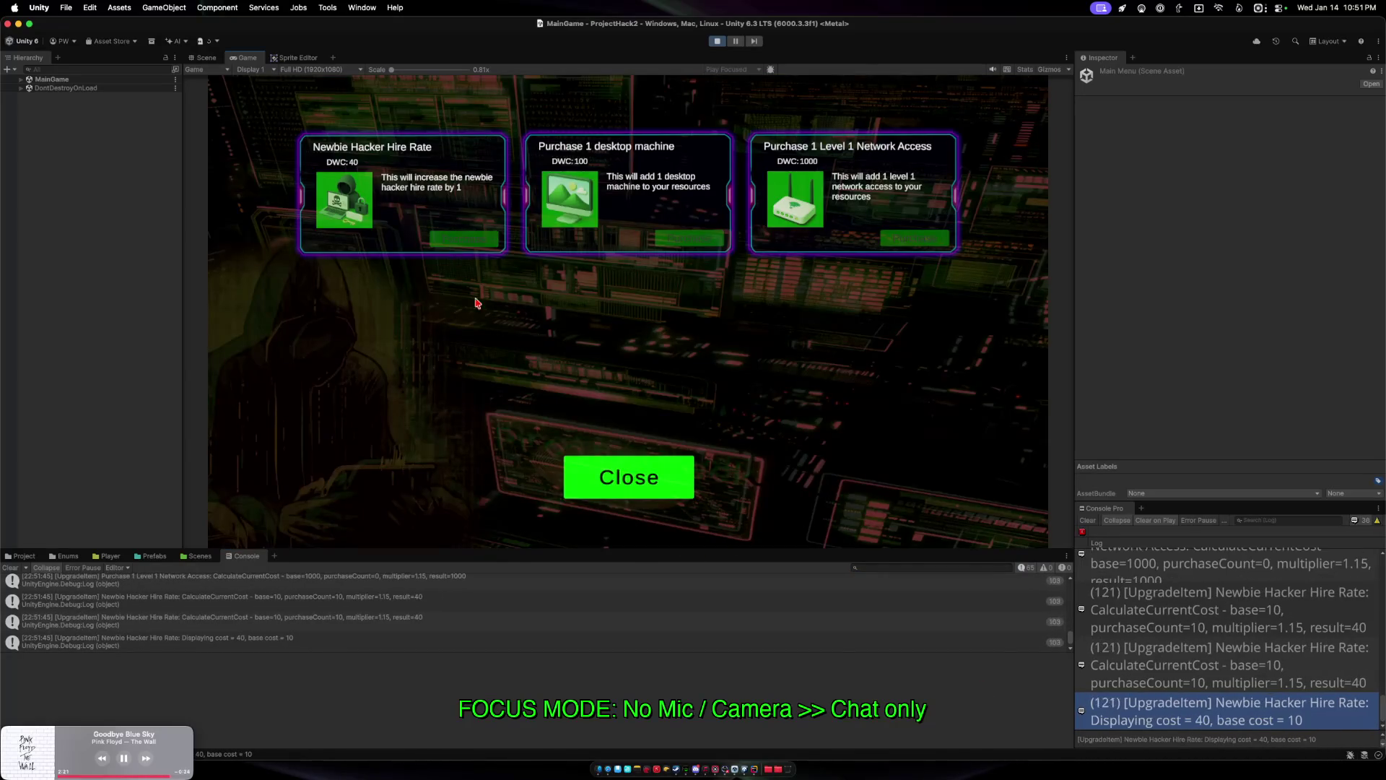
click(604, 478)
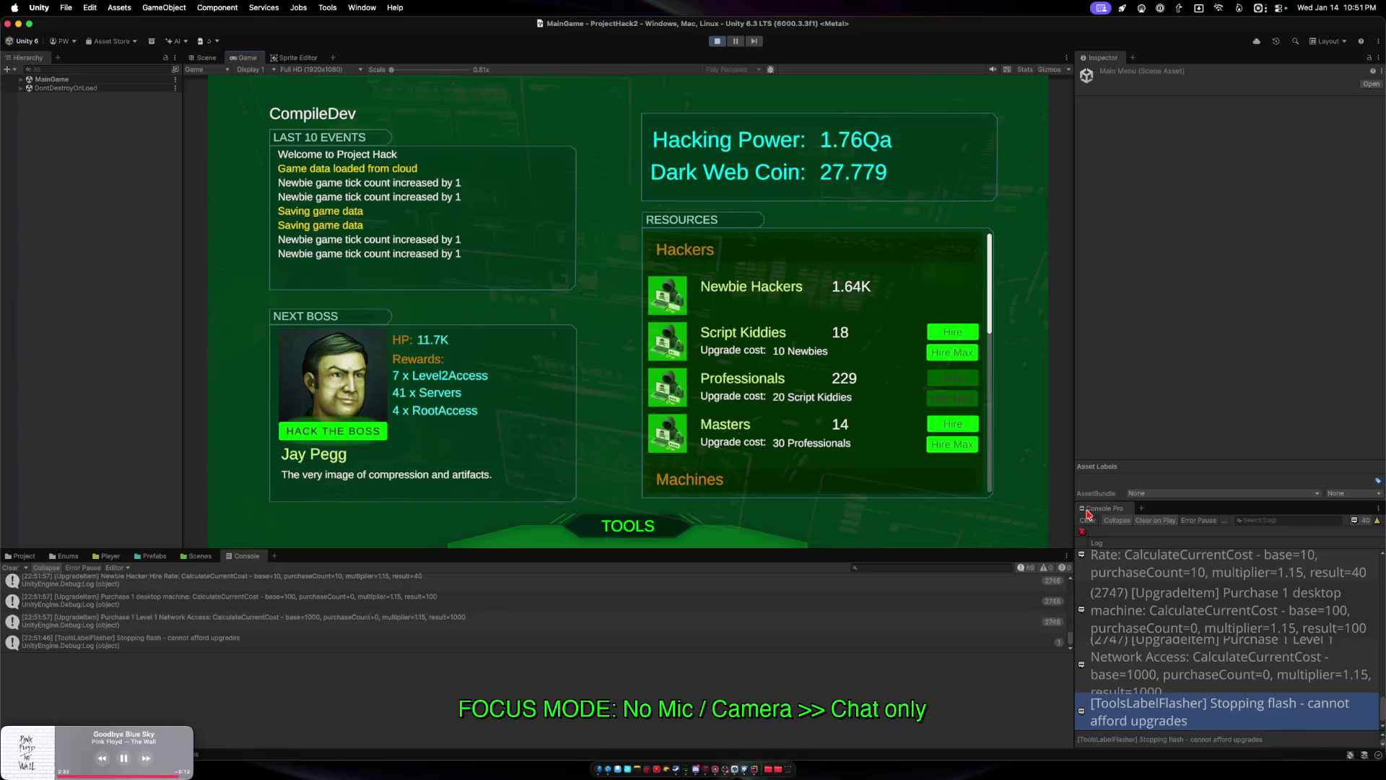
drag(1099, 511, 308, 572)
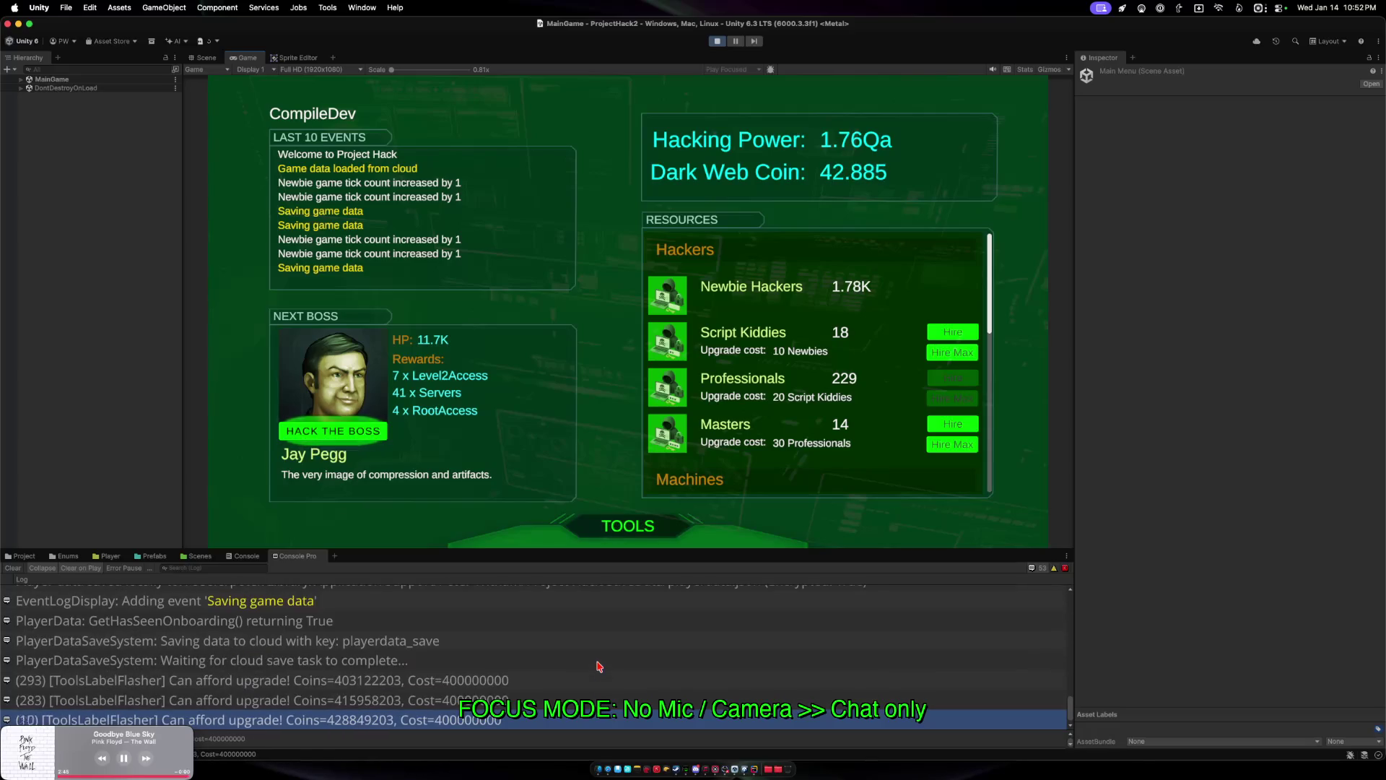
Filter the Console Pro log by 'level', then hire the maximum Script Kiddies.
click(218, 569)
text(level)
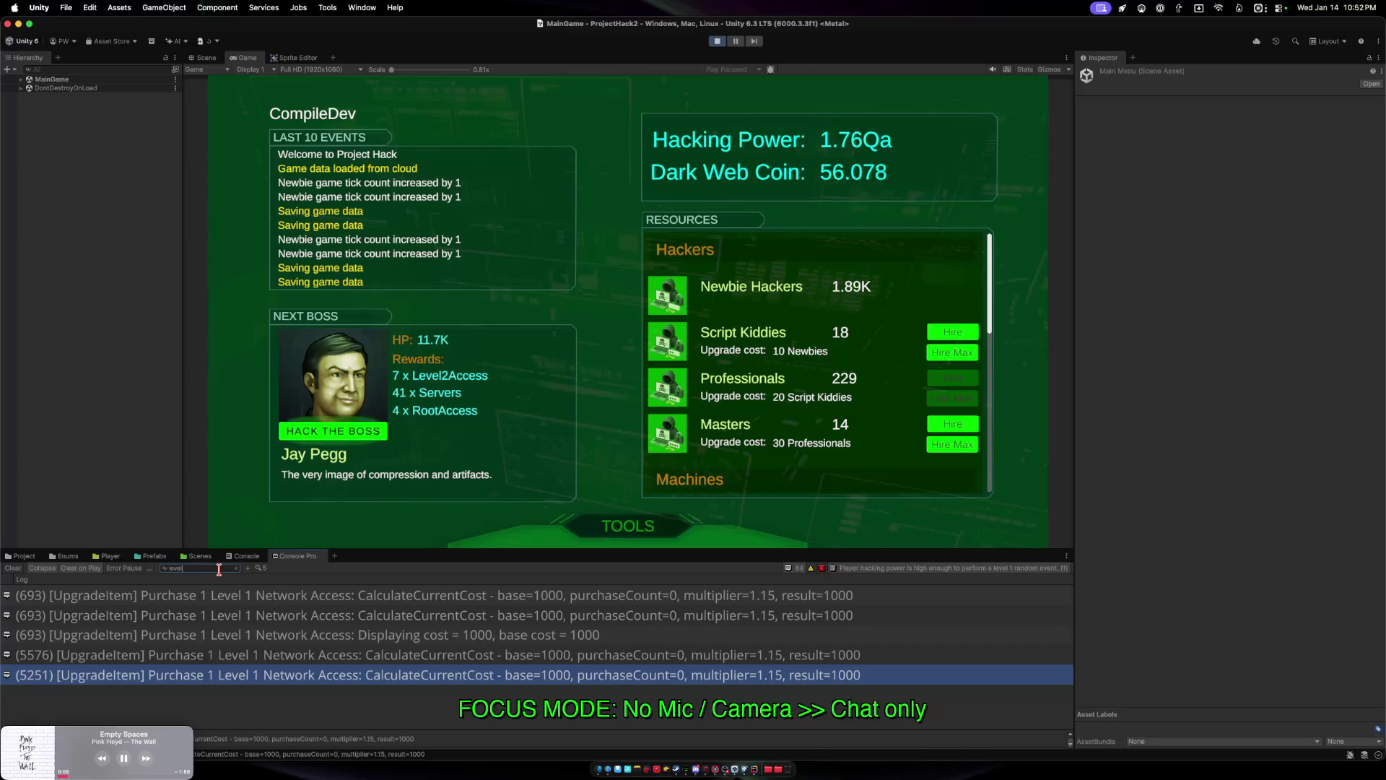
text(1)
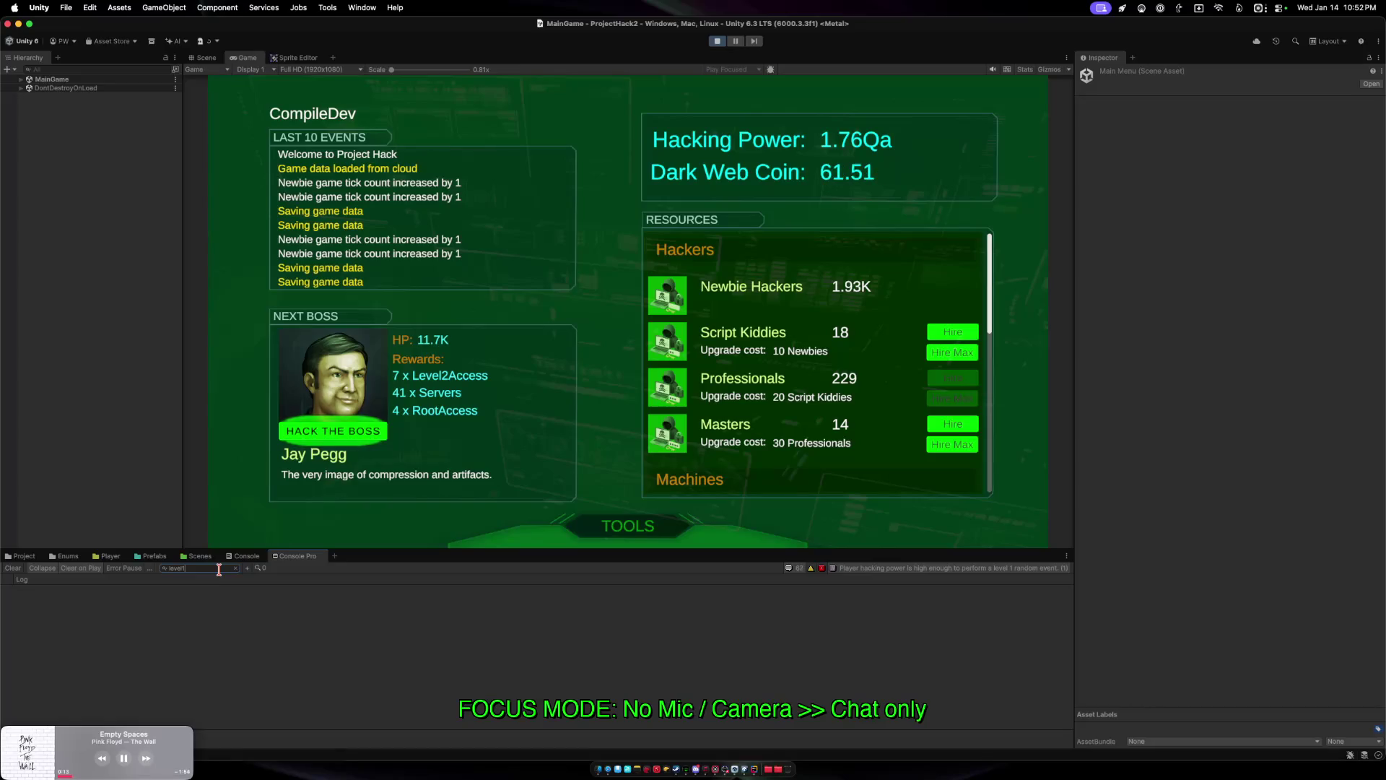
key(BackSpace)
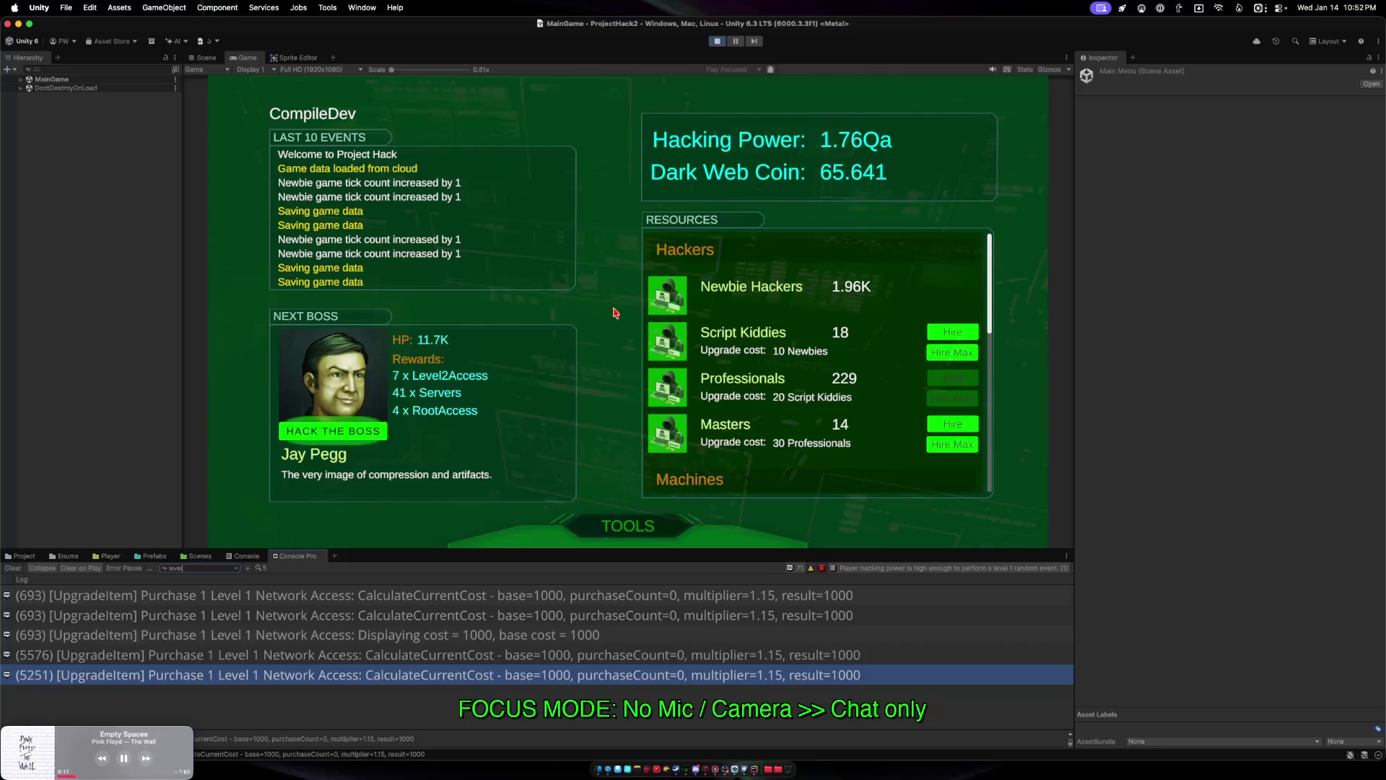
click(952, 352)
Hire max Script Kiddies and Professionals, buy max Laptops, and start the boss hack on Jay Pegg.
click(952, 444)
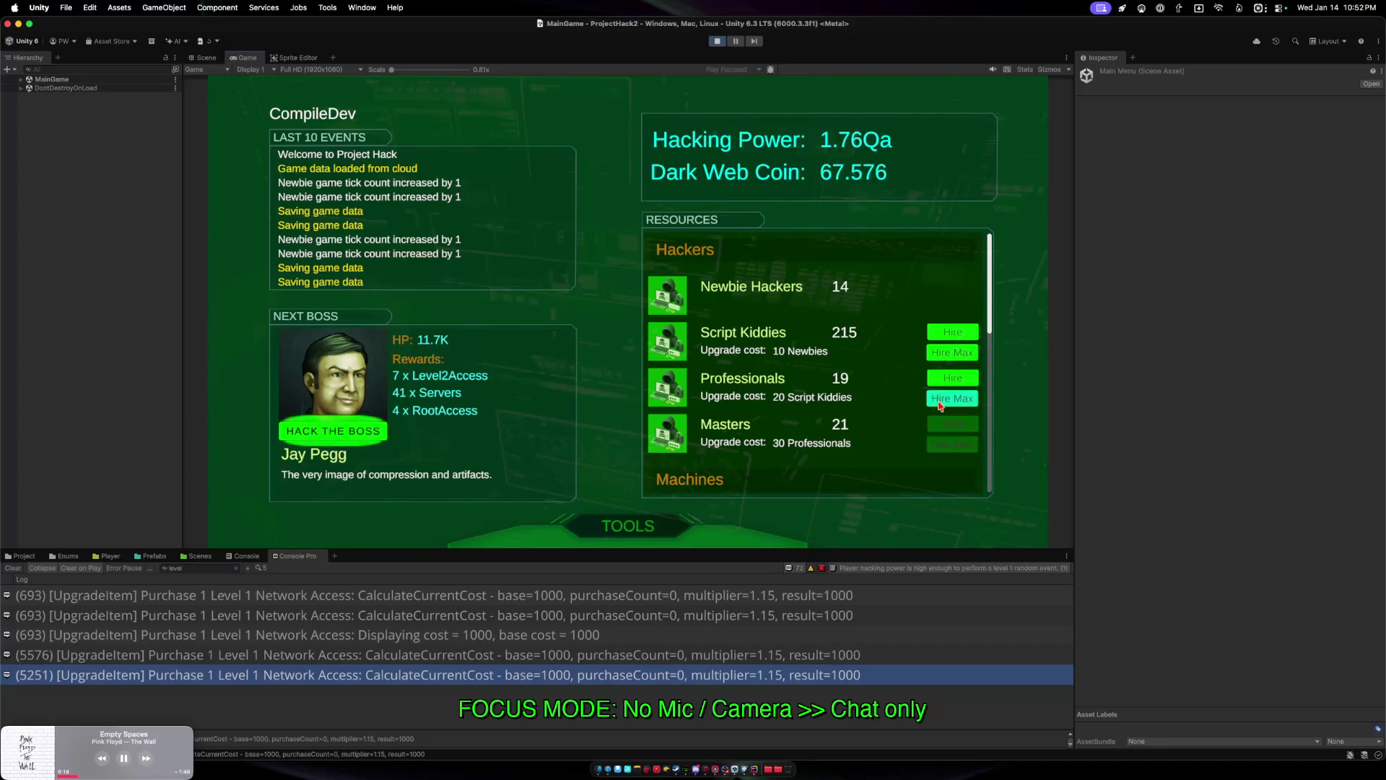
click(952, 398)
scroll(830, 433, down, 5)
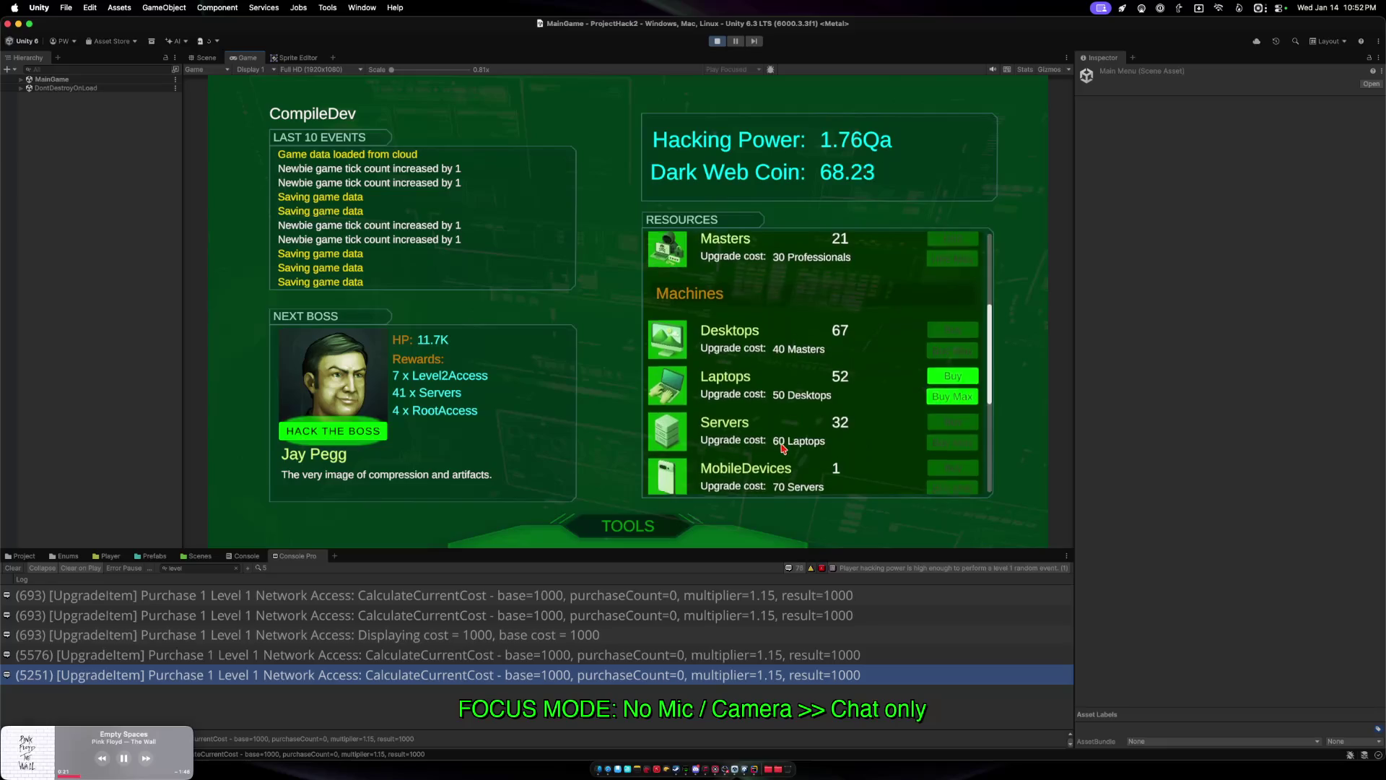
scroll(782, 448, down, 1)
click(938, 363)
scroll(791, 340, down, 3)
scroll(794, 340, down, 2)
scroll(807, 348, up, 10)
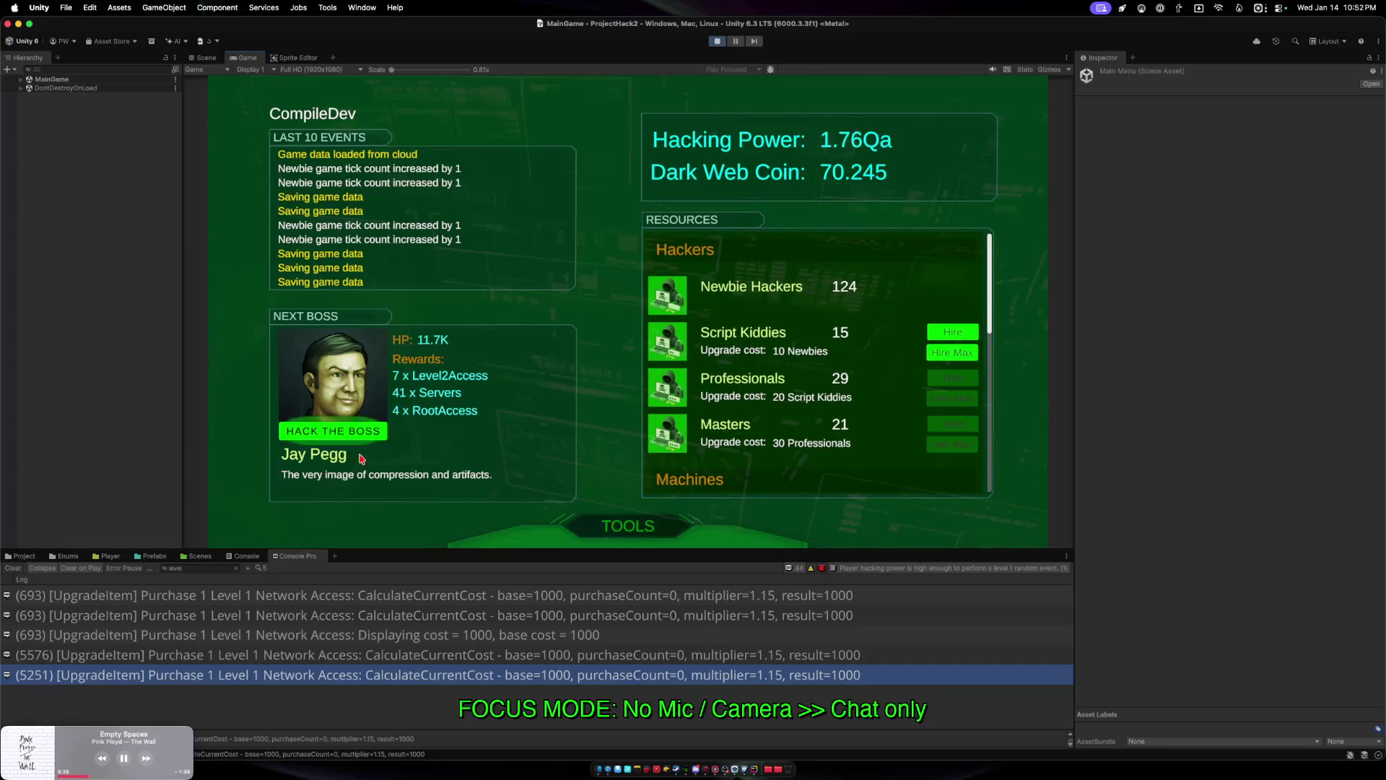
click(363, 432)
click(711, 314)
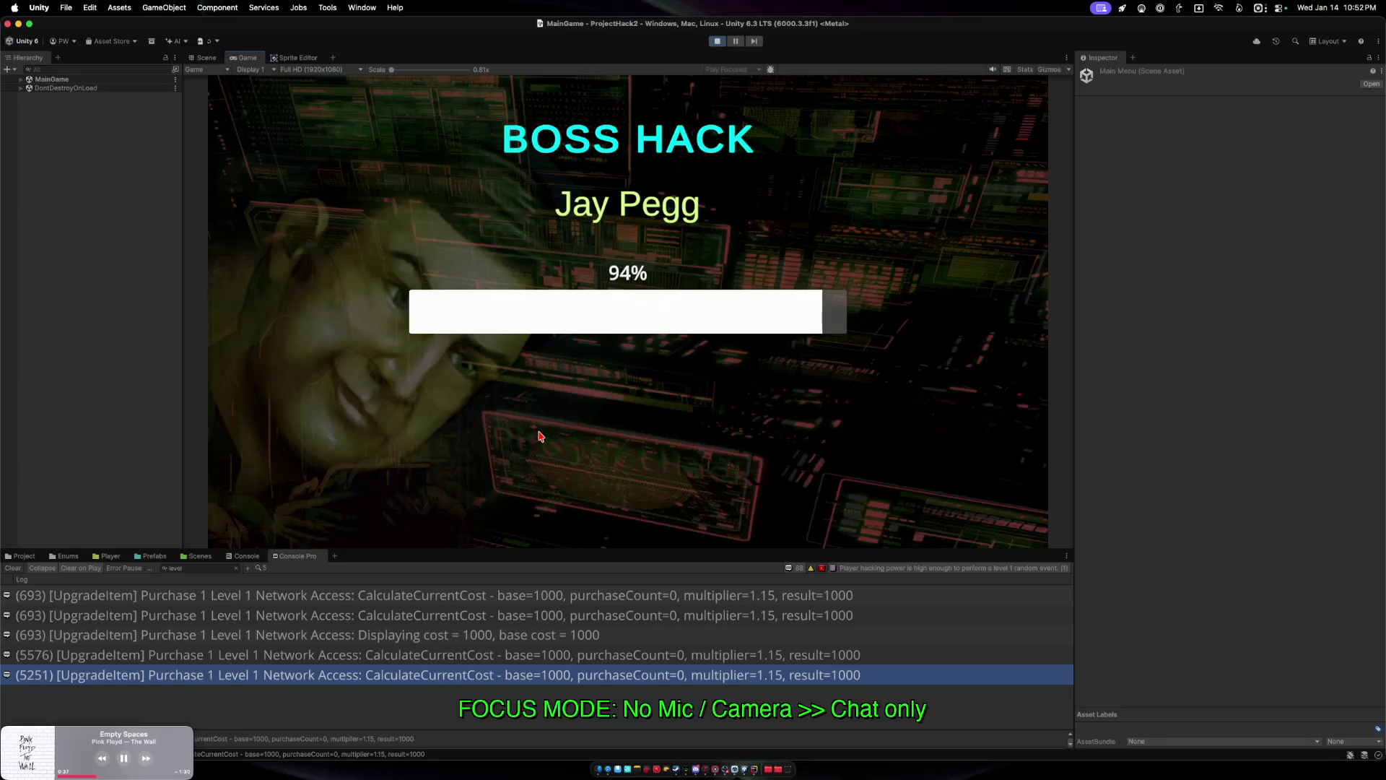
Dismiss Jay Pegg's victory results and briefly check the Upgrades shop before returning to the game.
click(592, 481)
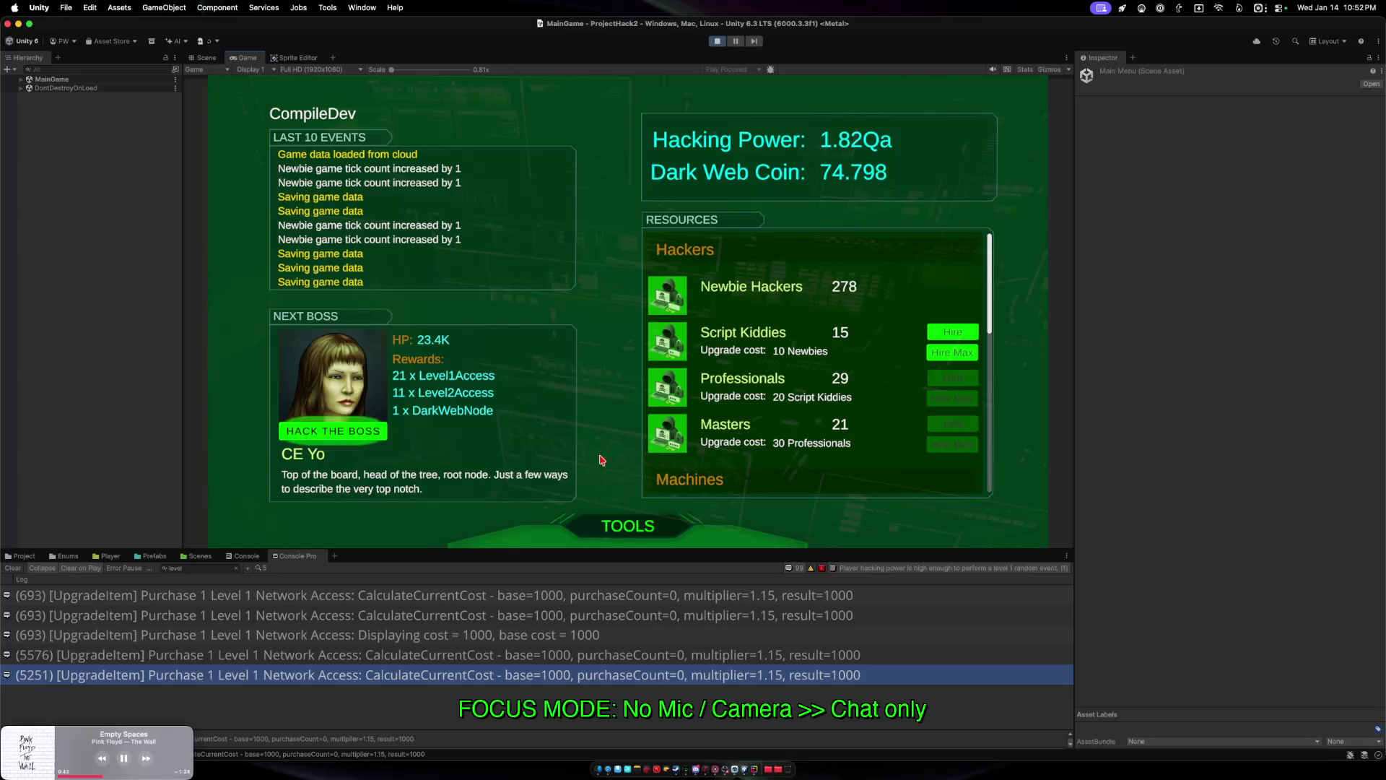
click(607, 525)
click(602, 514)
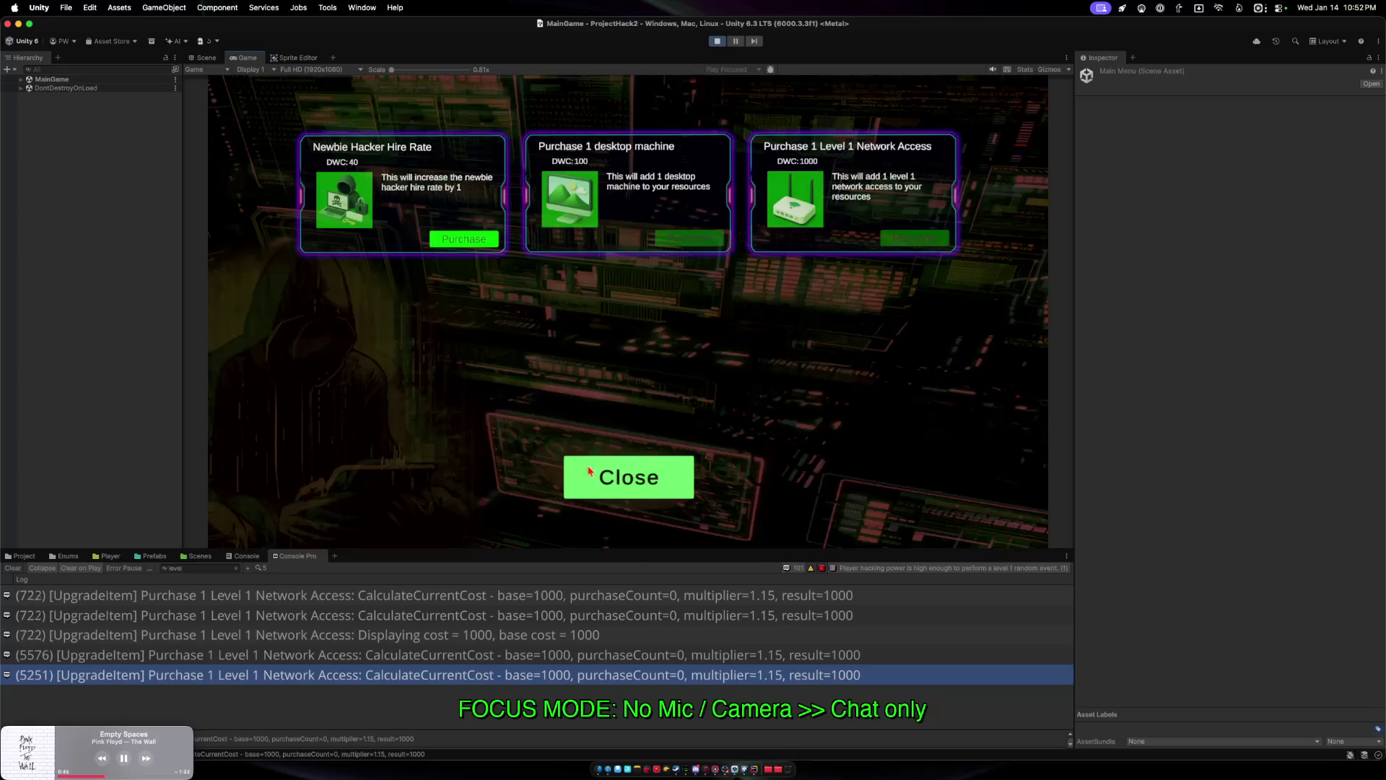
click(594, 478)
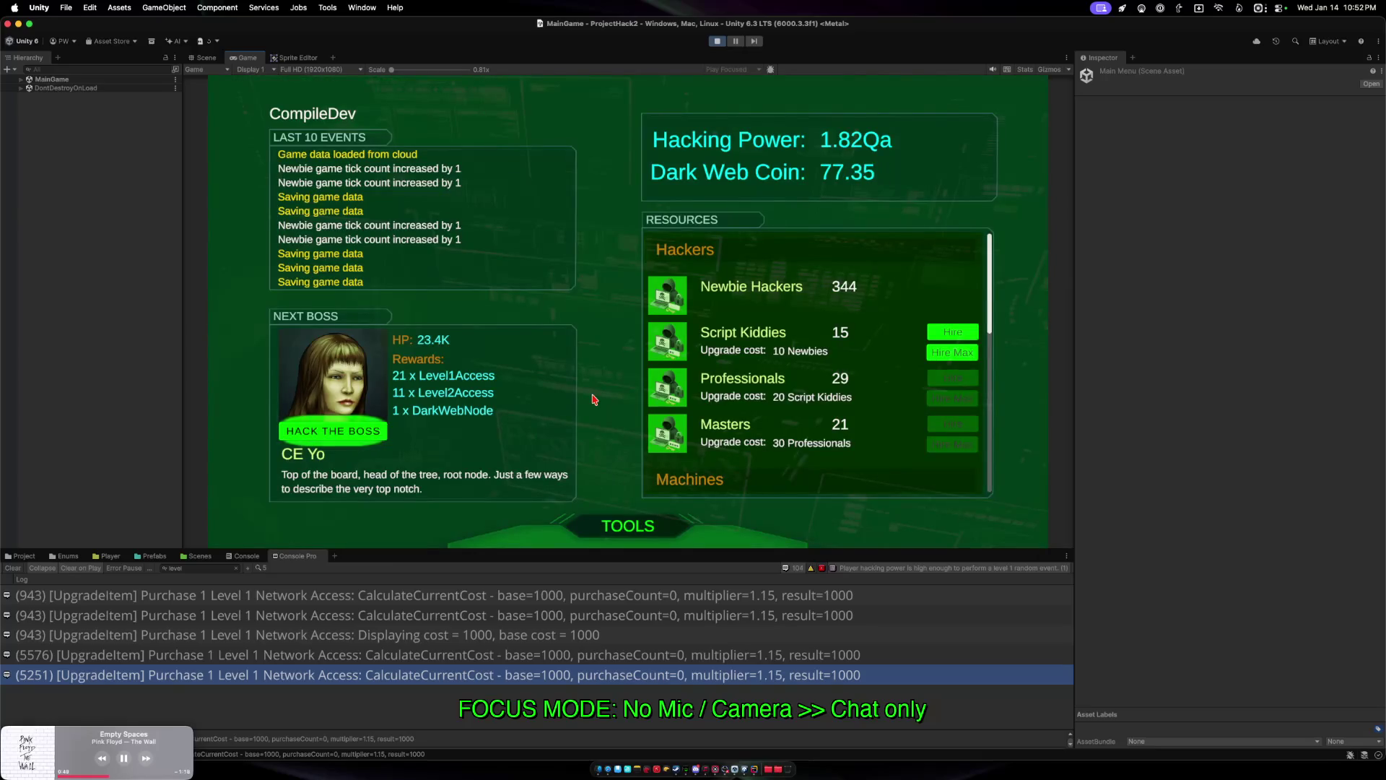
scroll(846, 378, down, 8)
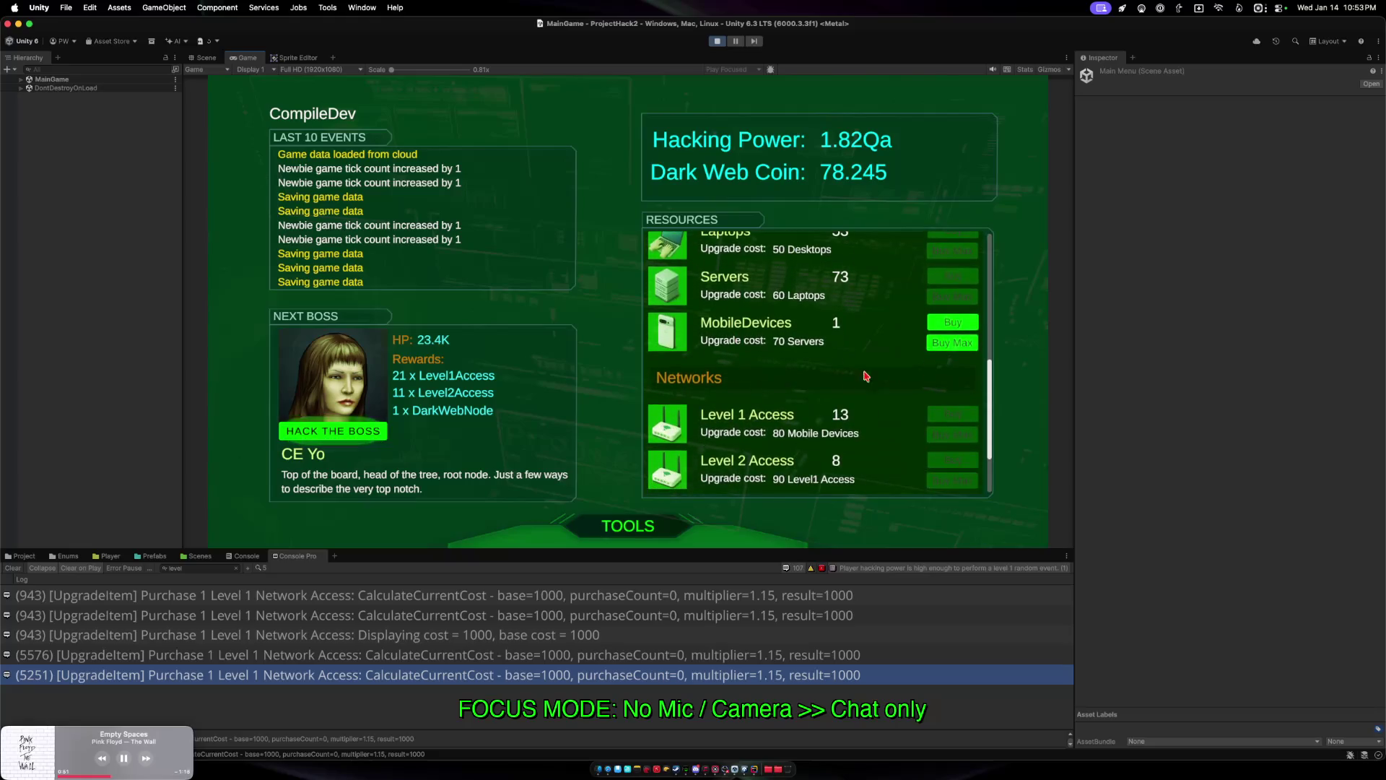
drag(847, 379, 762, 292)
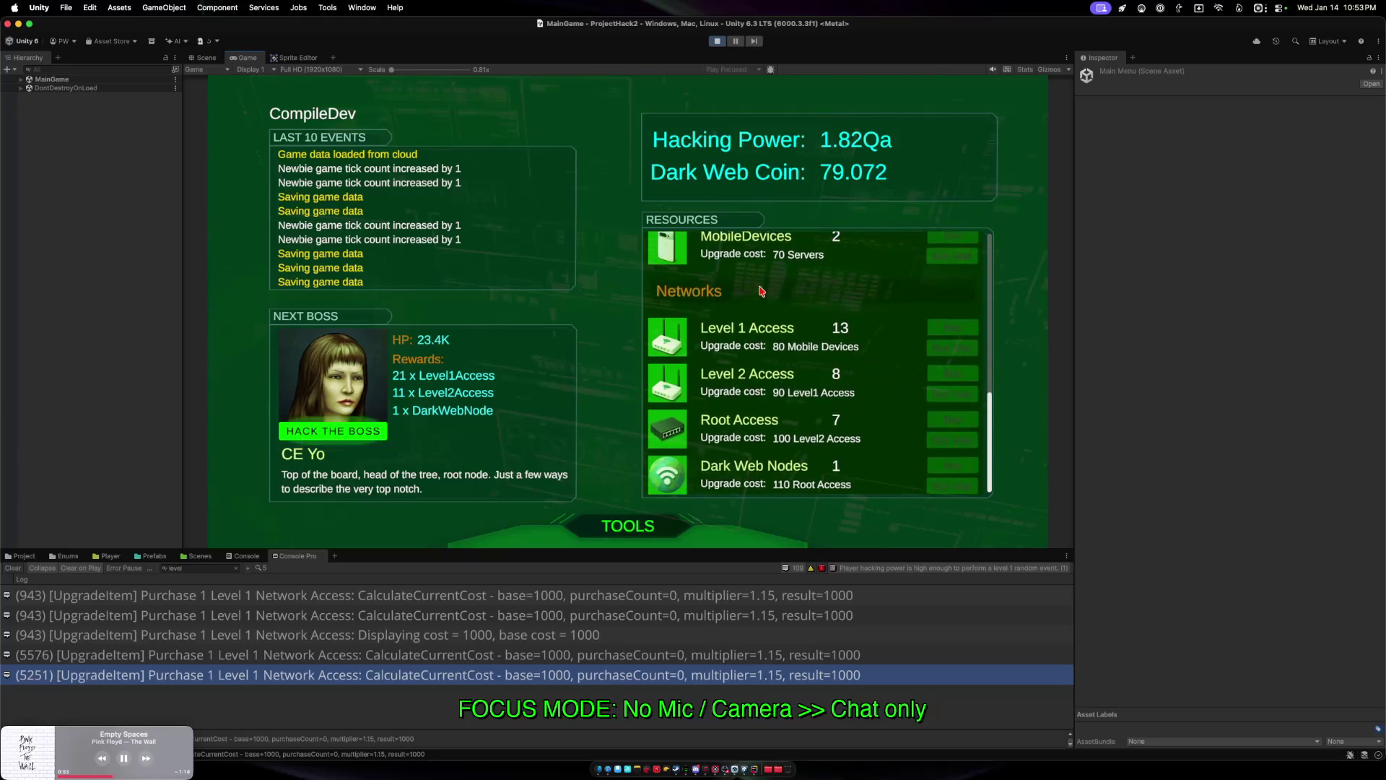
scroll(763, 303, up, 5)
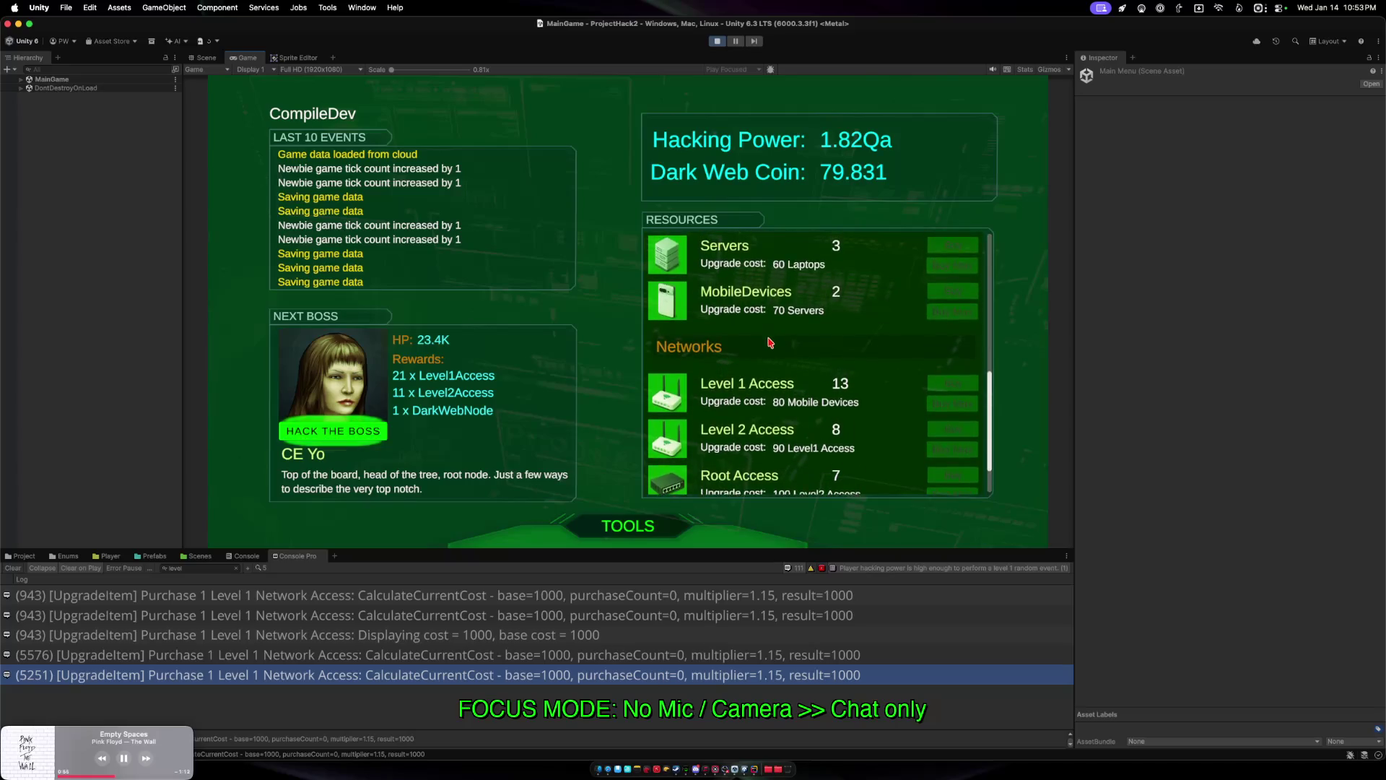
scroll(773, 354, up, 5)
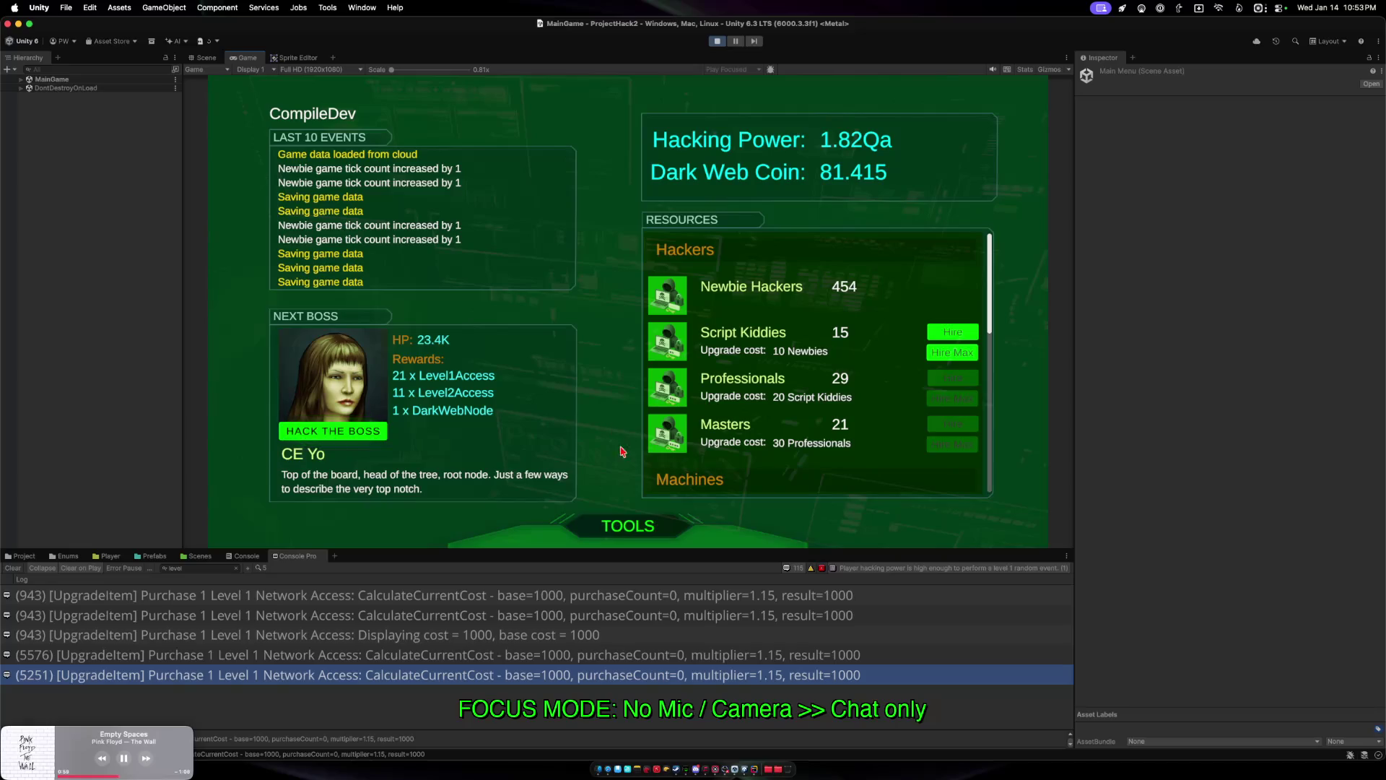
click(617, 529)
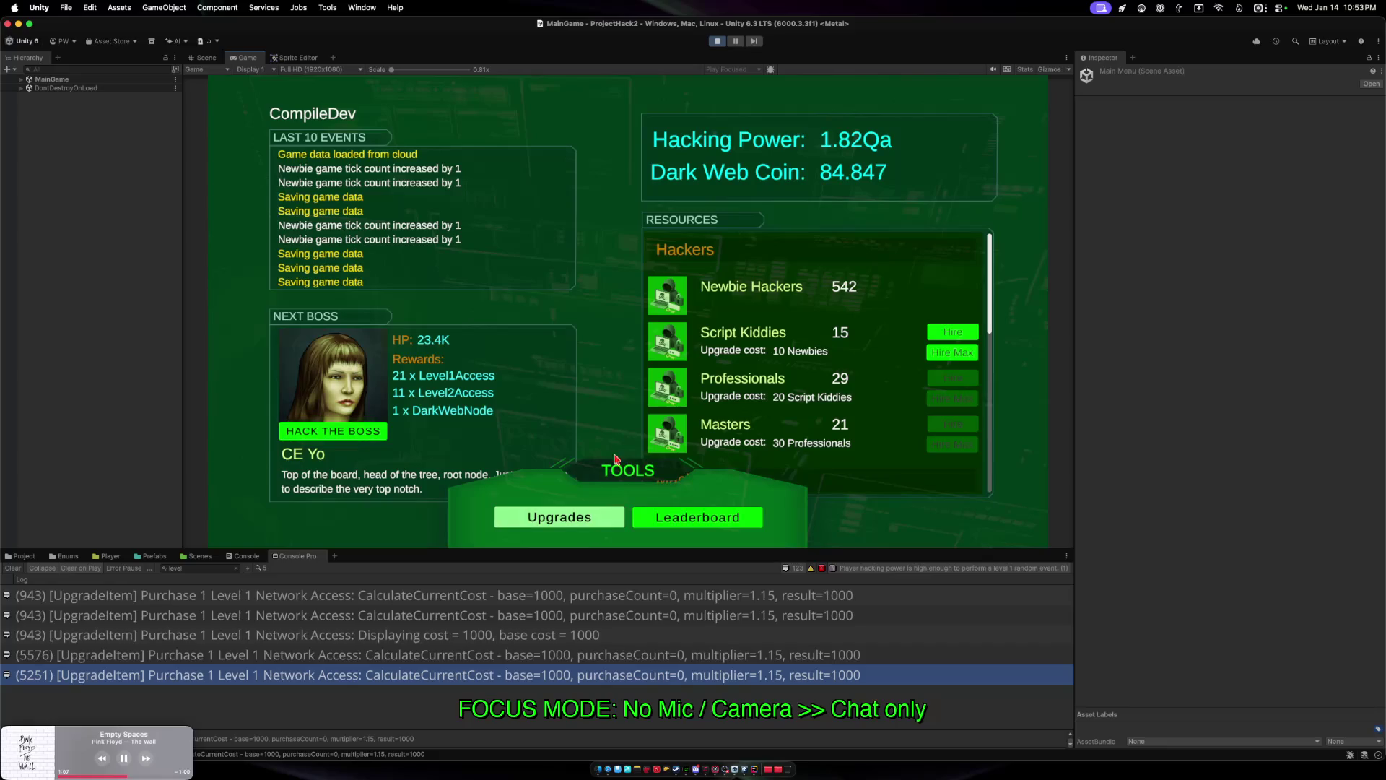
Hire max Script Kiddies and Professionals plus one Master (22 total), then defeat boss CE Yo.
click(633, 481)
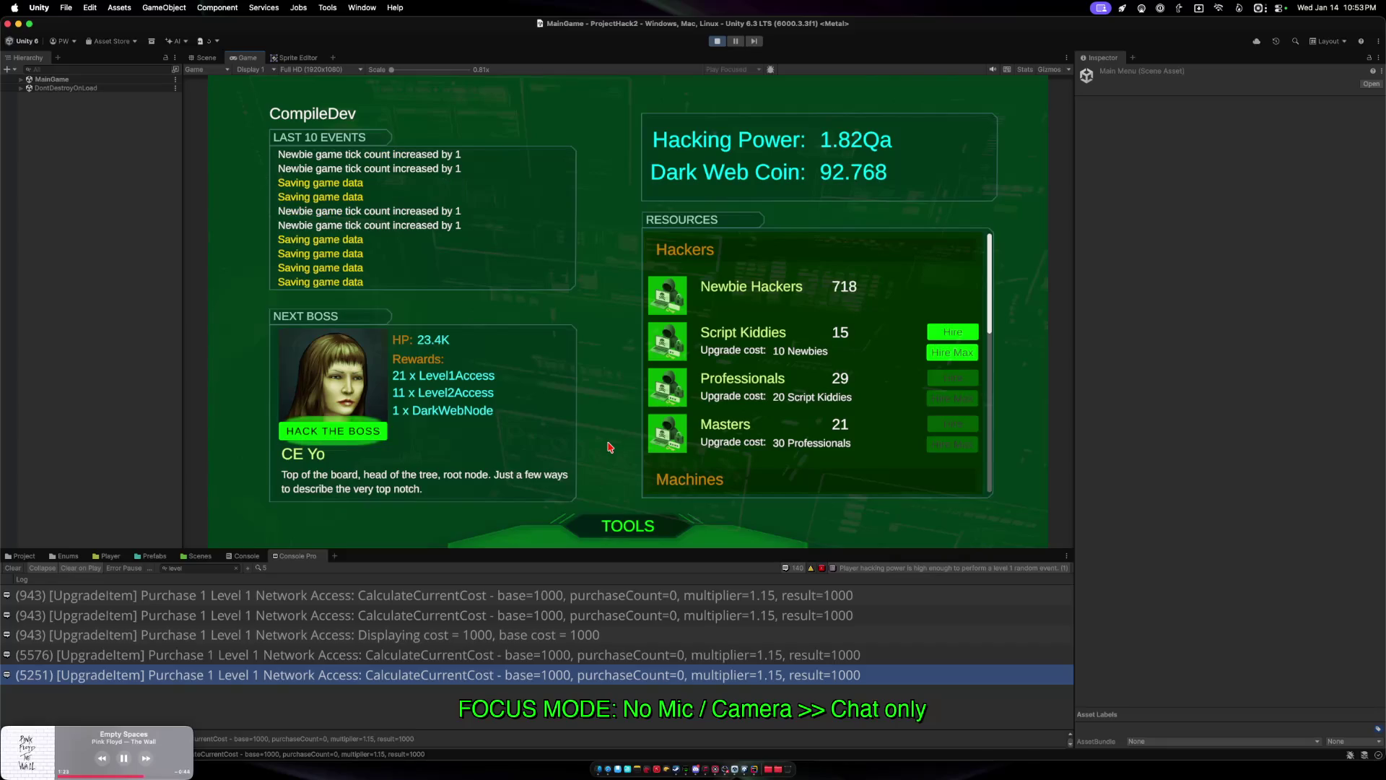
click(952, 353)
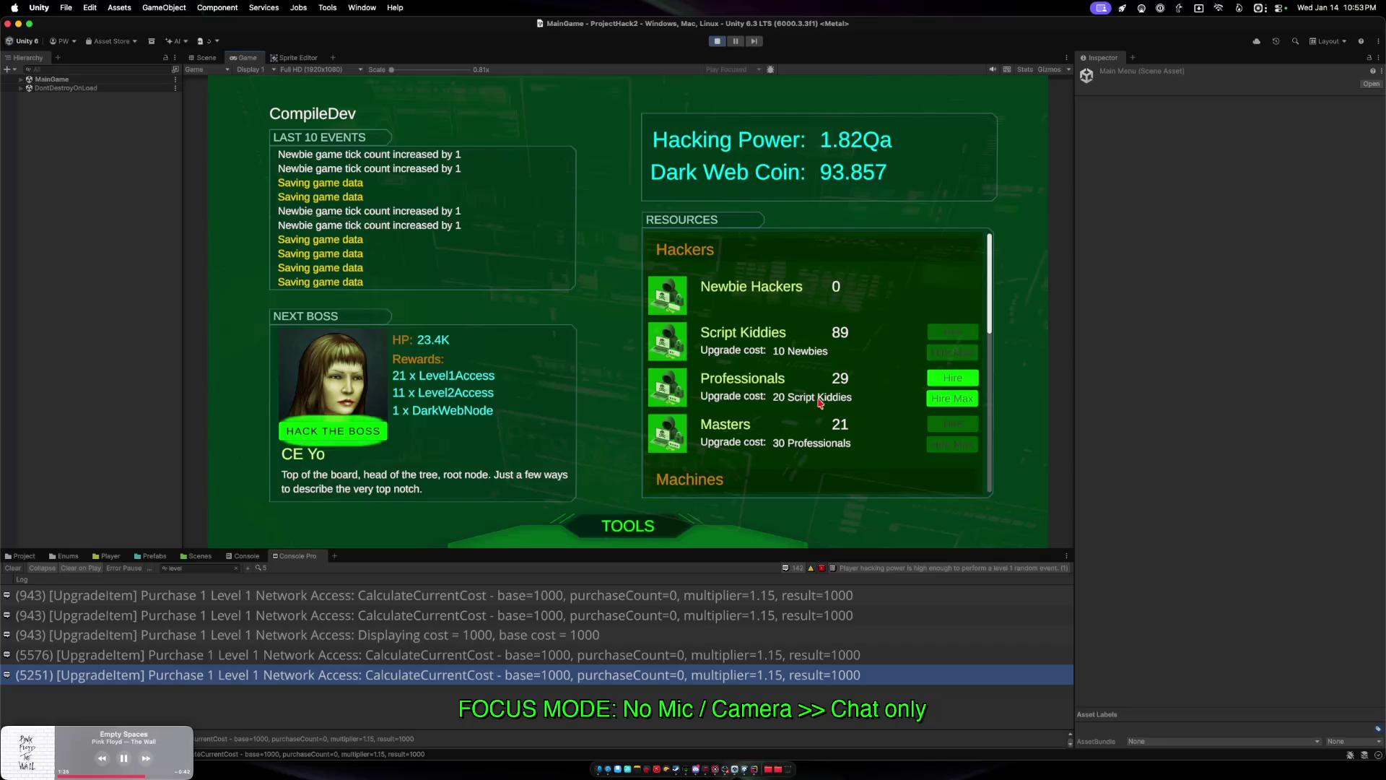
click(942, 402)
click(951, 444)
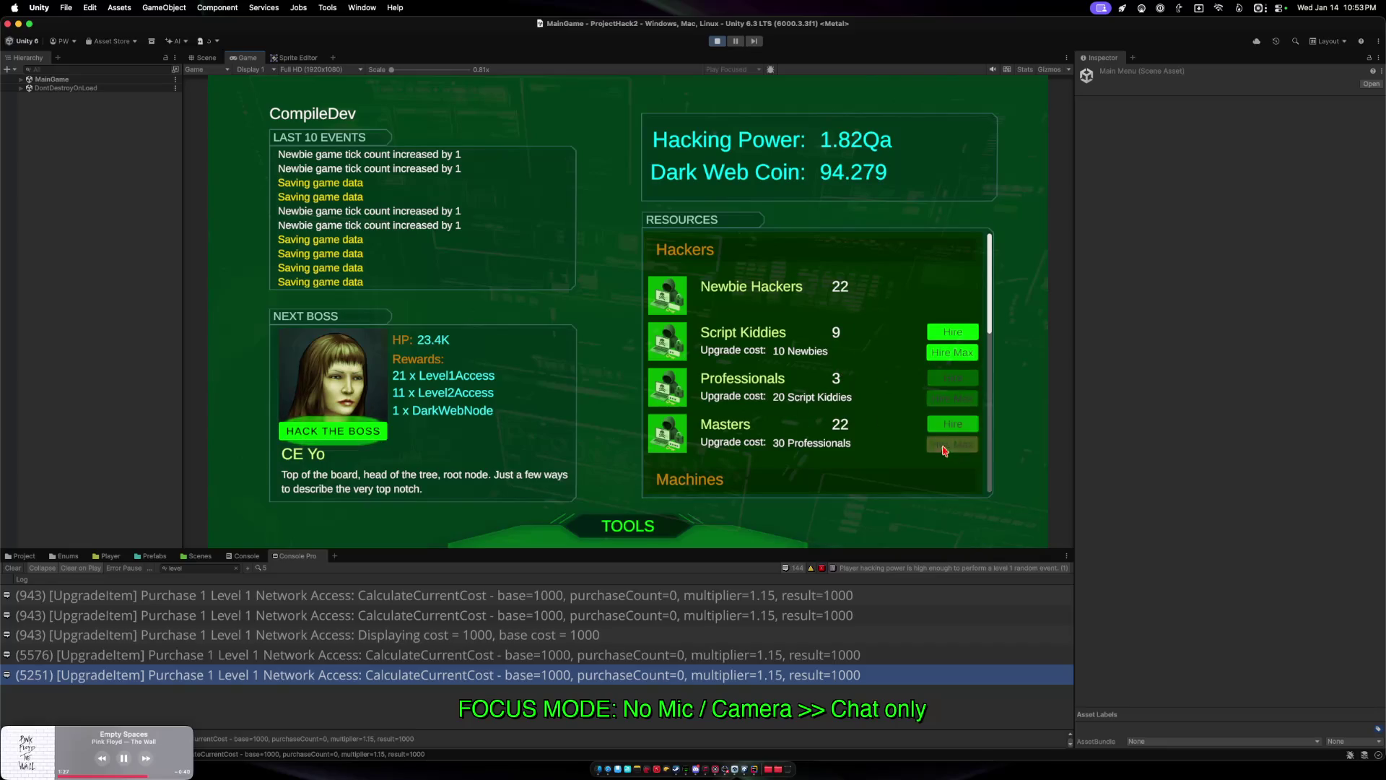
scroll(797, 265, down, 4)
scroll(797, 265, down, 5)
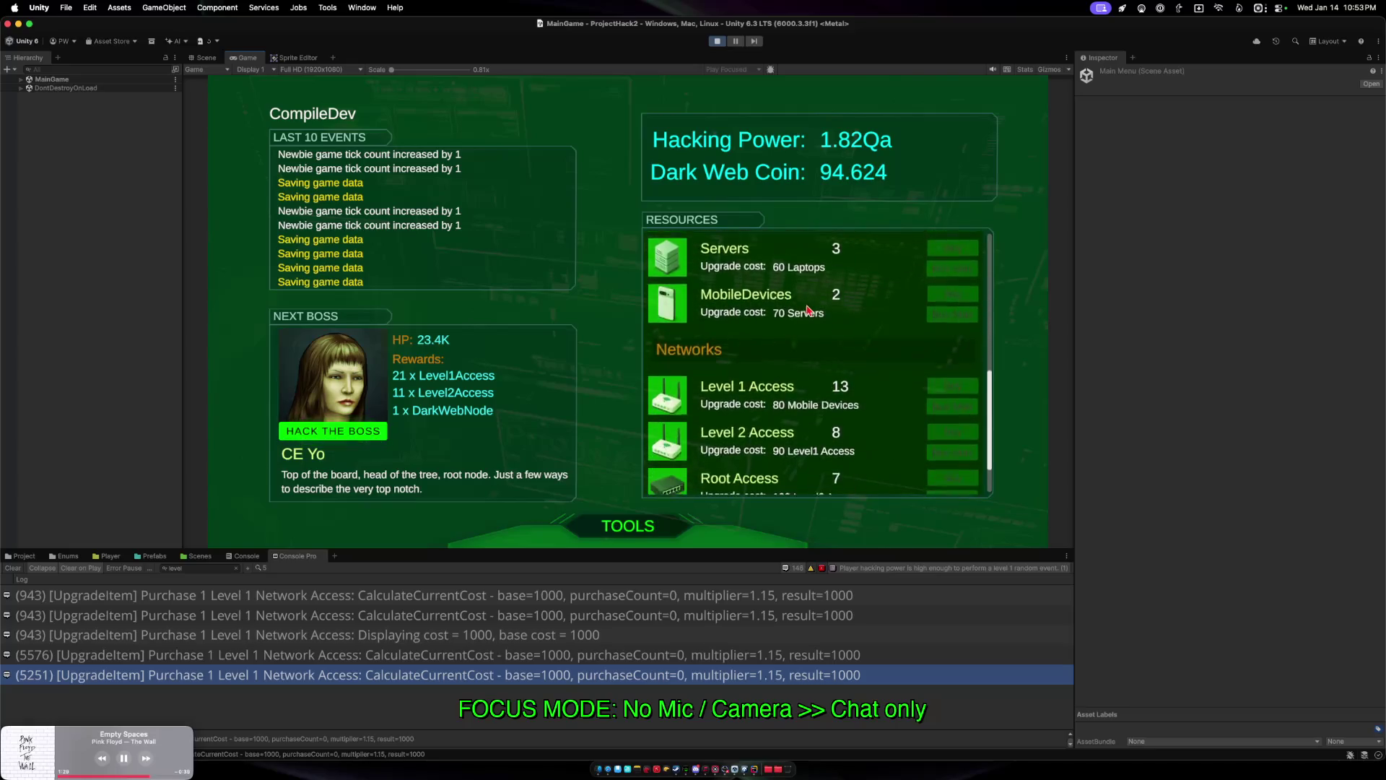
scroll(794, 361, up, 10)
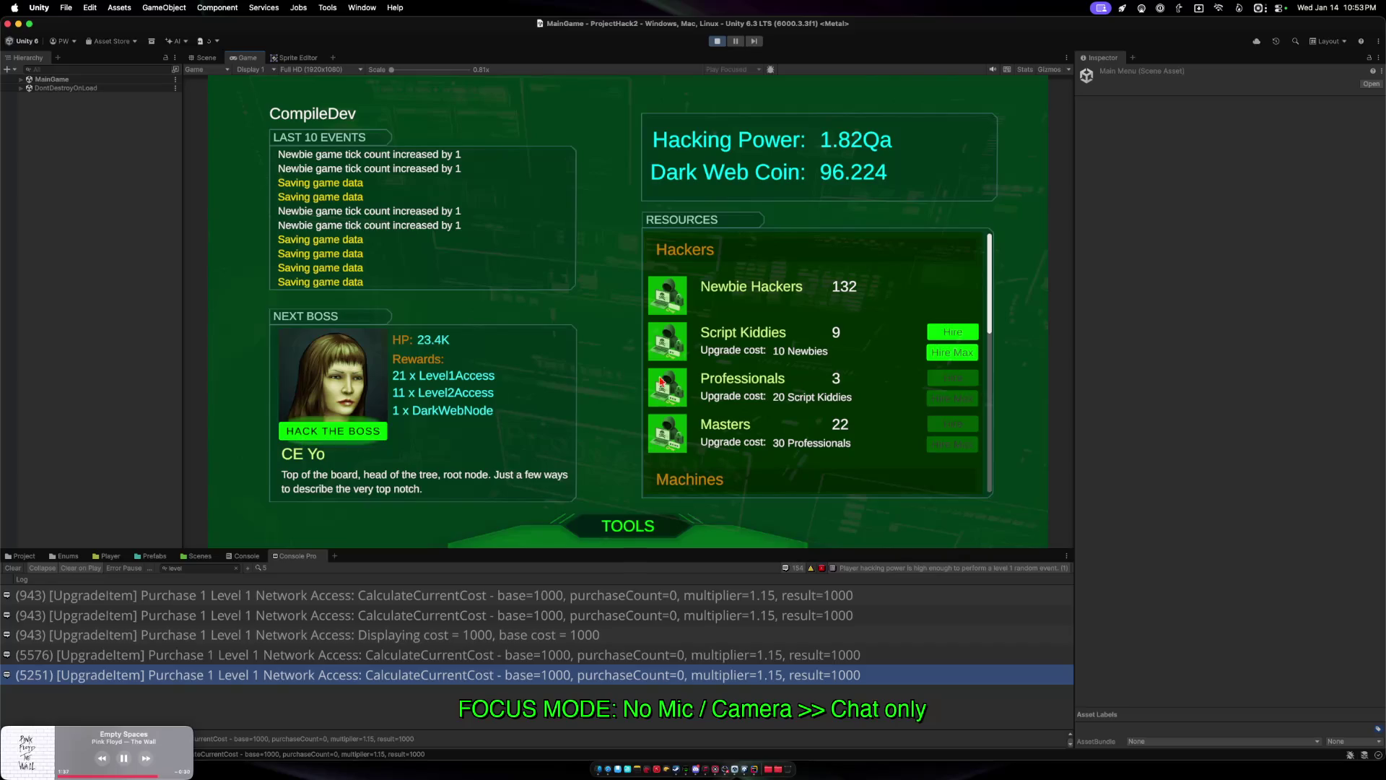
click(321, 429)
click(684, 331)
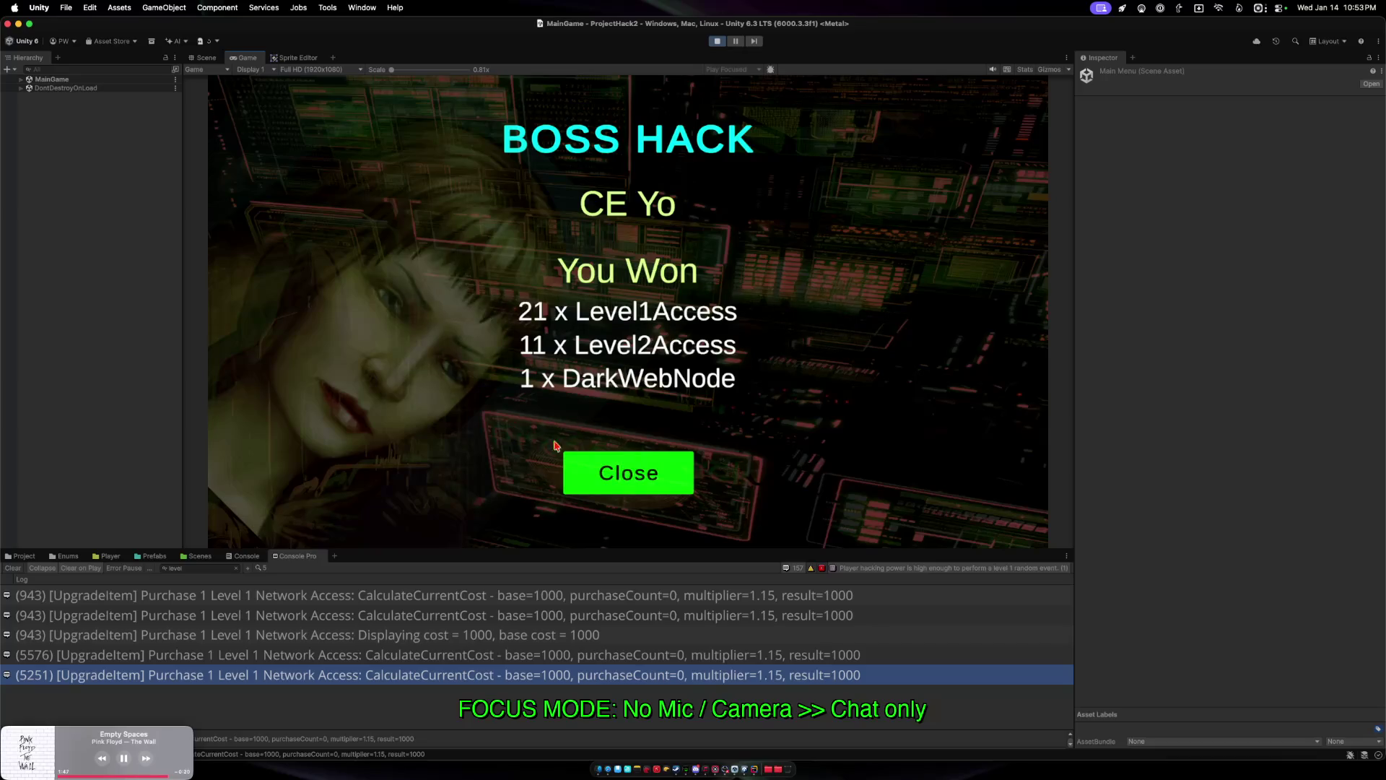
Dismiss CE Yo's victory results and buy one desktop machine in the Upgrades shop.
click(608, 482)
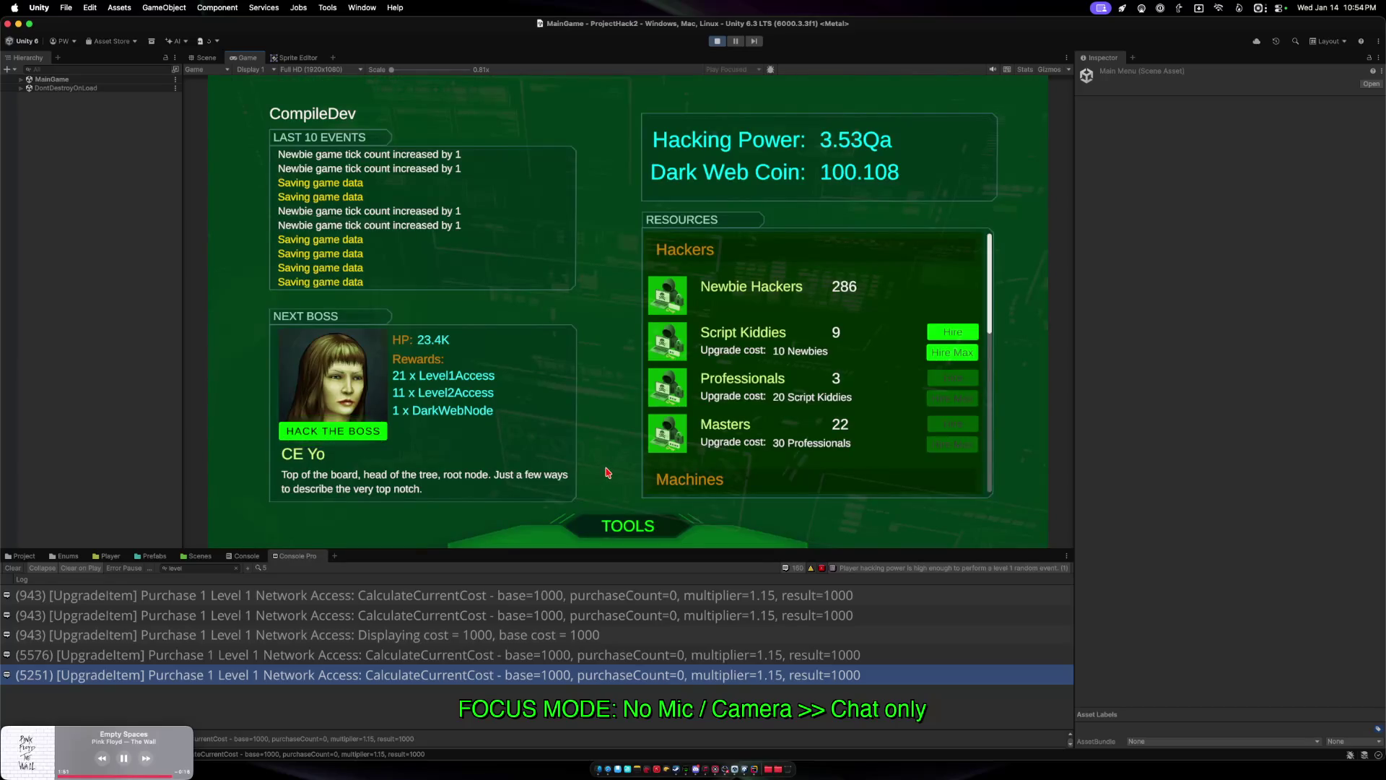
click(622, 526)
click(596, 525)
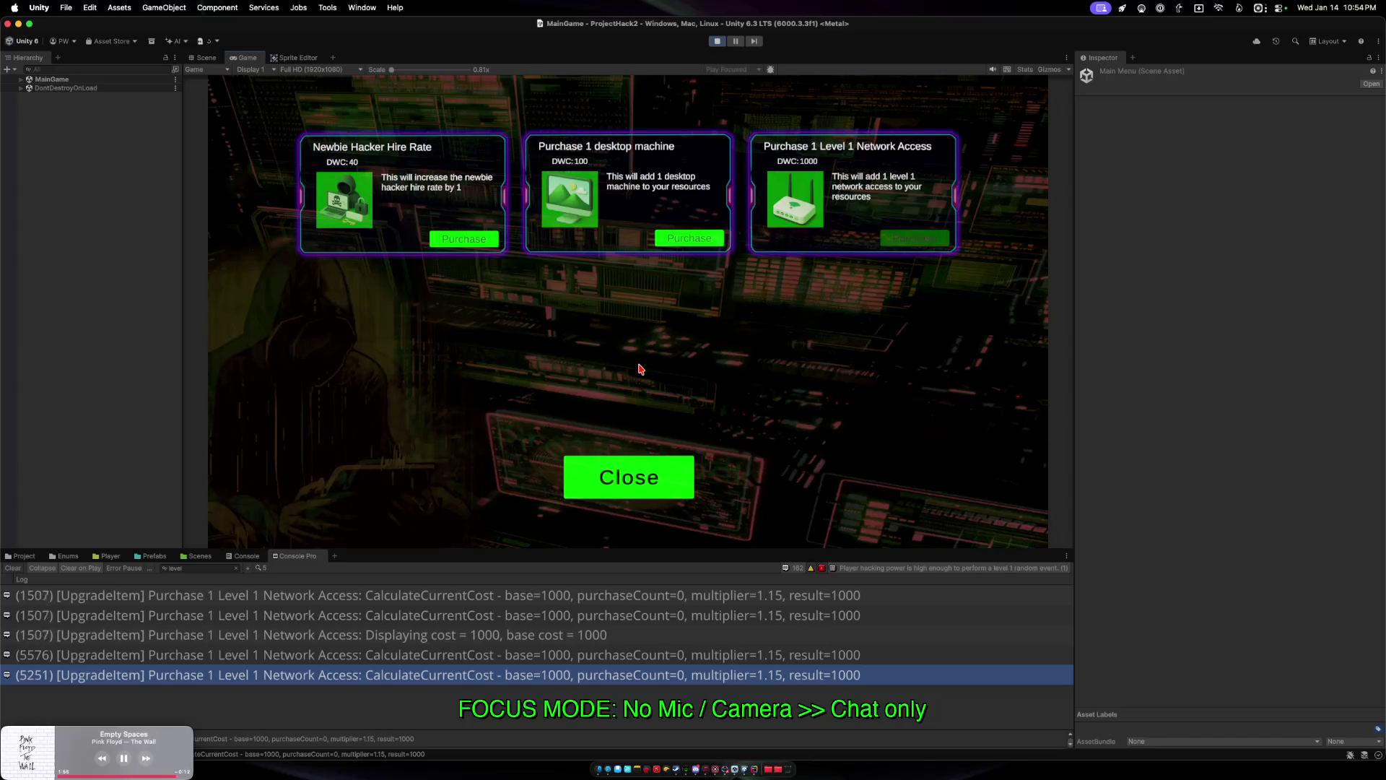
click(685, 241)
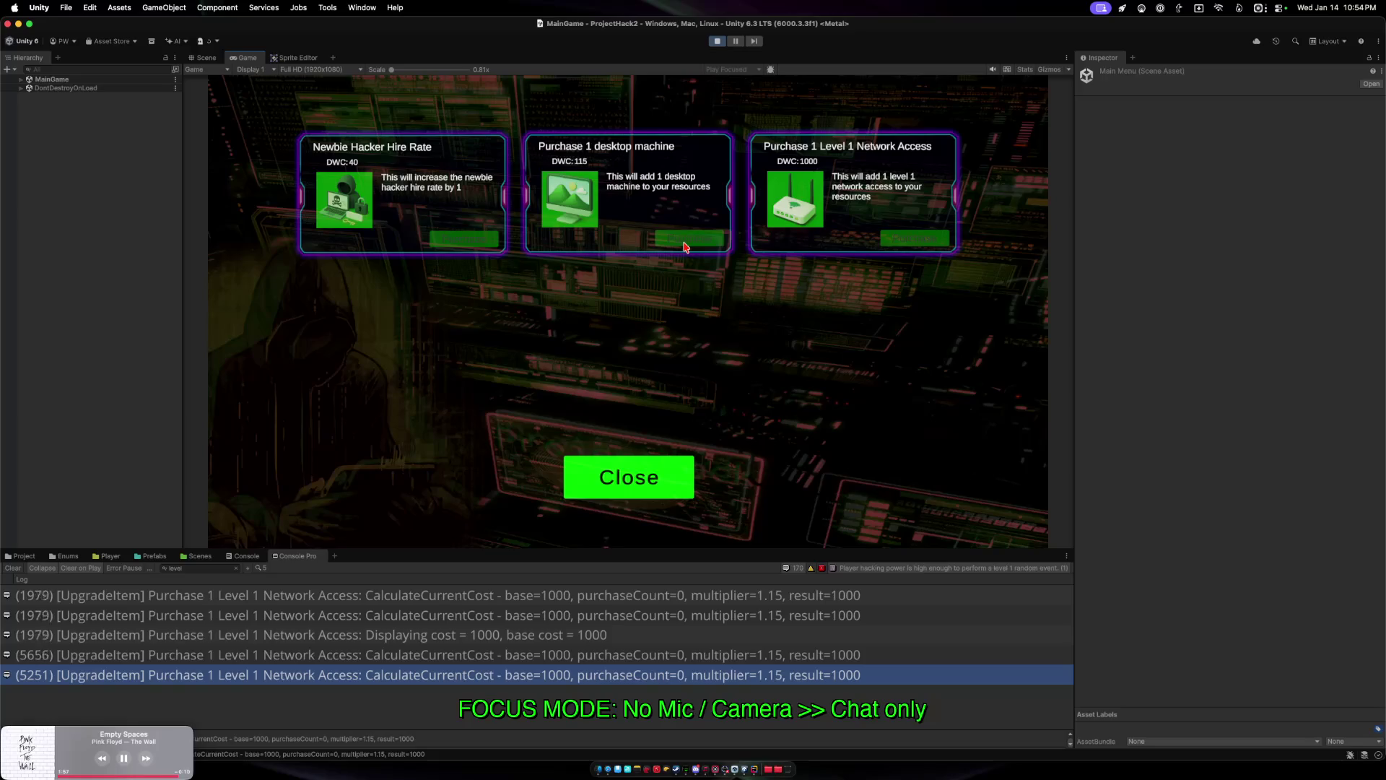
click(635, 465)
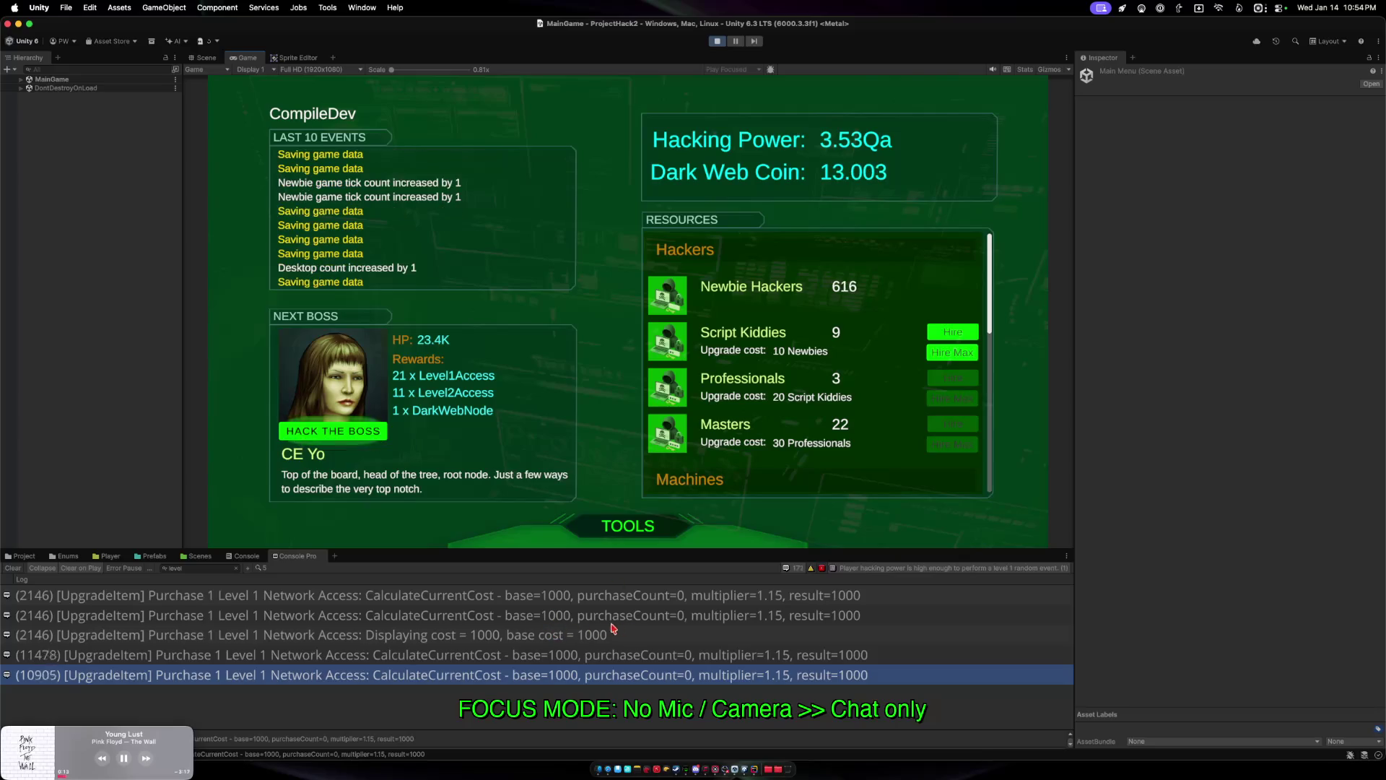
Filter the Console Pro log to 'level1' and bring RandomEventGenerator.cs in Rider to the front.
click(207, 568)
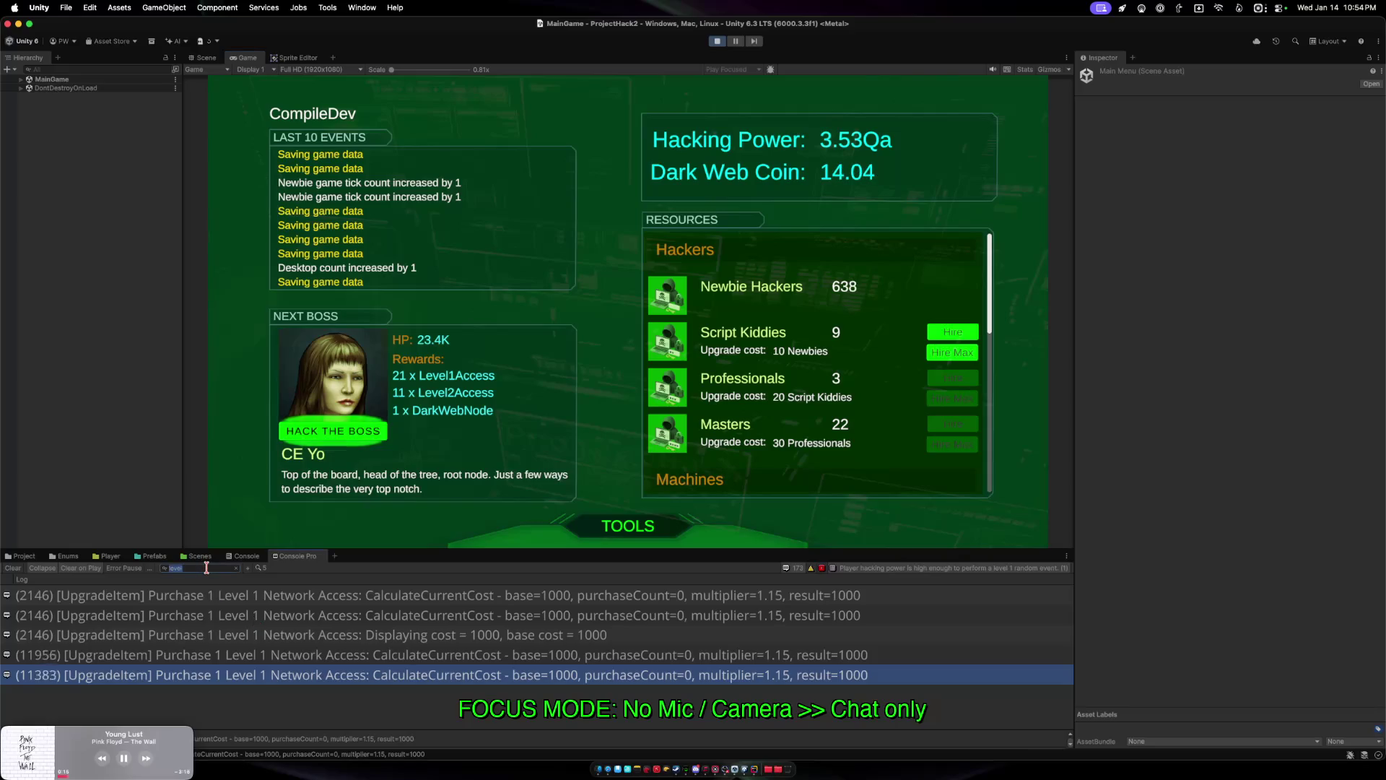
text(level1)
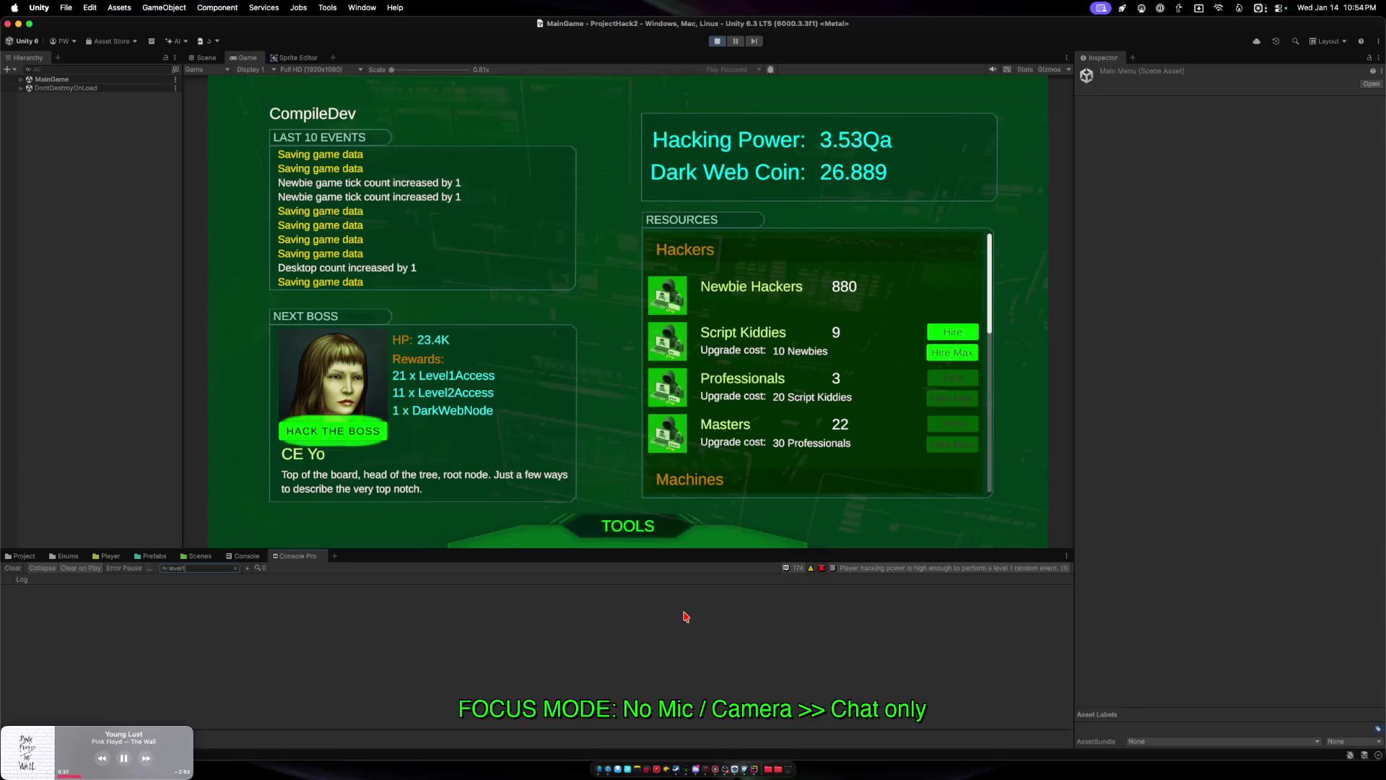
key(ctrl+Up)
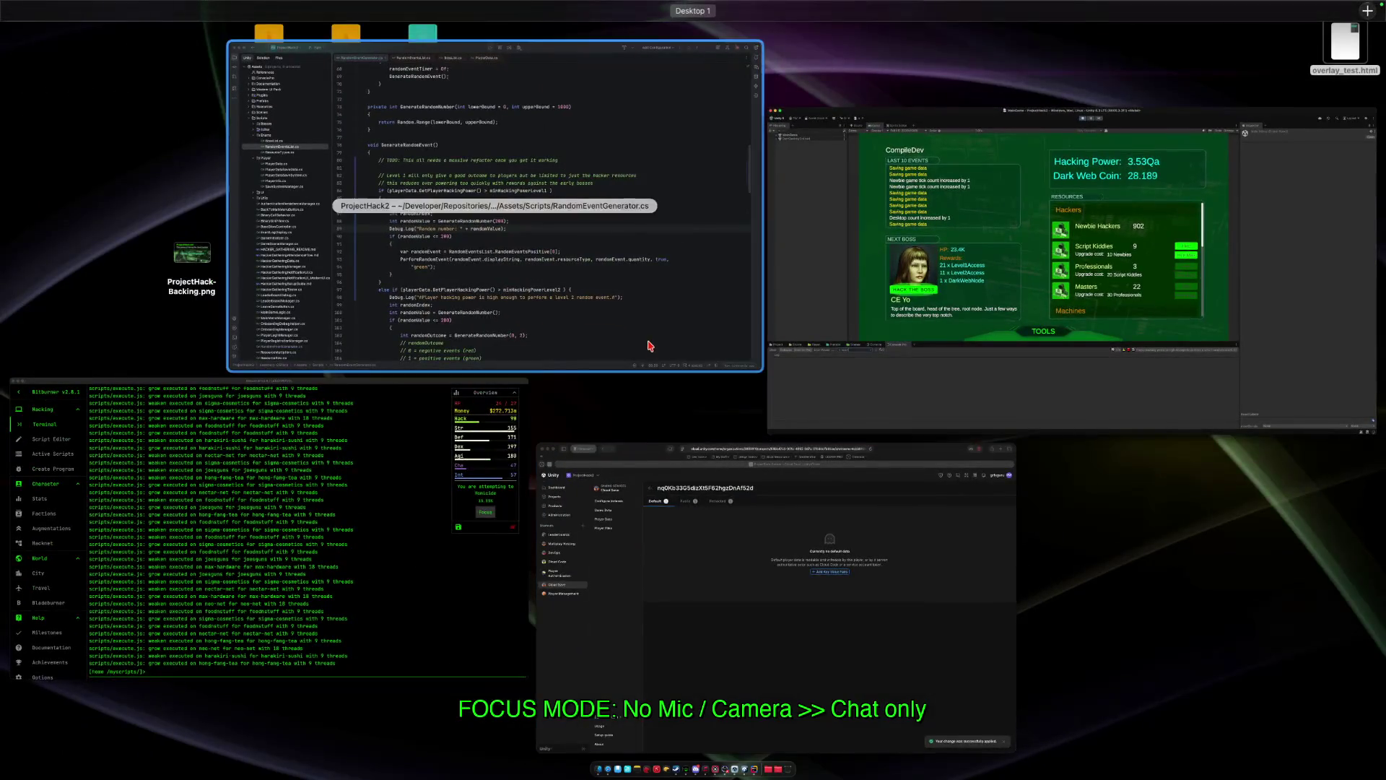
click(649, 347)
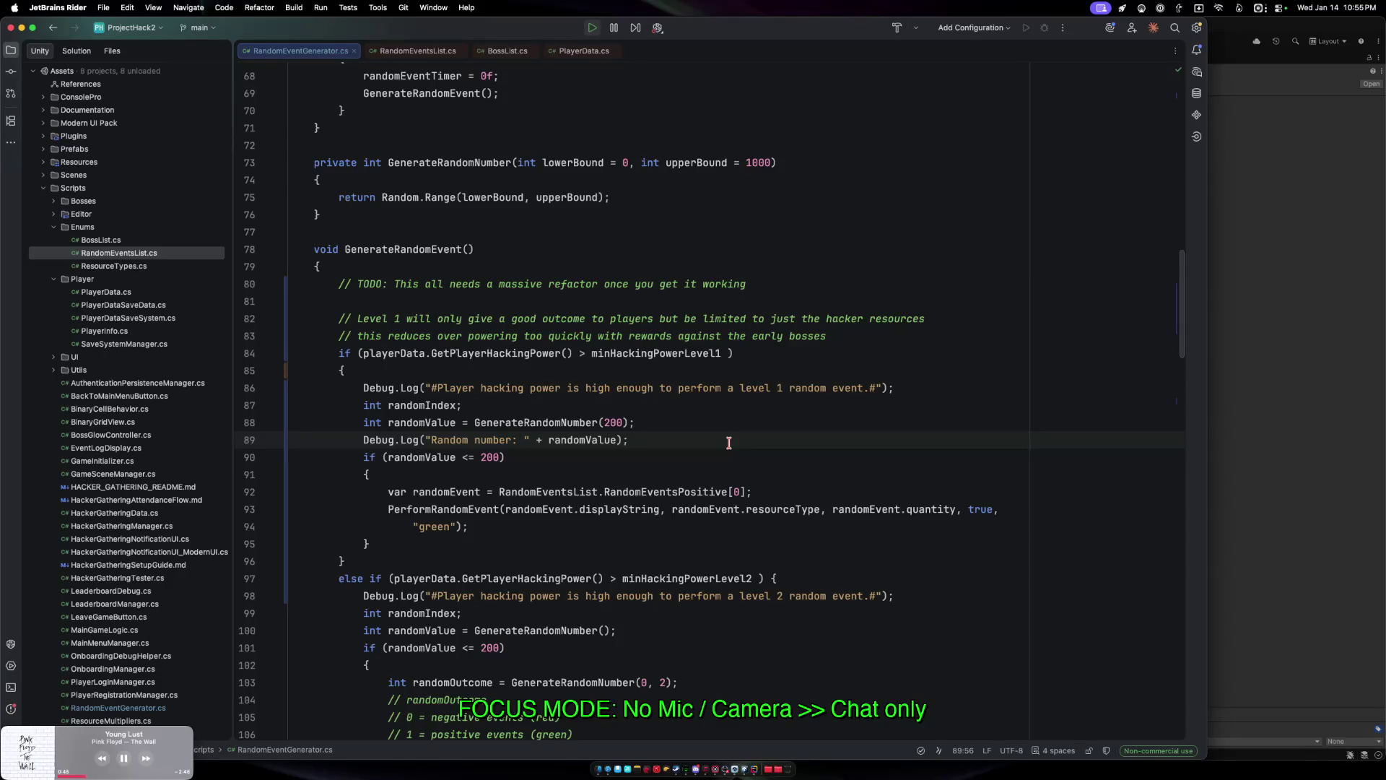
scroll(730, 440, up, 20)
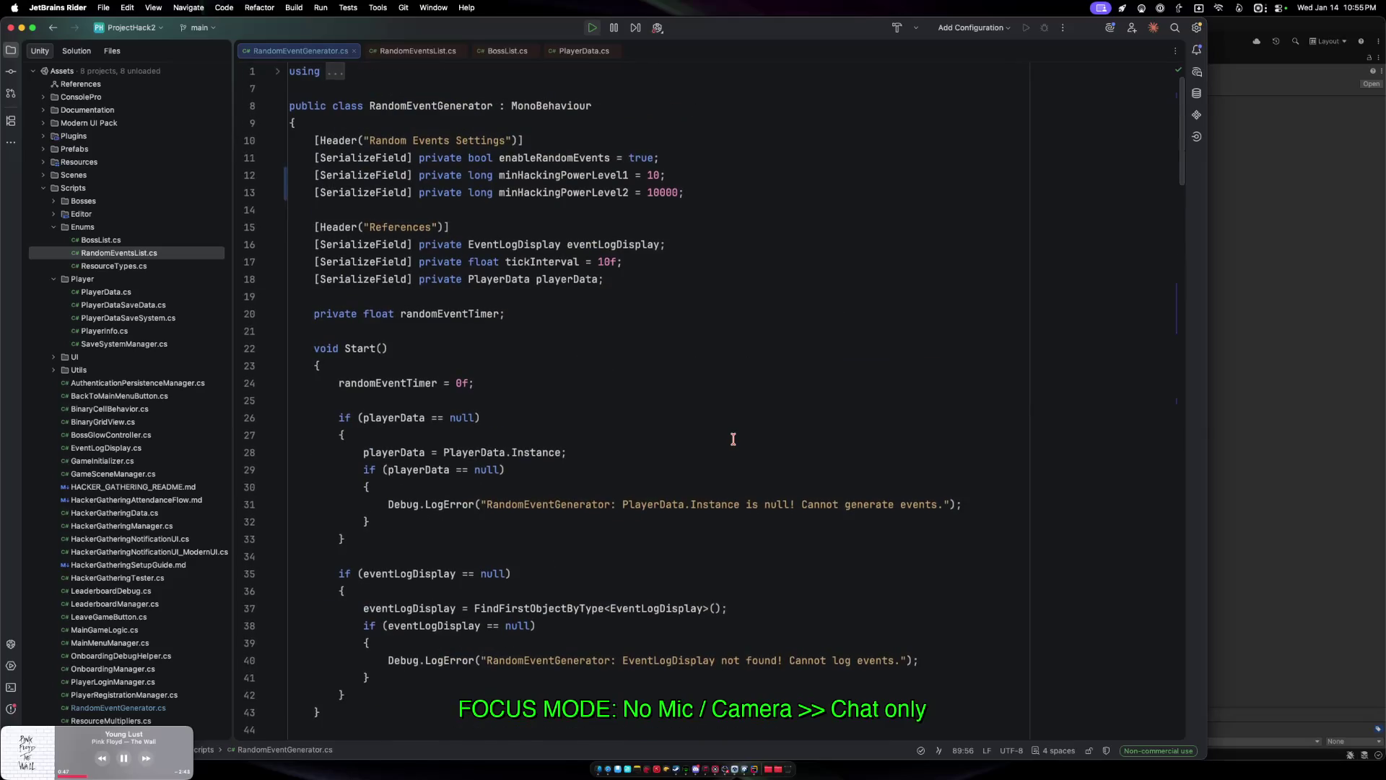
scroll(732, 439, down, 1)
scroll(733, 439, down, 15)
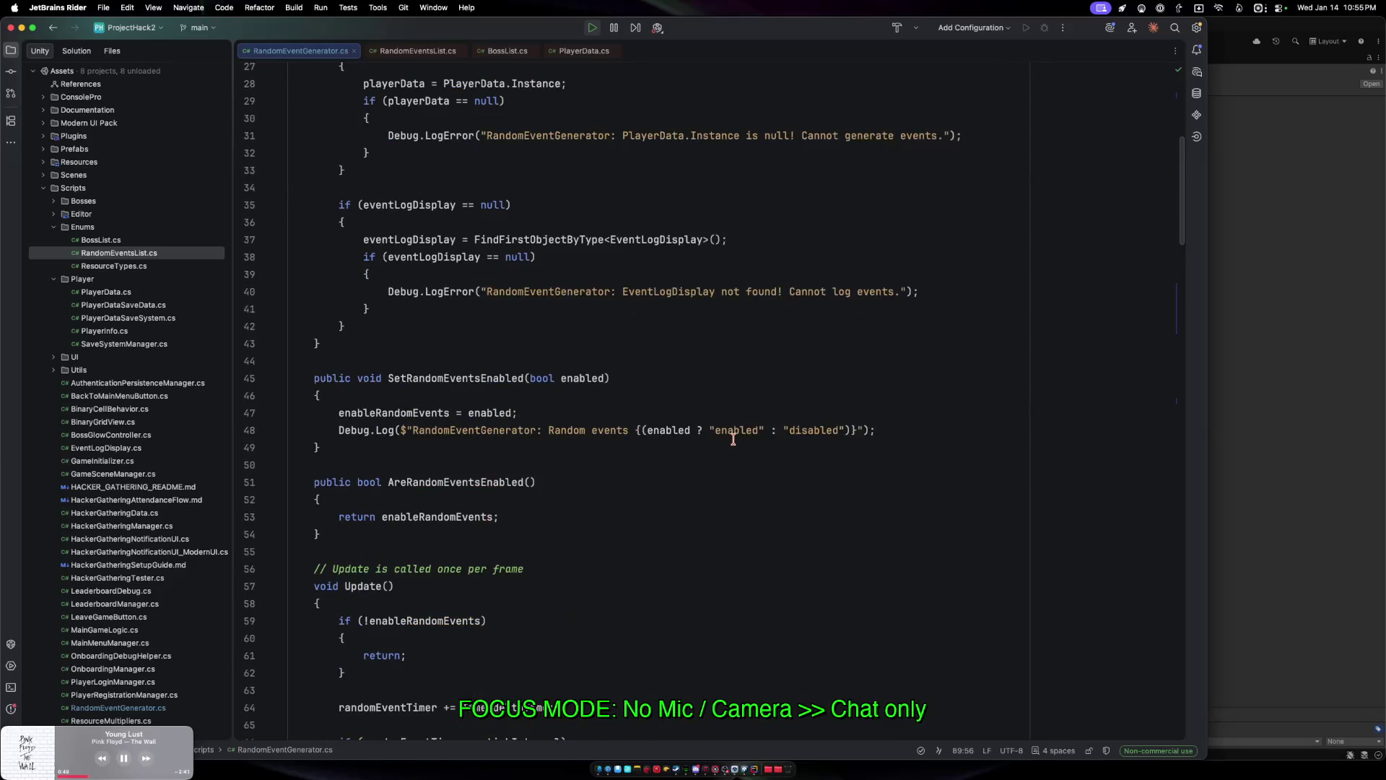
scroll(733, 439, down, 5)
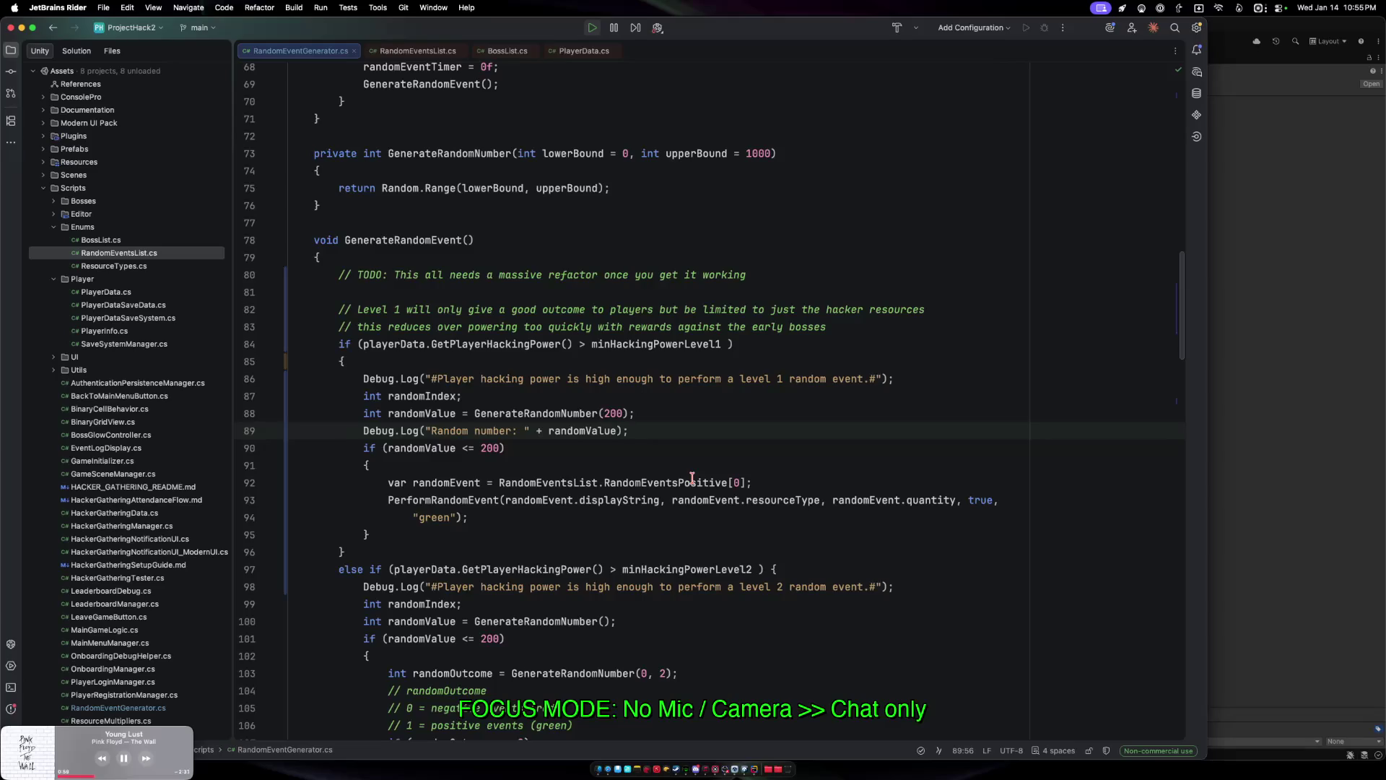
click(726, 344)
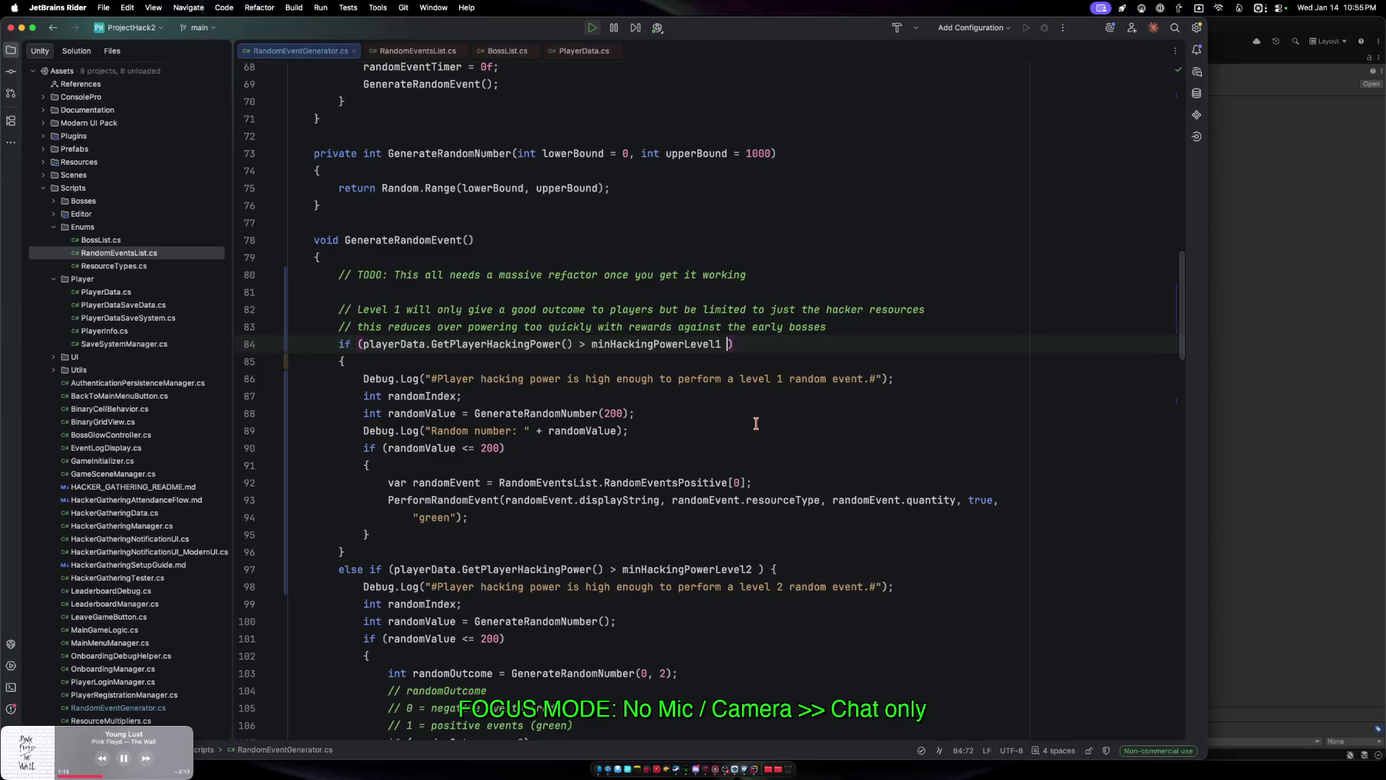
click(1277, 404)
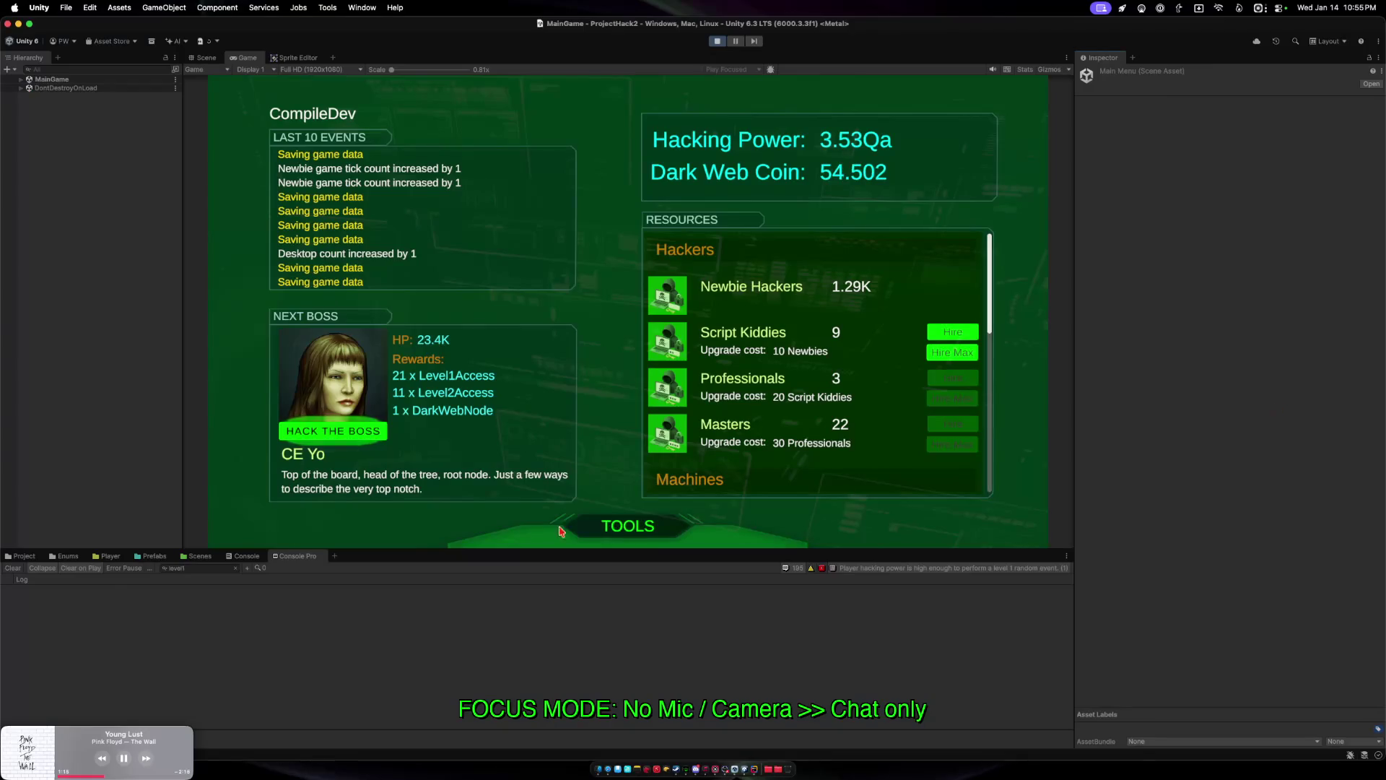
Filter the Console Pro log to 'level 1', select the latest Network Access cost entry, and return to Rider.
key(BackSpace)
text(1)
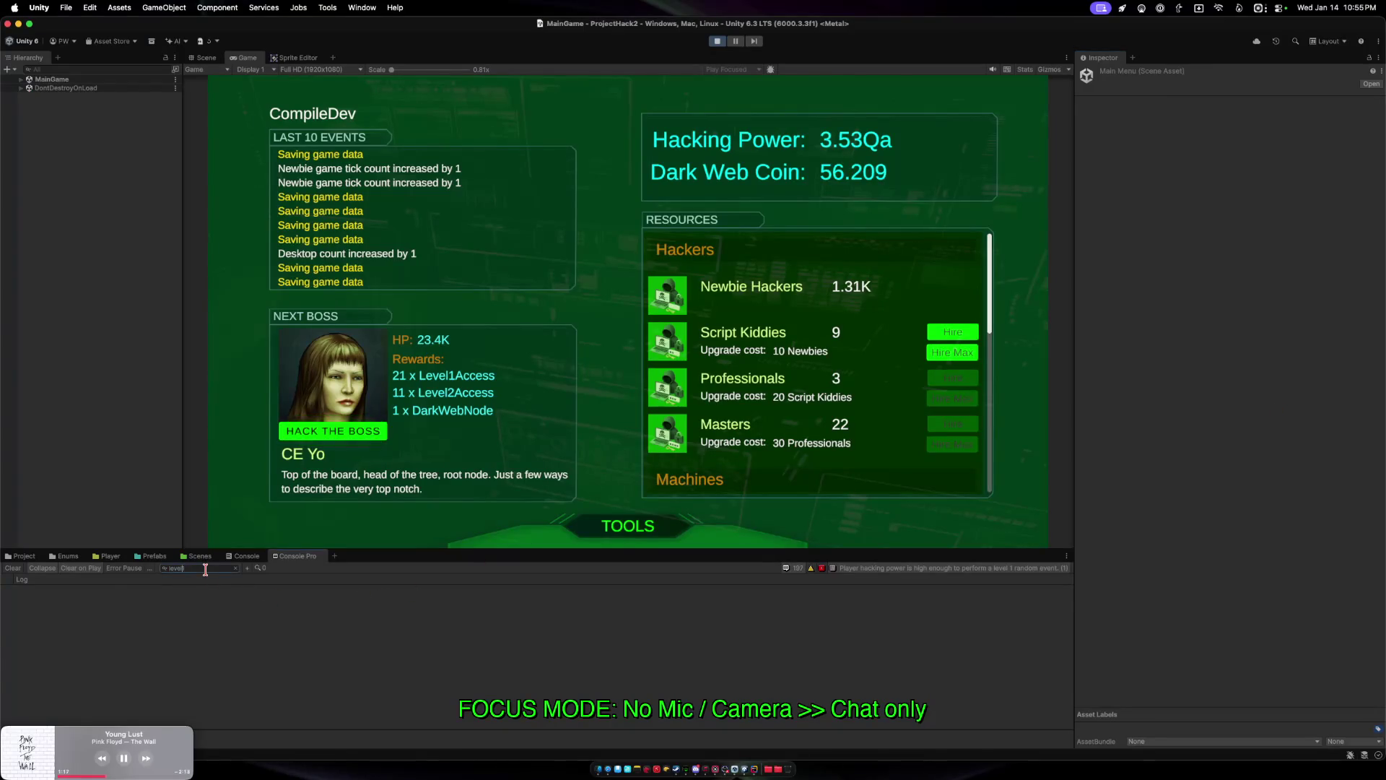
click(378, 681)
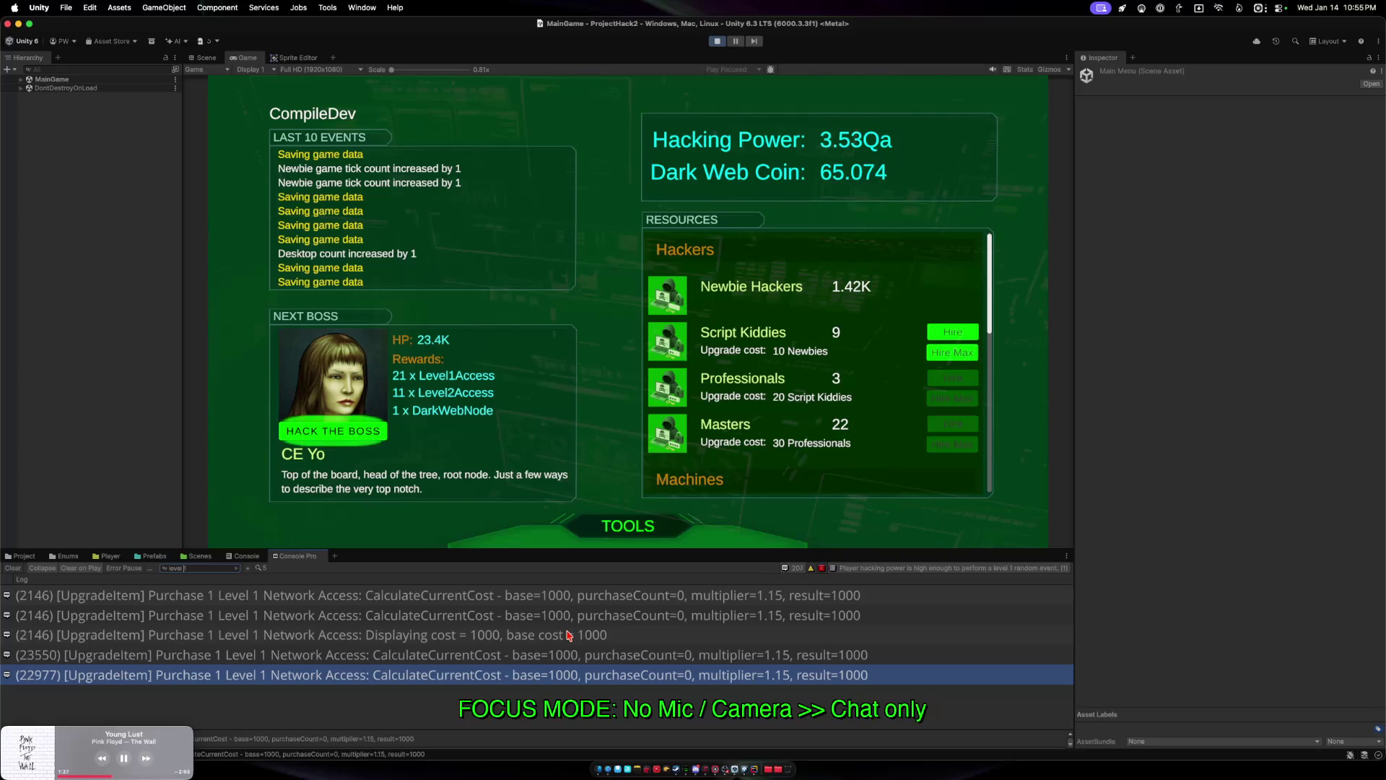
click(767, 762)
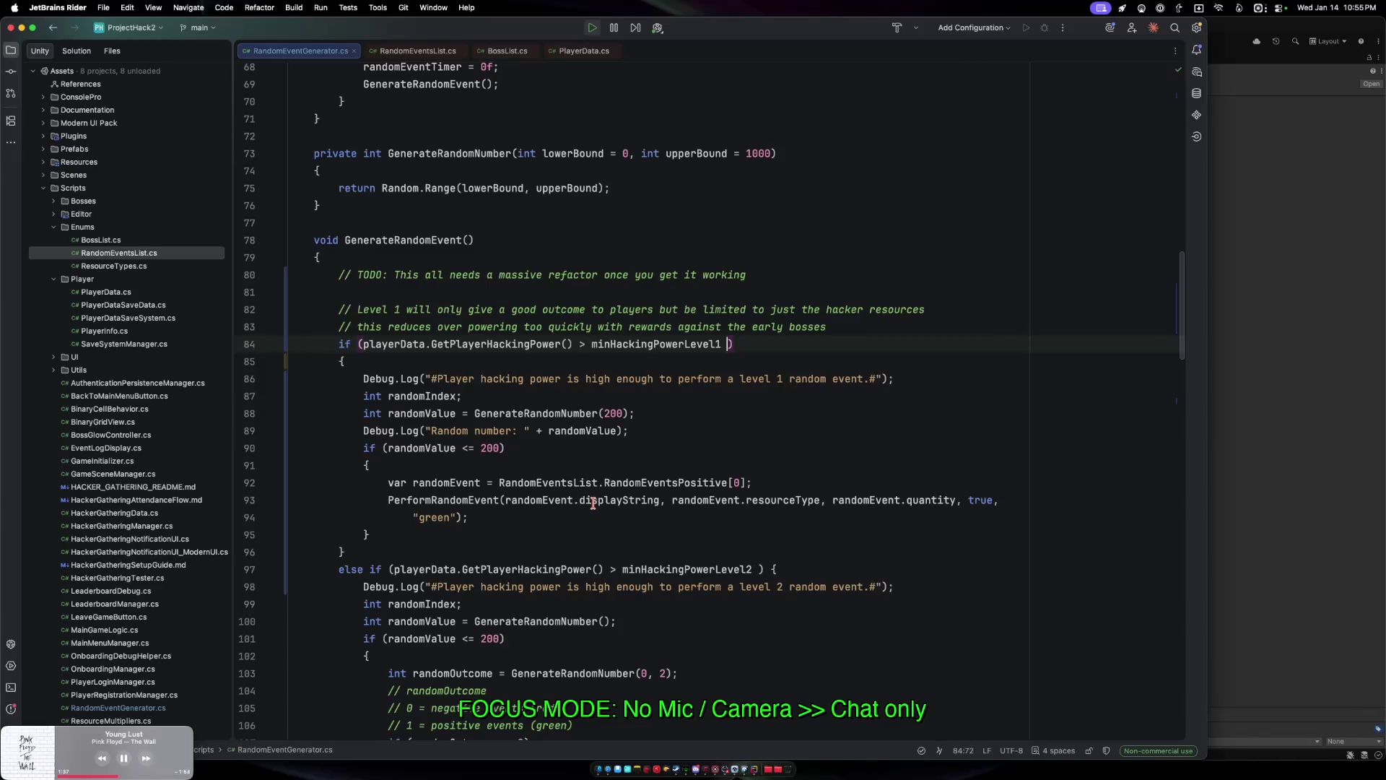
Review the GenerateRandomEvent level thresholds in Rider, then stop Unity's Play mode.
scroll(593, 503, up, 1)
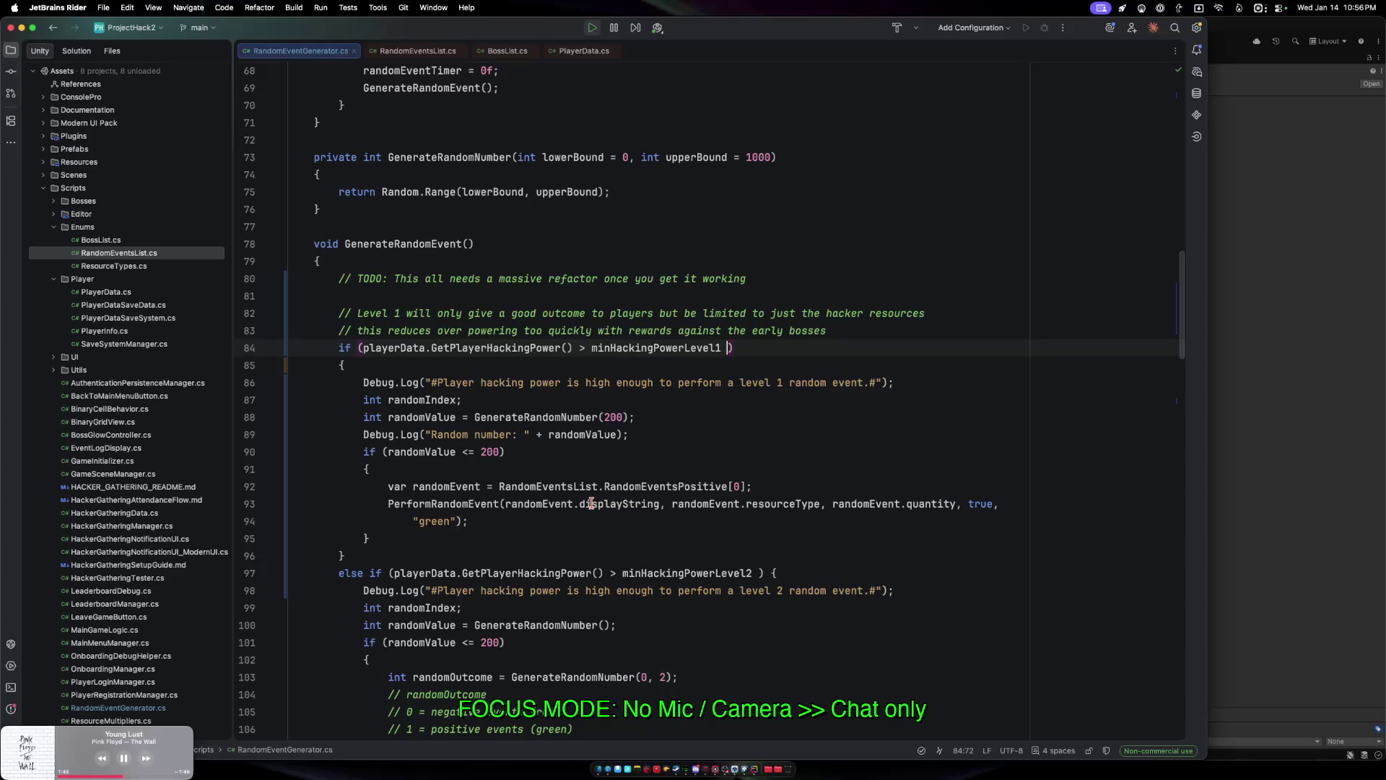
scroll(602, 496, down, 1)
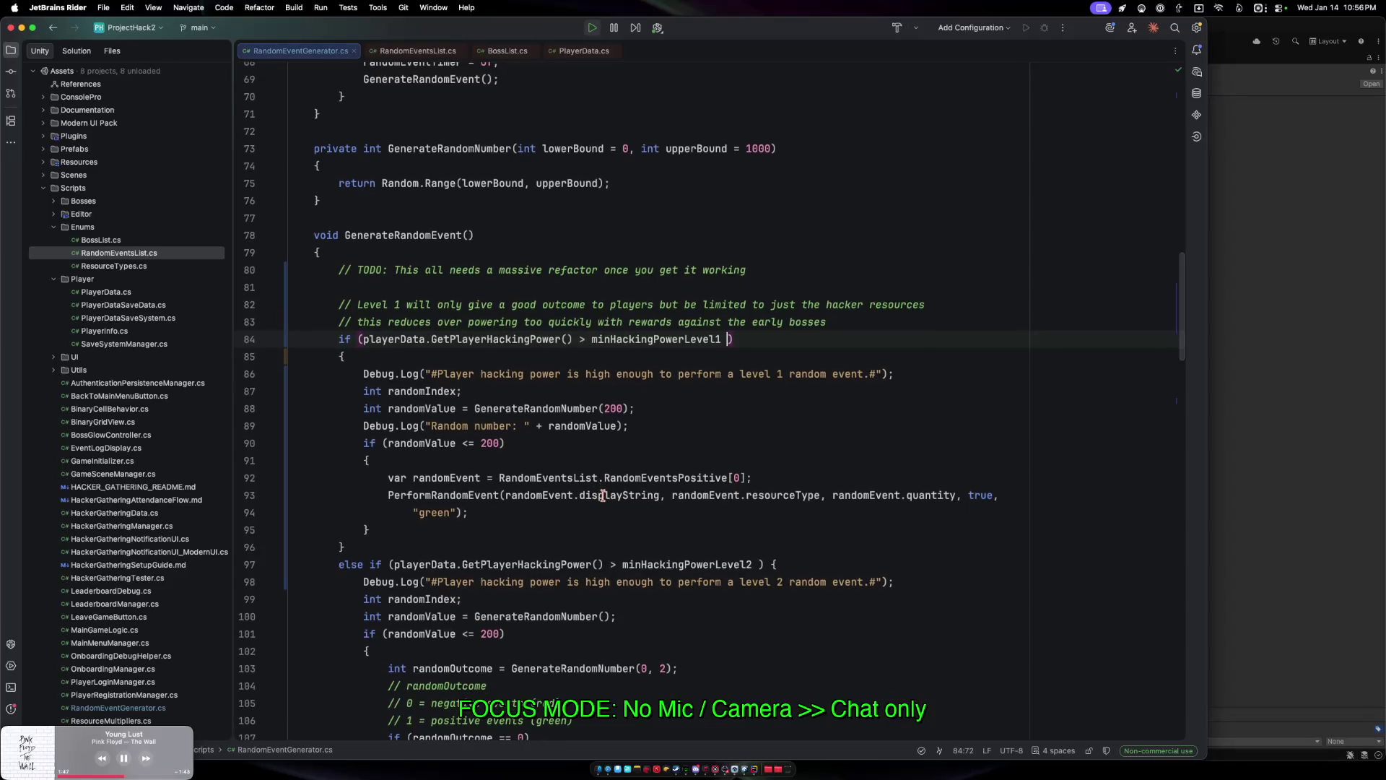
scroll(607, 493, down, 3)
scroll(610, 491, down, 3)
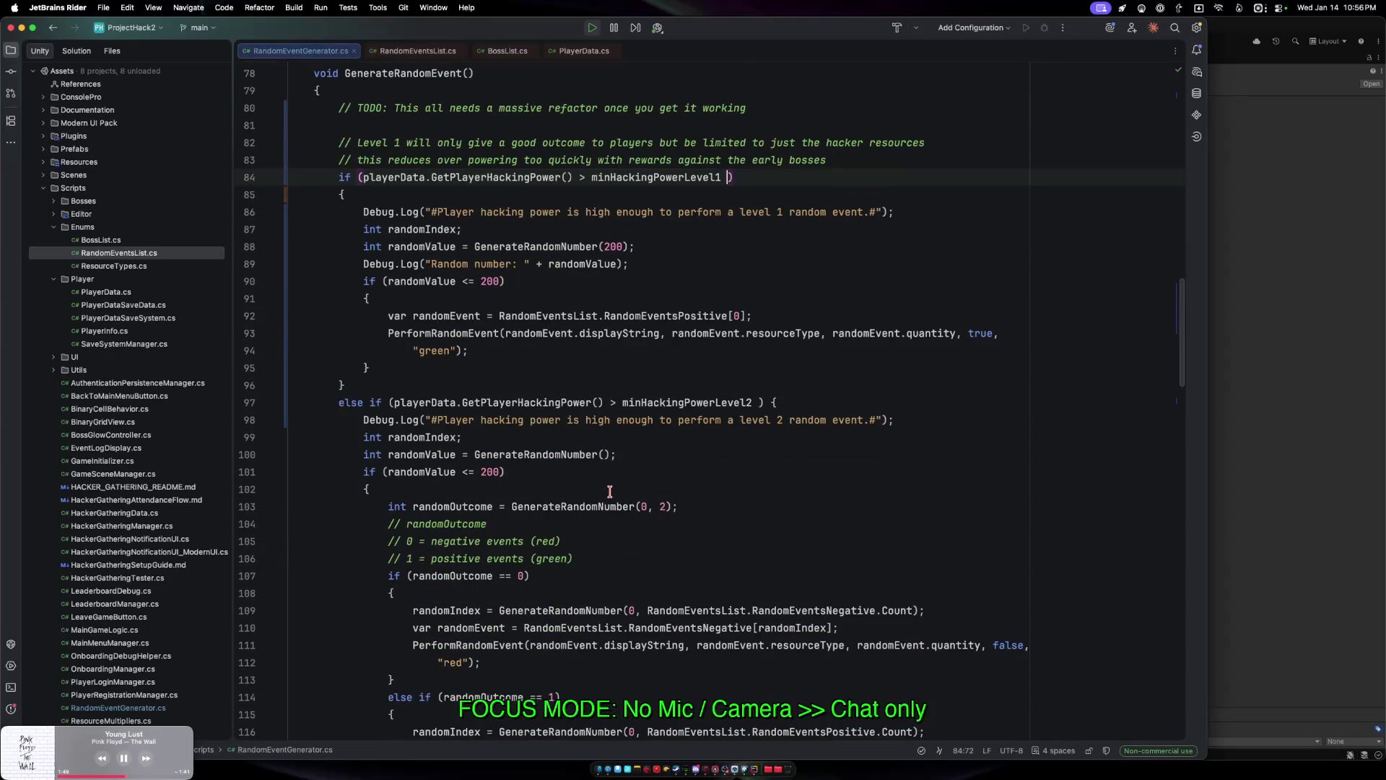
scroll(610, 491, up, 4)
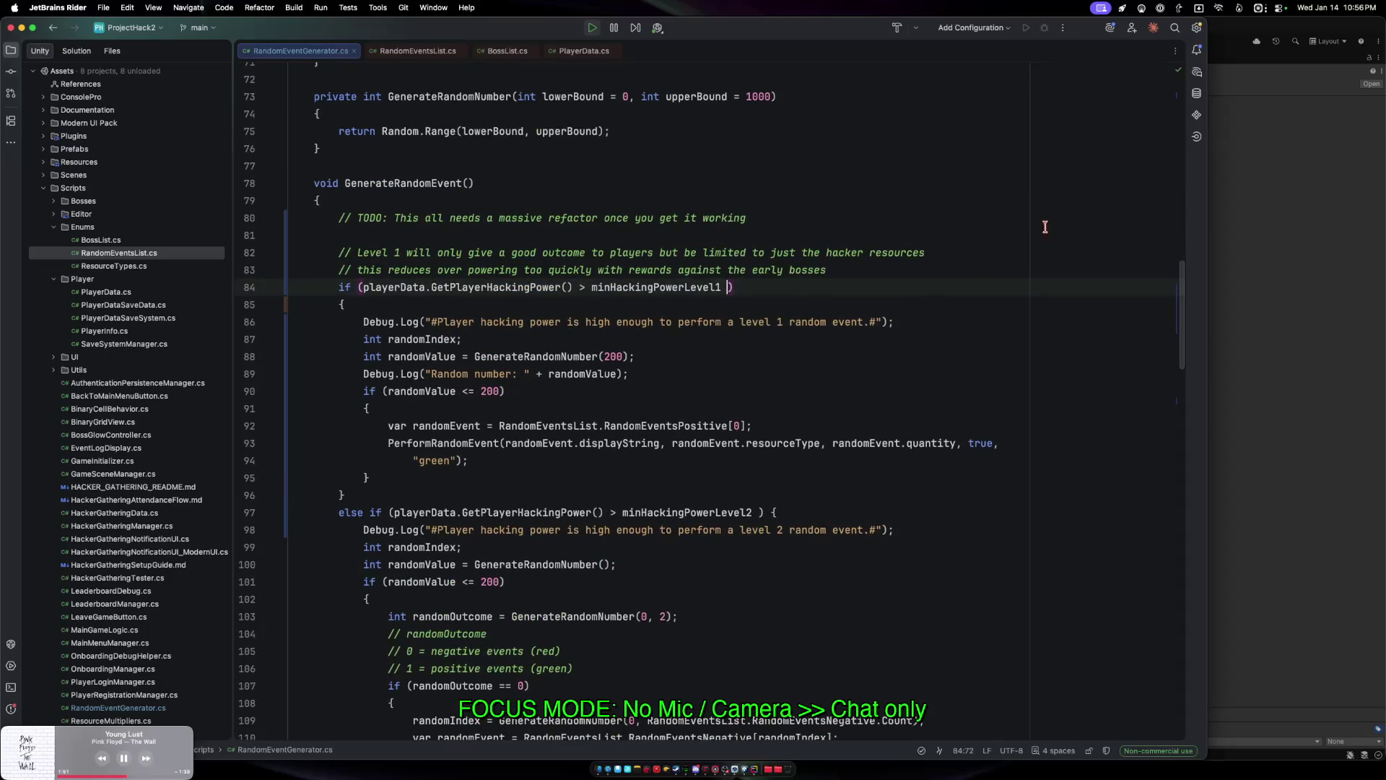
key(super+Tab)
click(716, 41)
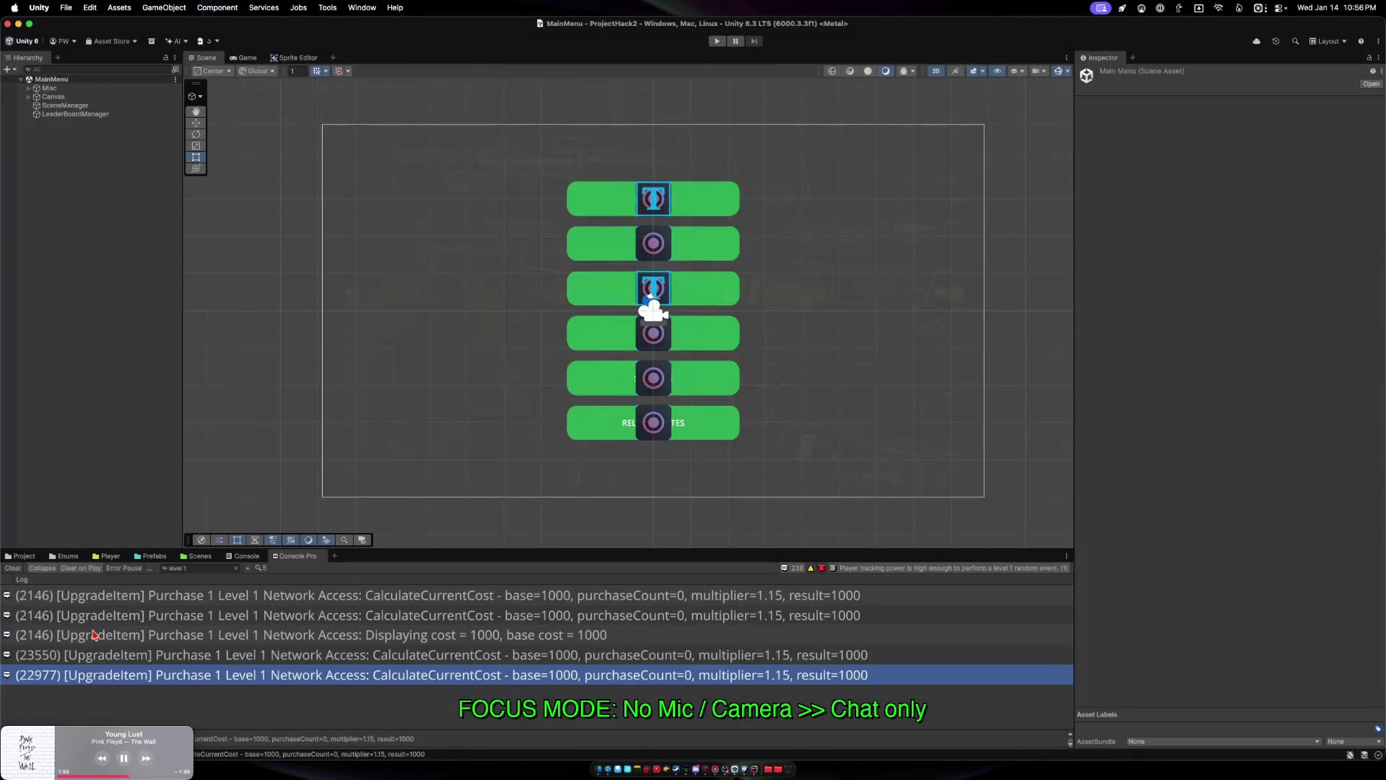
Open the MainGame scene from the Project panel and select the MainGameLogic object.
click(20, 557)
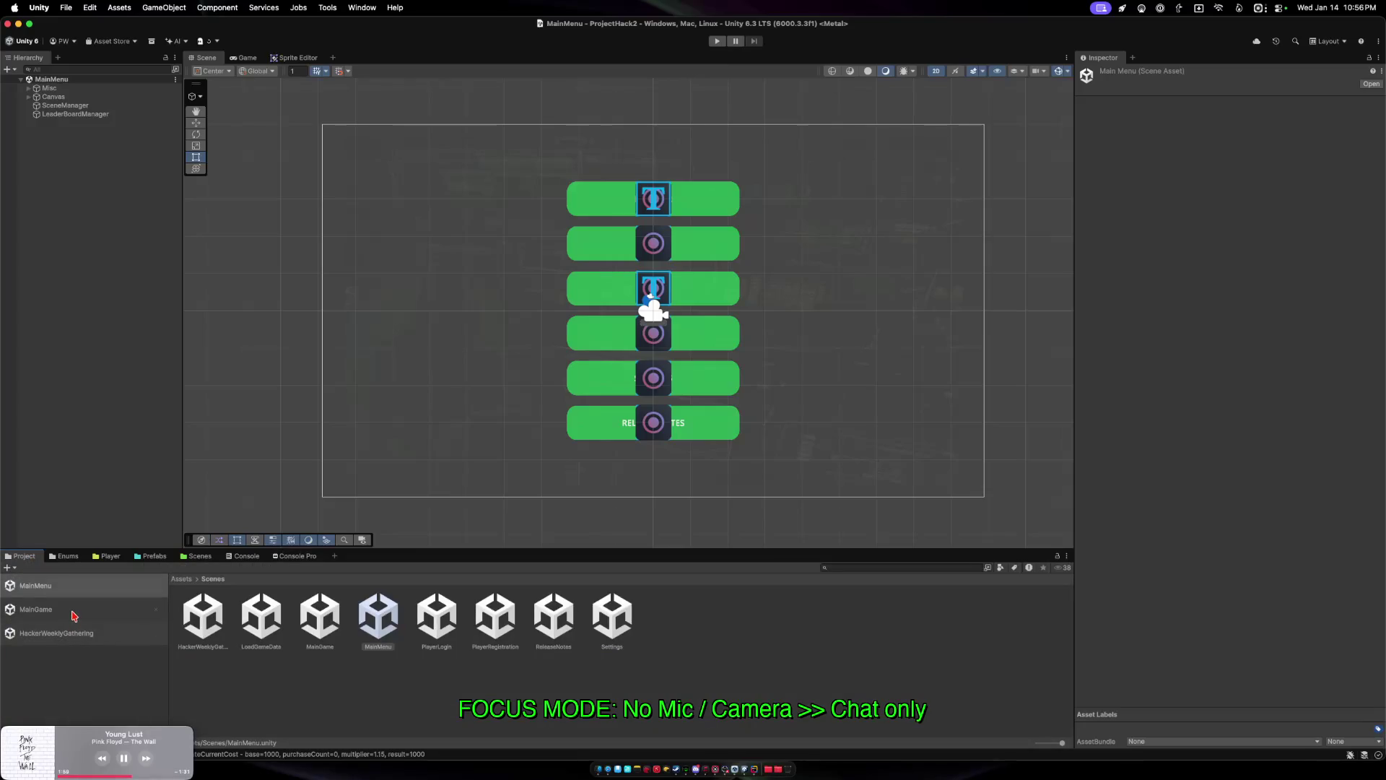
double_click(74, 615)
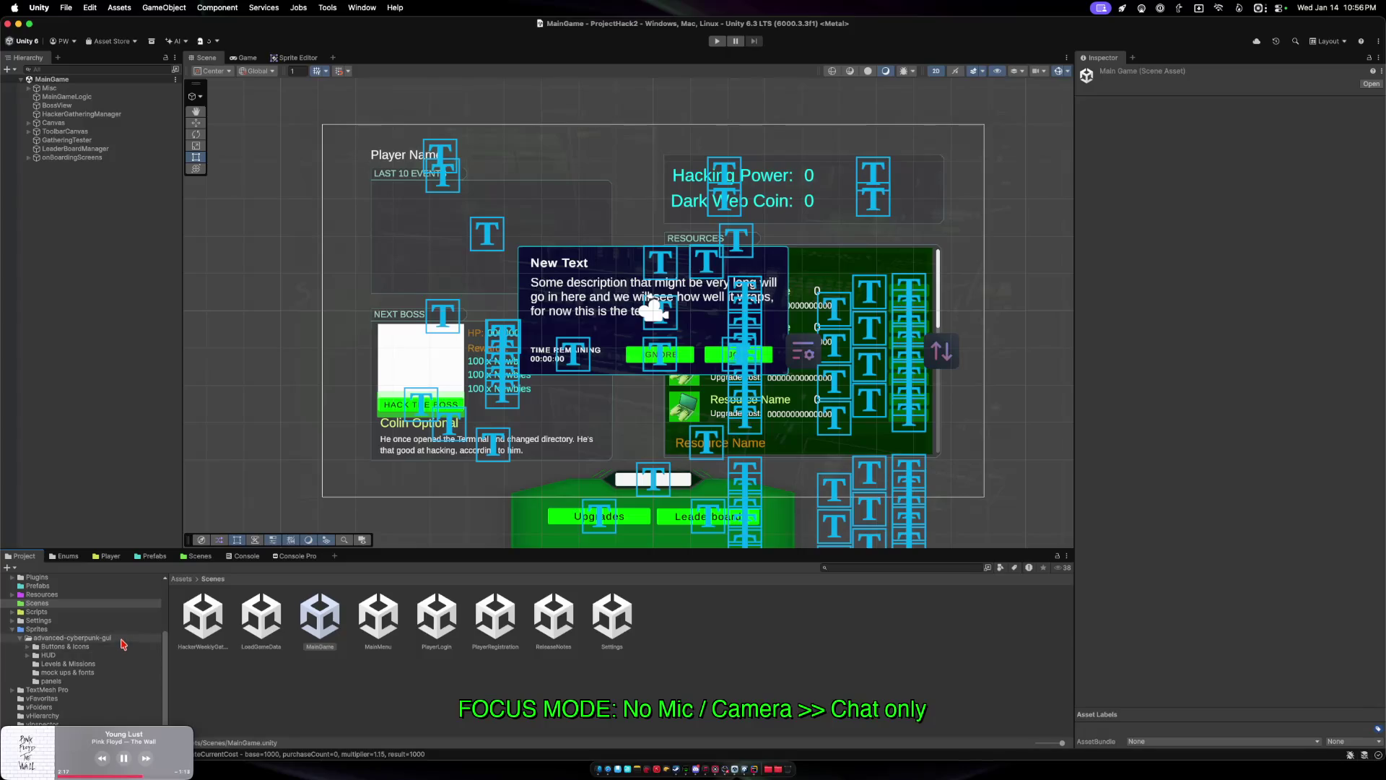
click(66, 97)
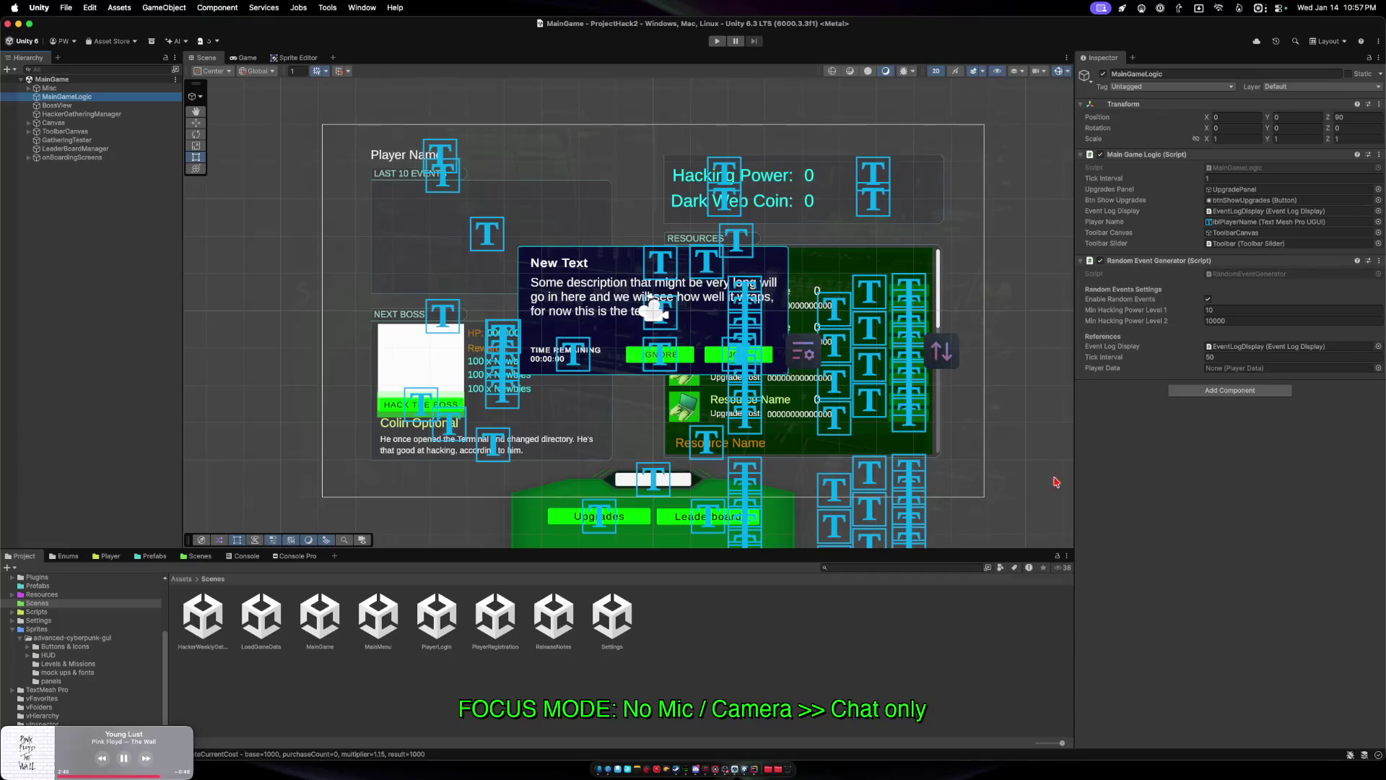
Edit the Min Hacking Power Level 2 threshold so the Random Event Generator thresholds read 10 and 10000.
click(1172, 476)
click(1240, 321)
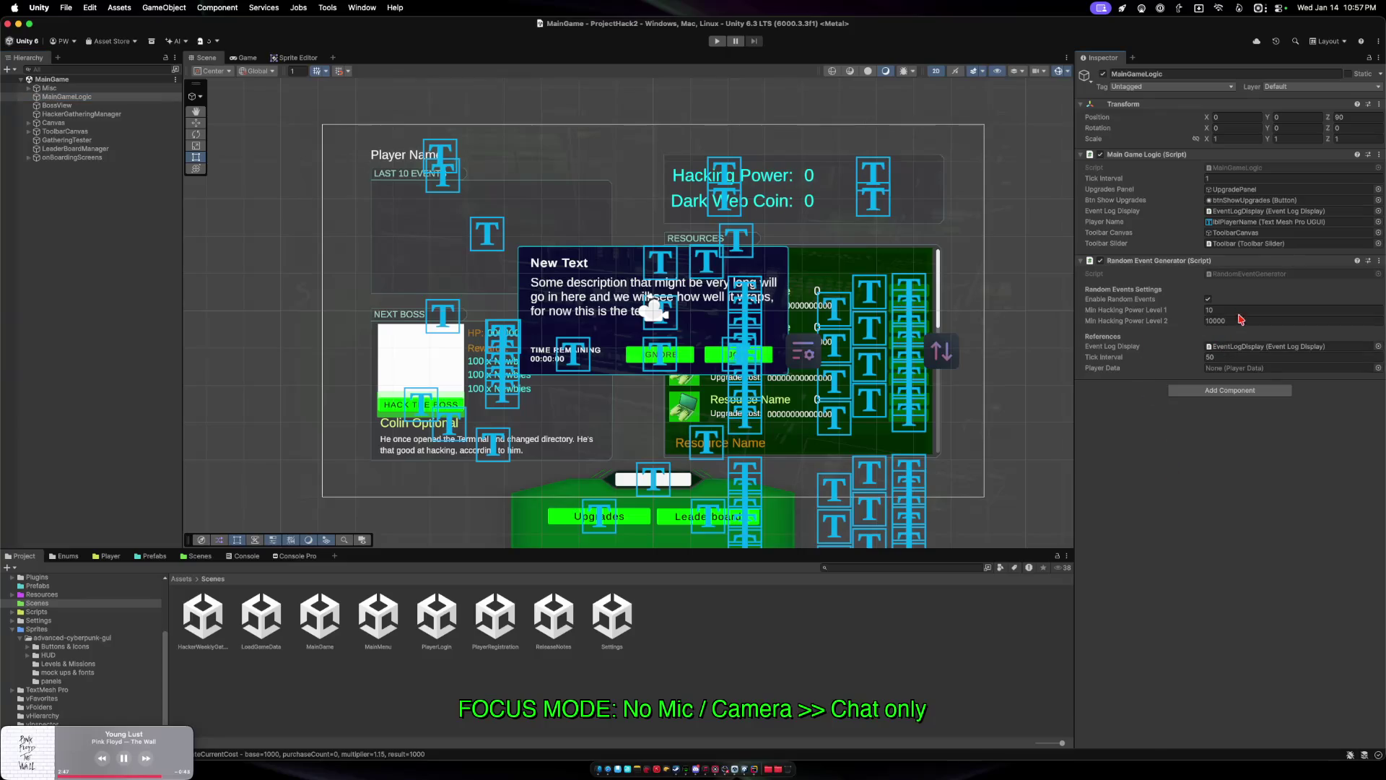
click(1187, 503)
key(ctrl+Up)
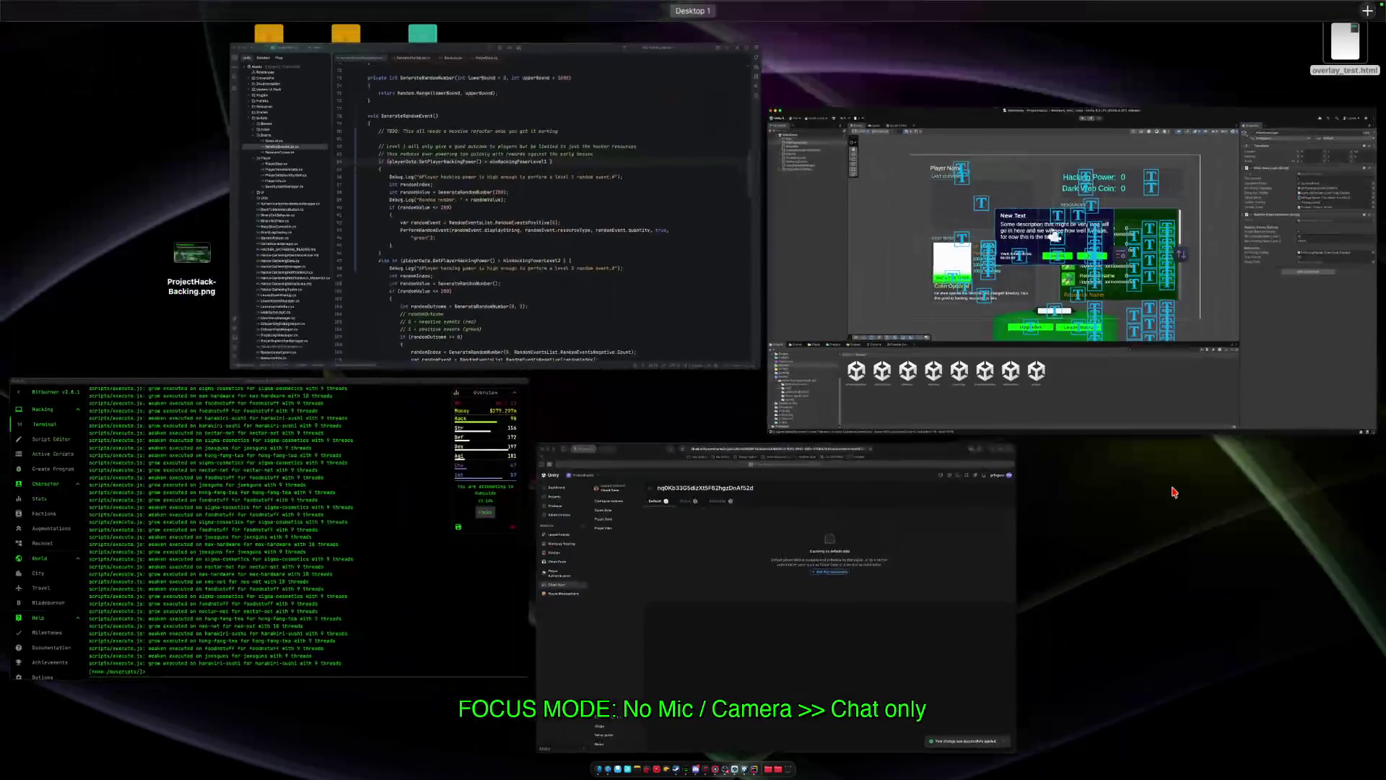
Delete the player's default Cloud Save data in Unity Cloud, removing the playerdata_save and timestamp entries.
click(830, 524)
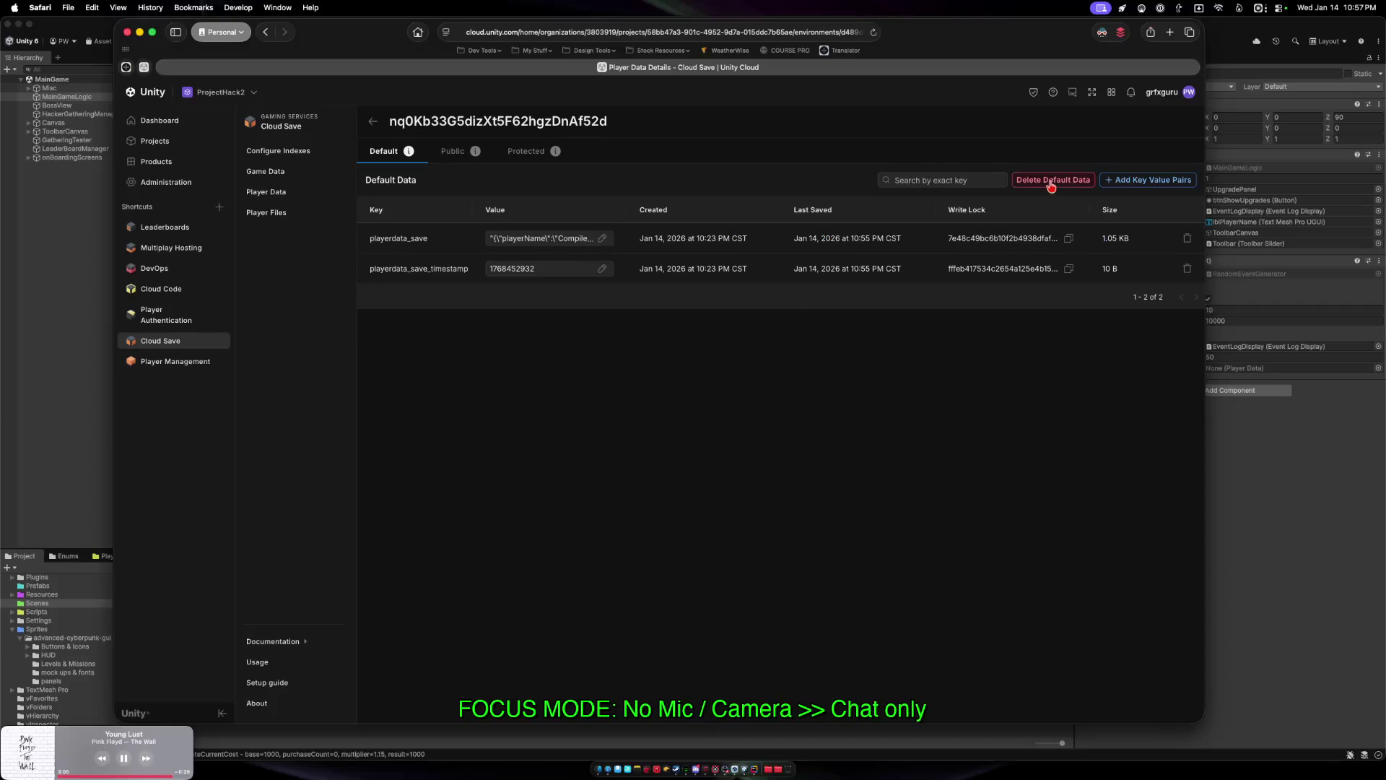
click(1050, 181)
click(792, 439)
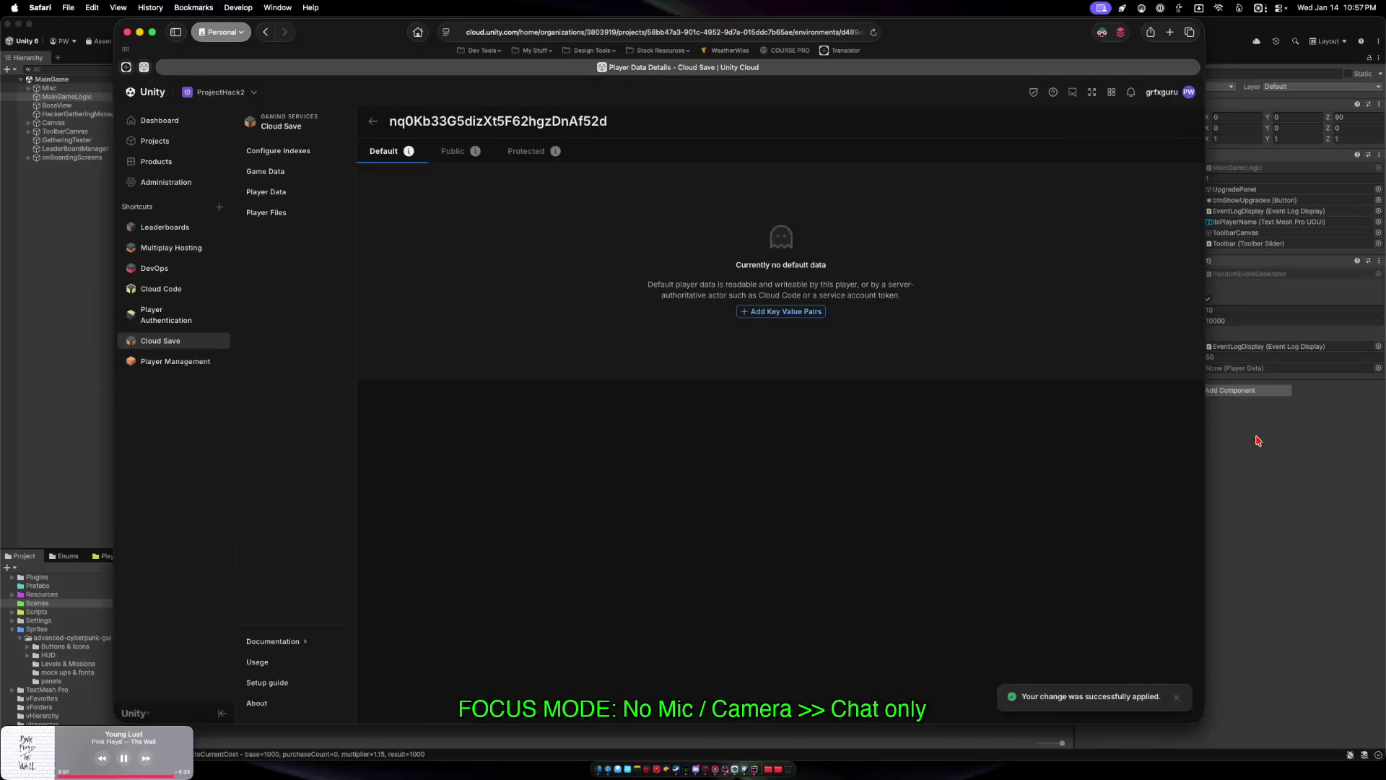
key(super+Tab)
Clear local save data and PlayerPrefs with Tools > Clear All Game Data, then play the MainMenu scene.
click(329, 8)
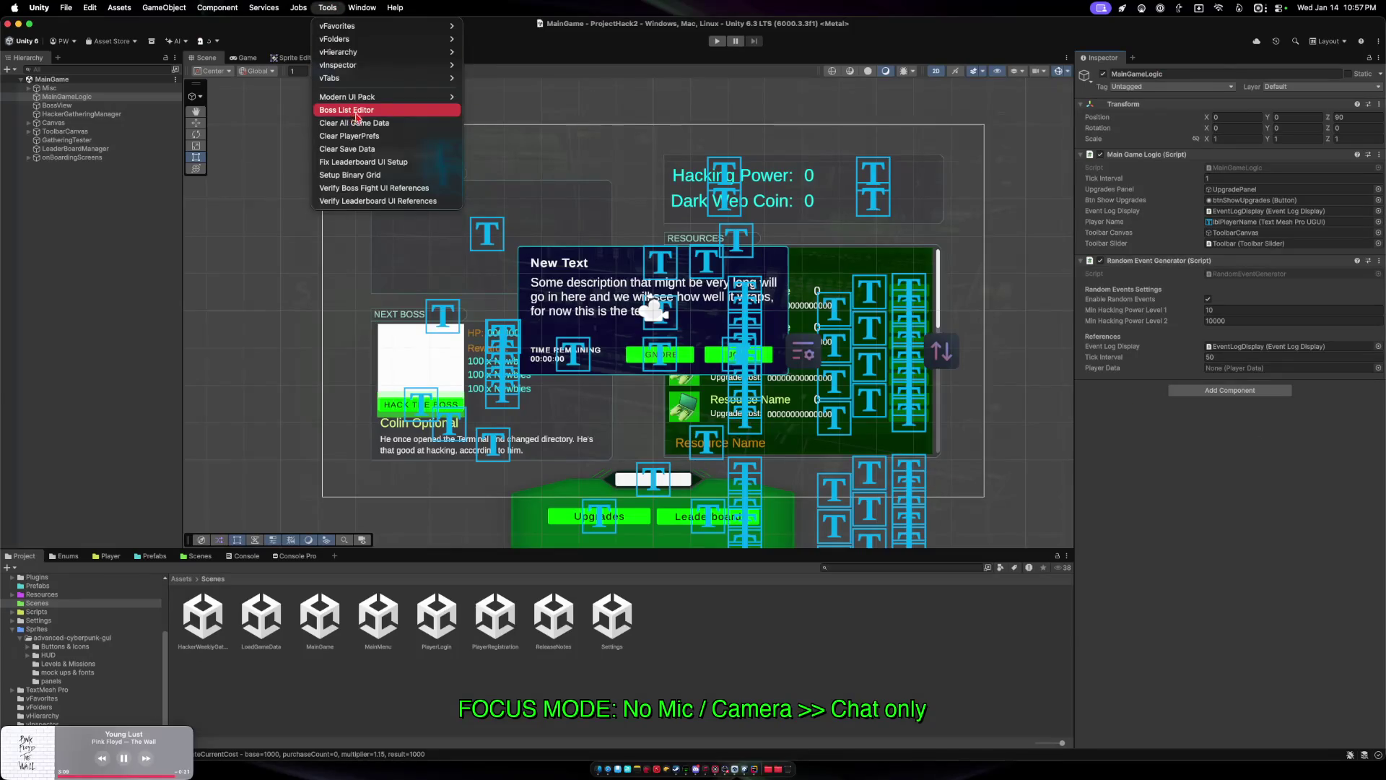
click(354, 149)
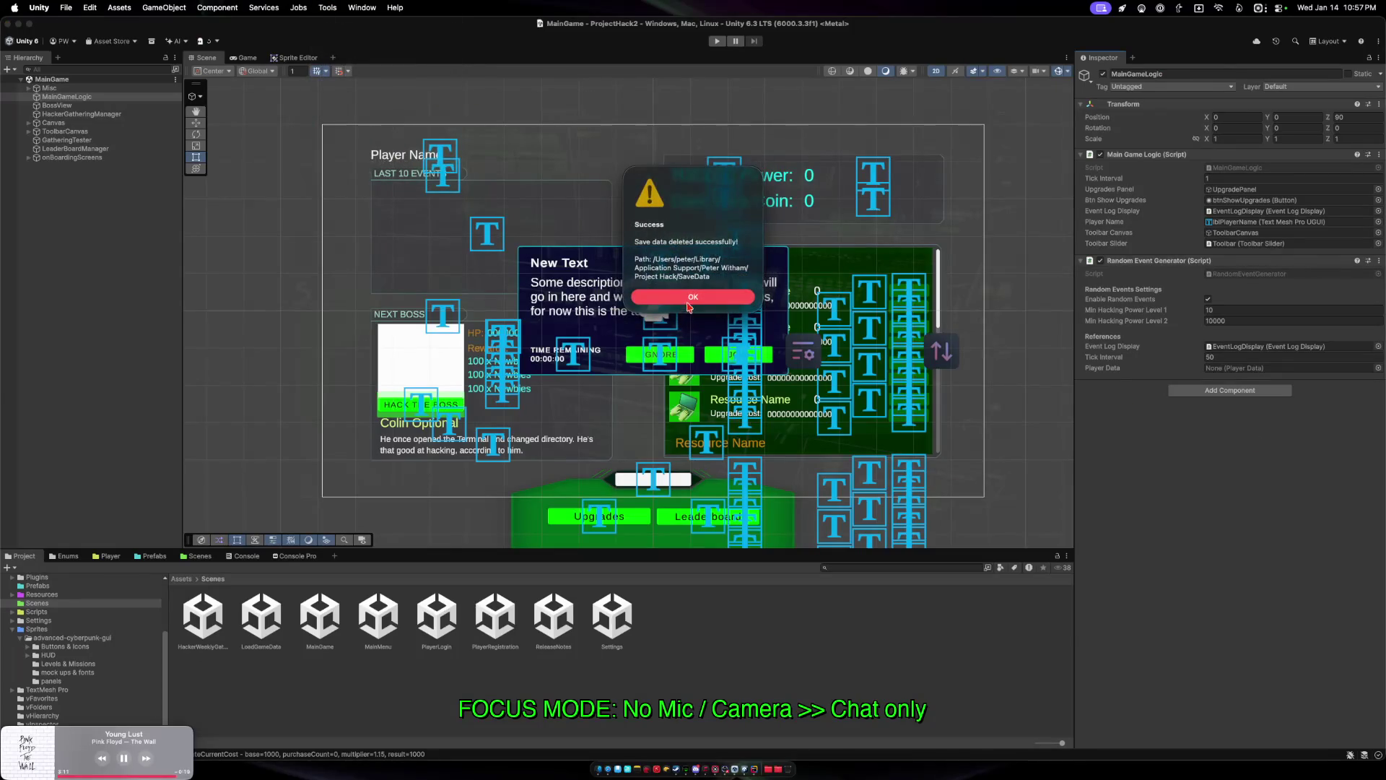
click(688, 309)
click(695, 268)
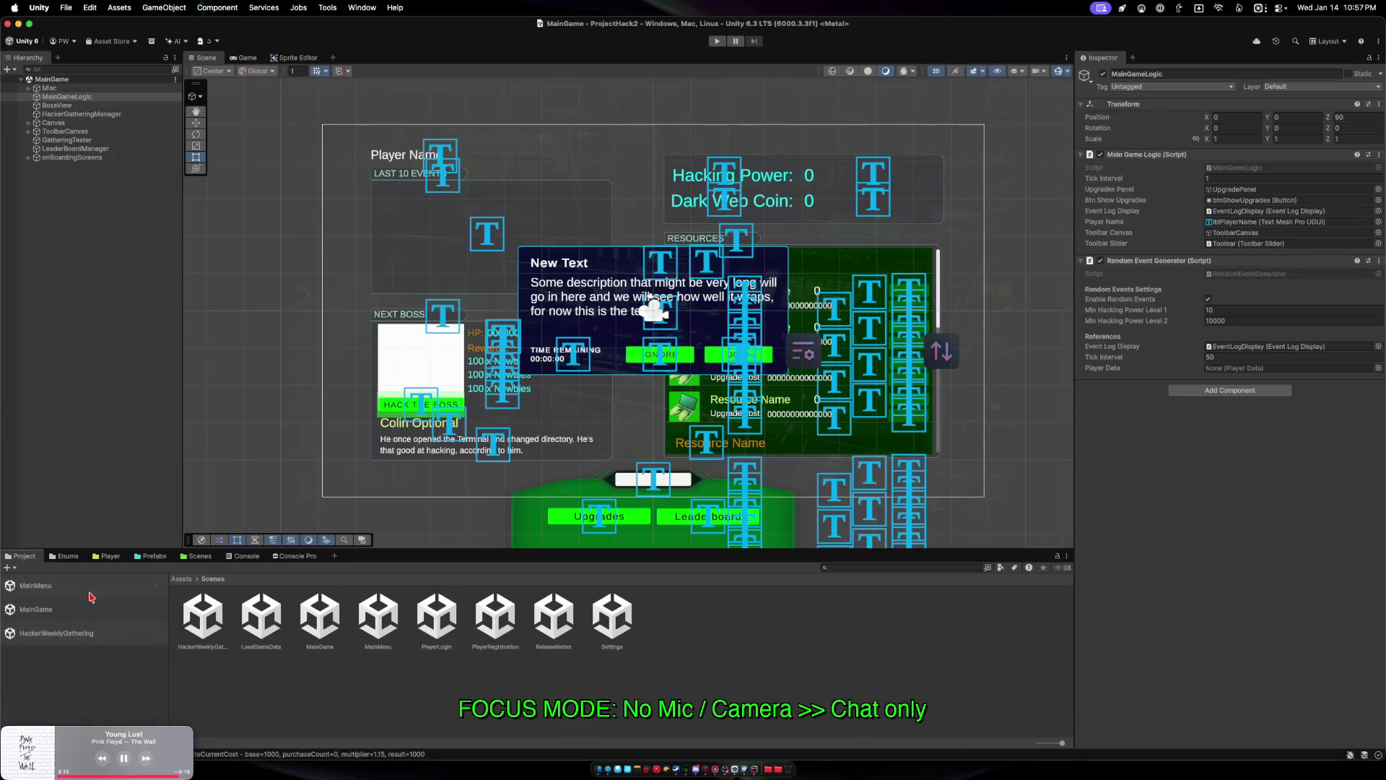
double_click(97, 594)
click(716, 42)
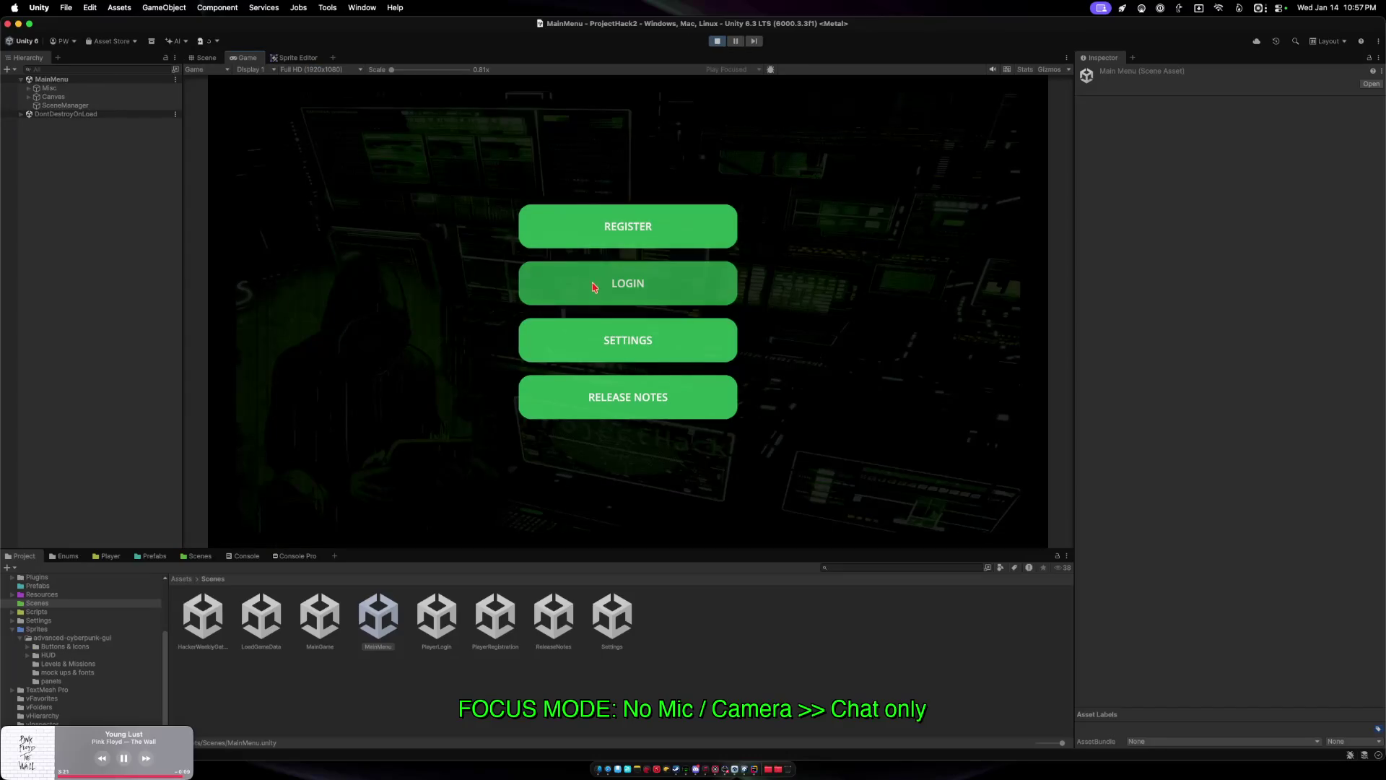
Log in to the game with the player's username and password.
click(594, 285)
click(578, 224)
text(CompileDev)
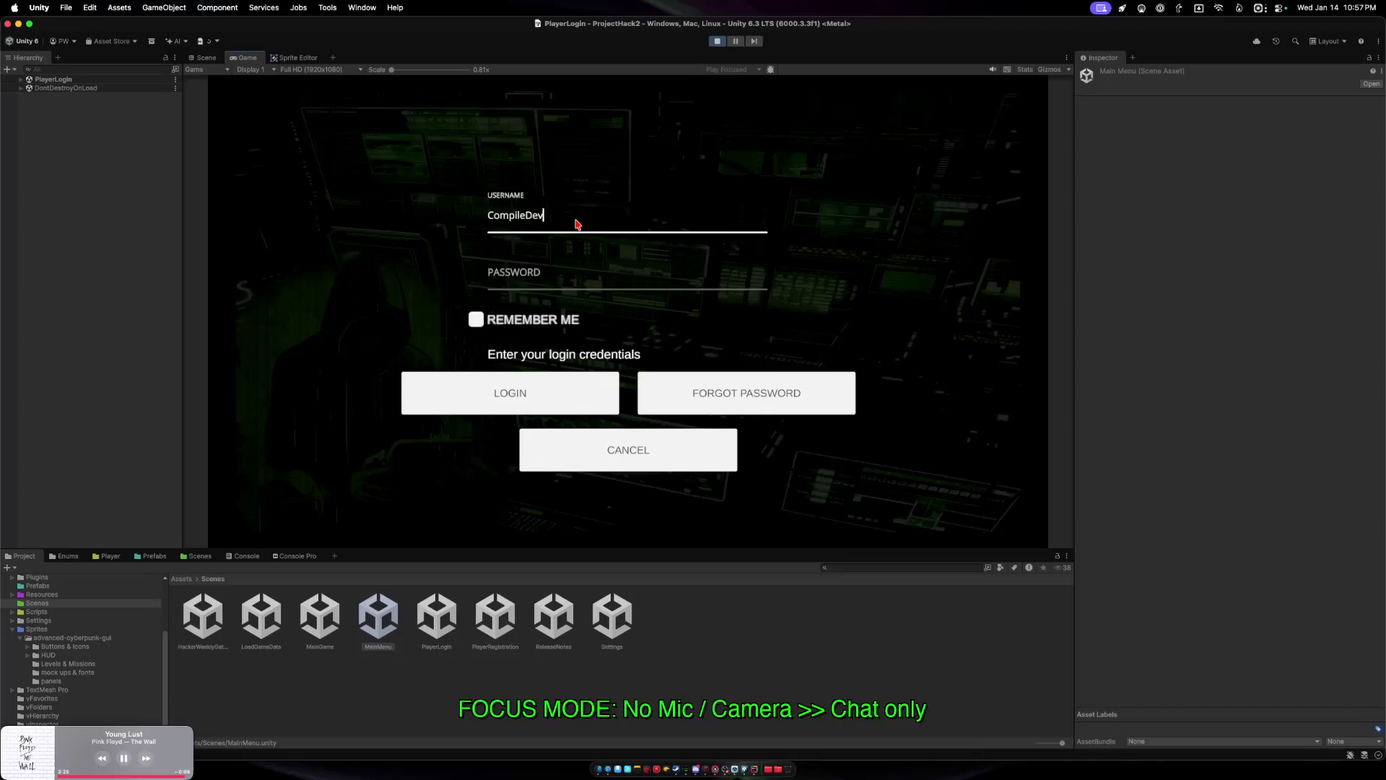
click(565, 284)
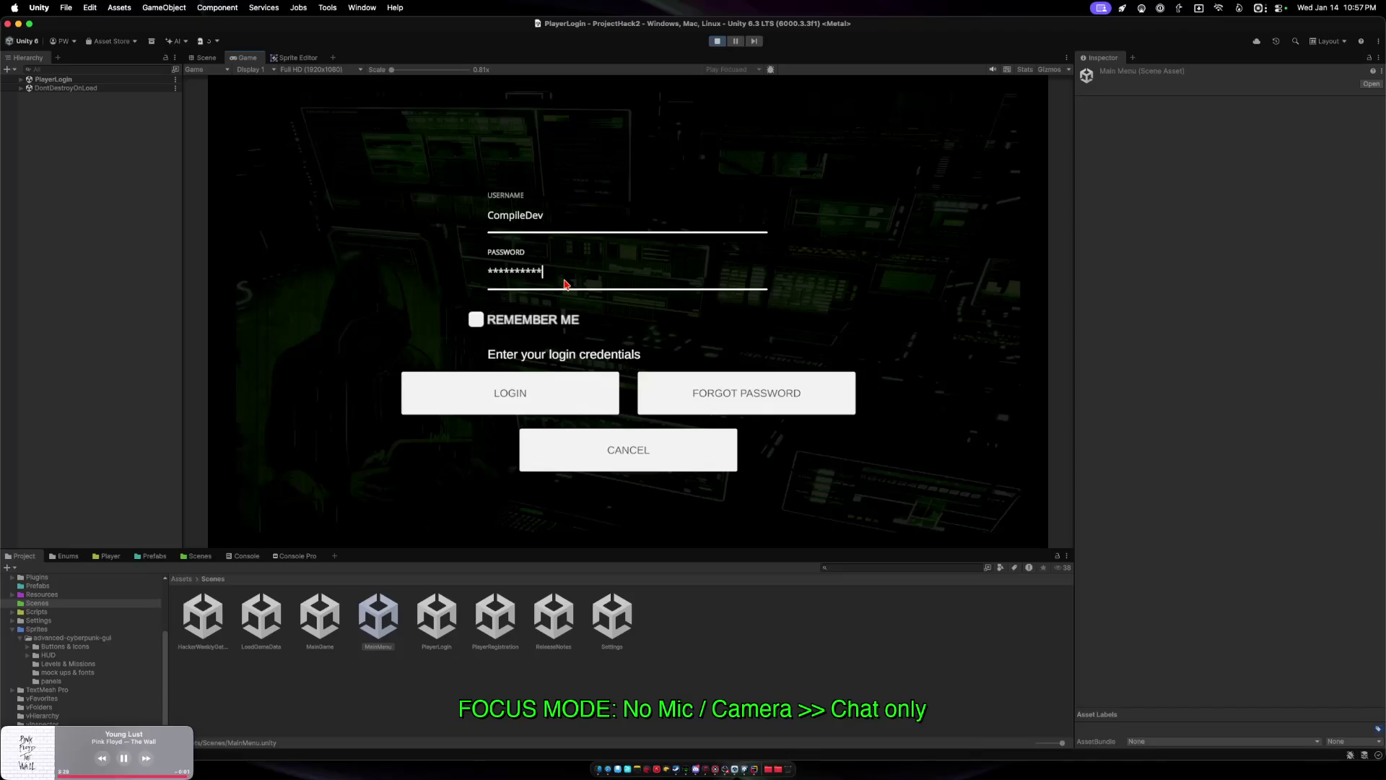
click(525, 396)
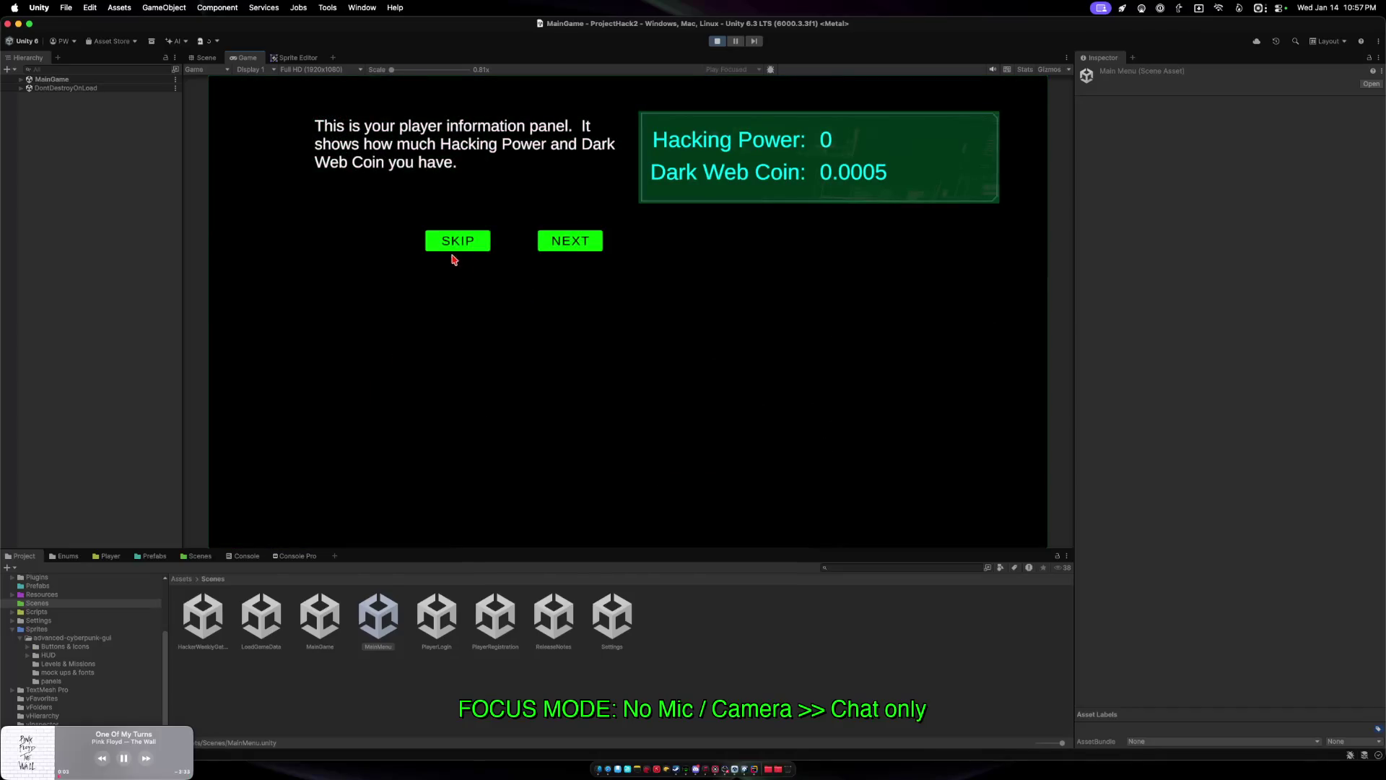
Skip the tutorial and clear the Console Pro search to show all log entries.
click(453, 250)
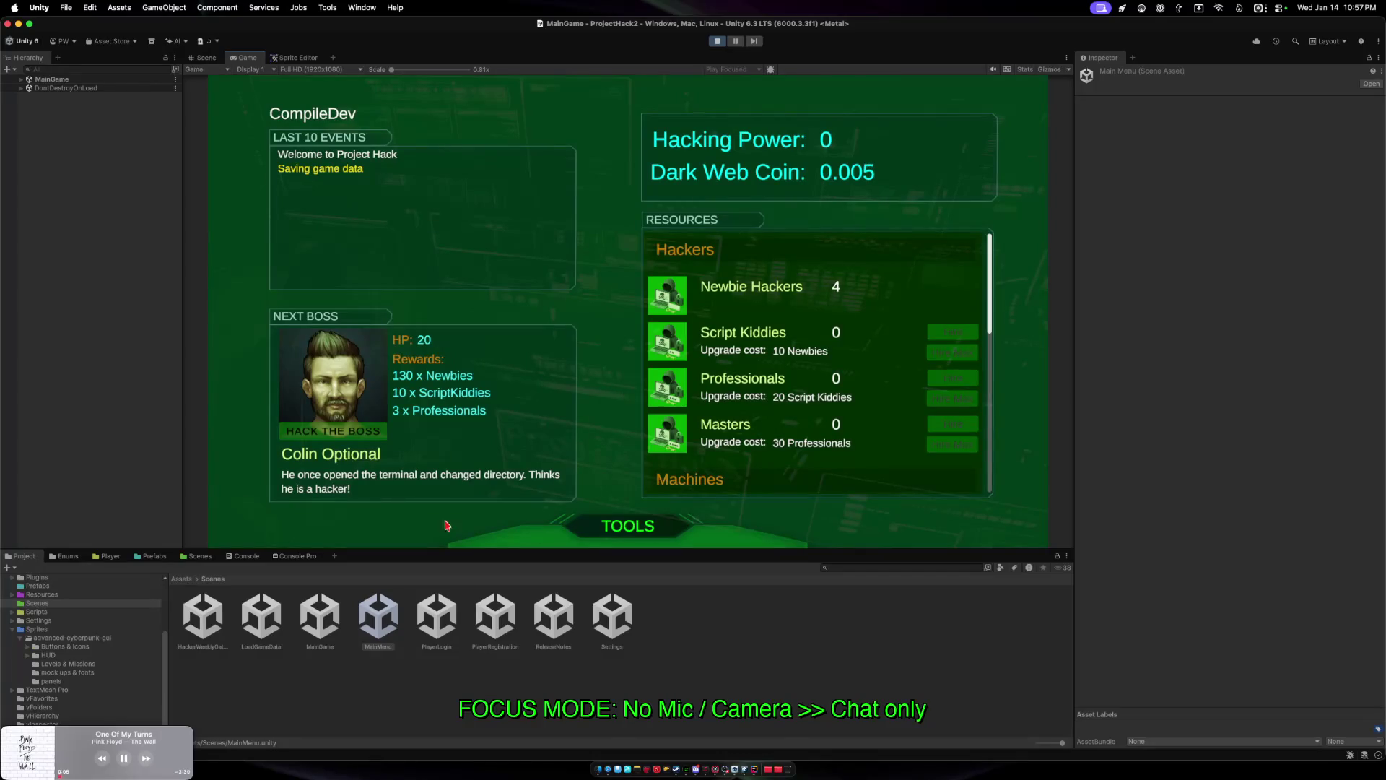
click(296, 556)
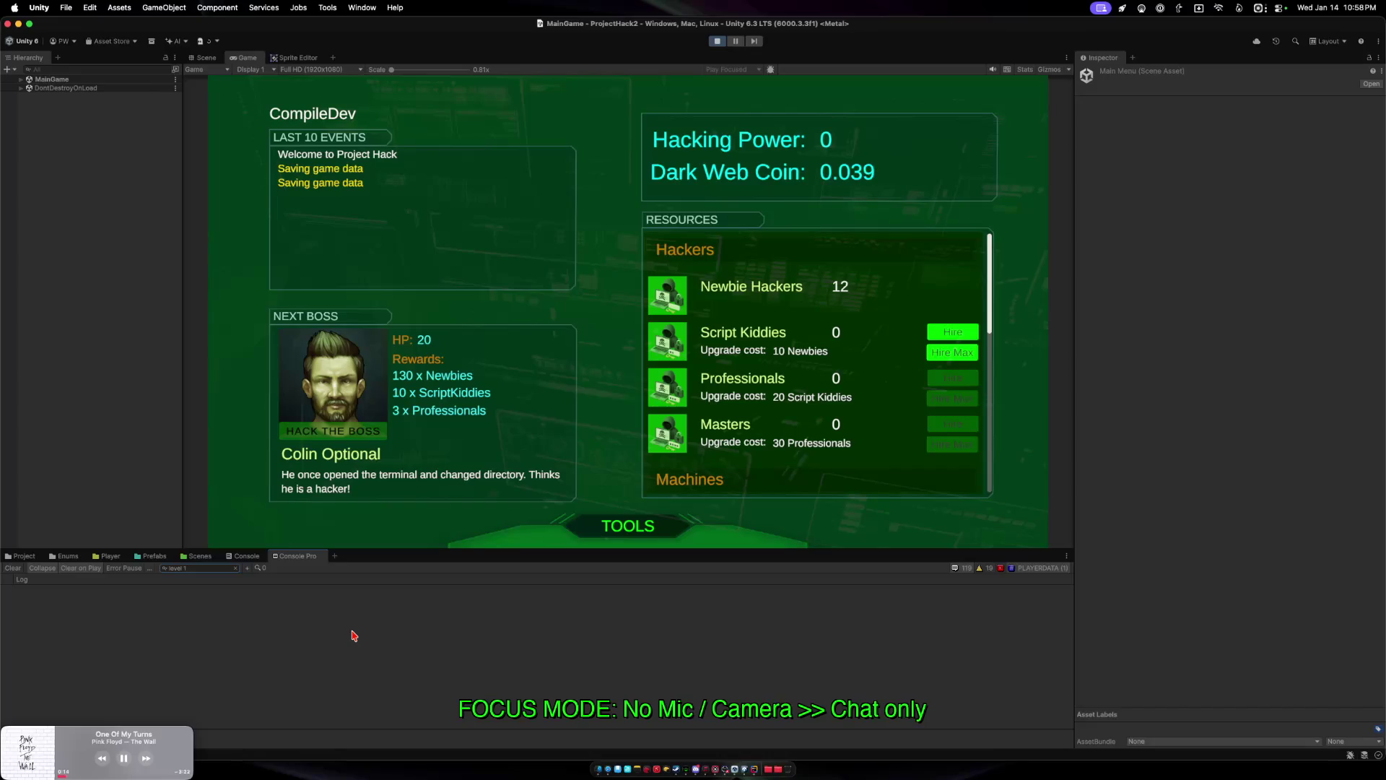
click(236, 568)
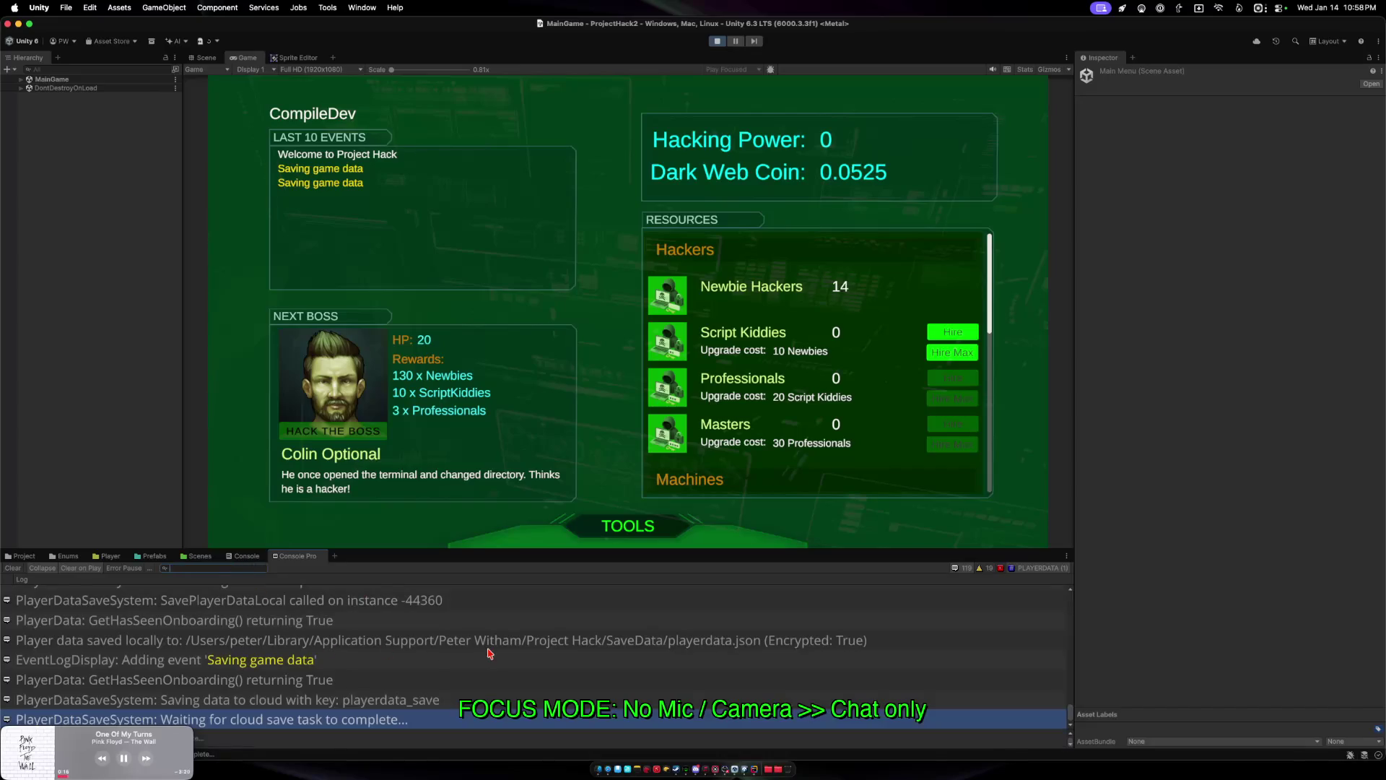
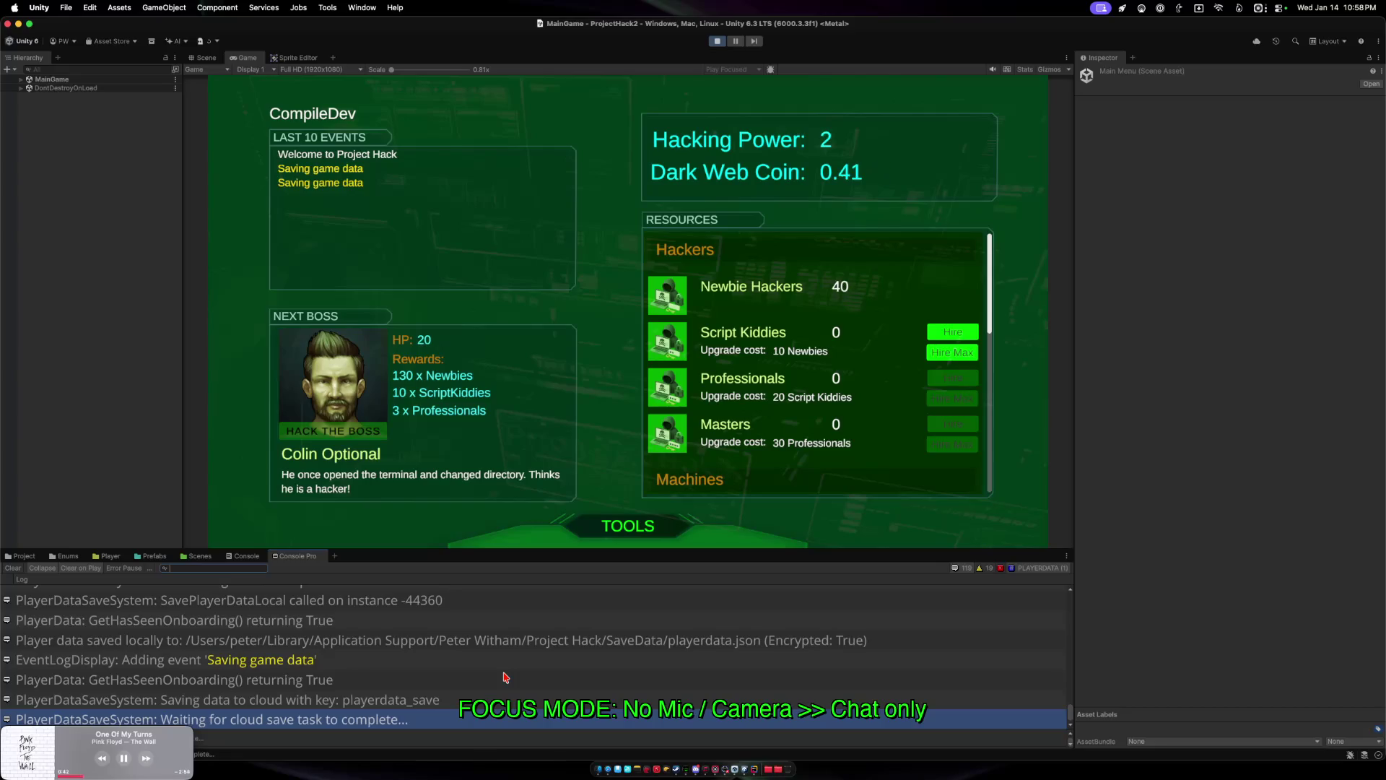
Review the GetHasSeenOnboarding log entry in Console and Console Pro, then stop Play mode.
click(506, 677)
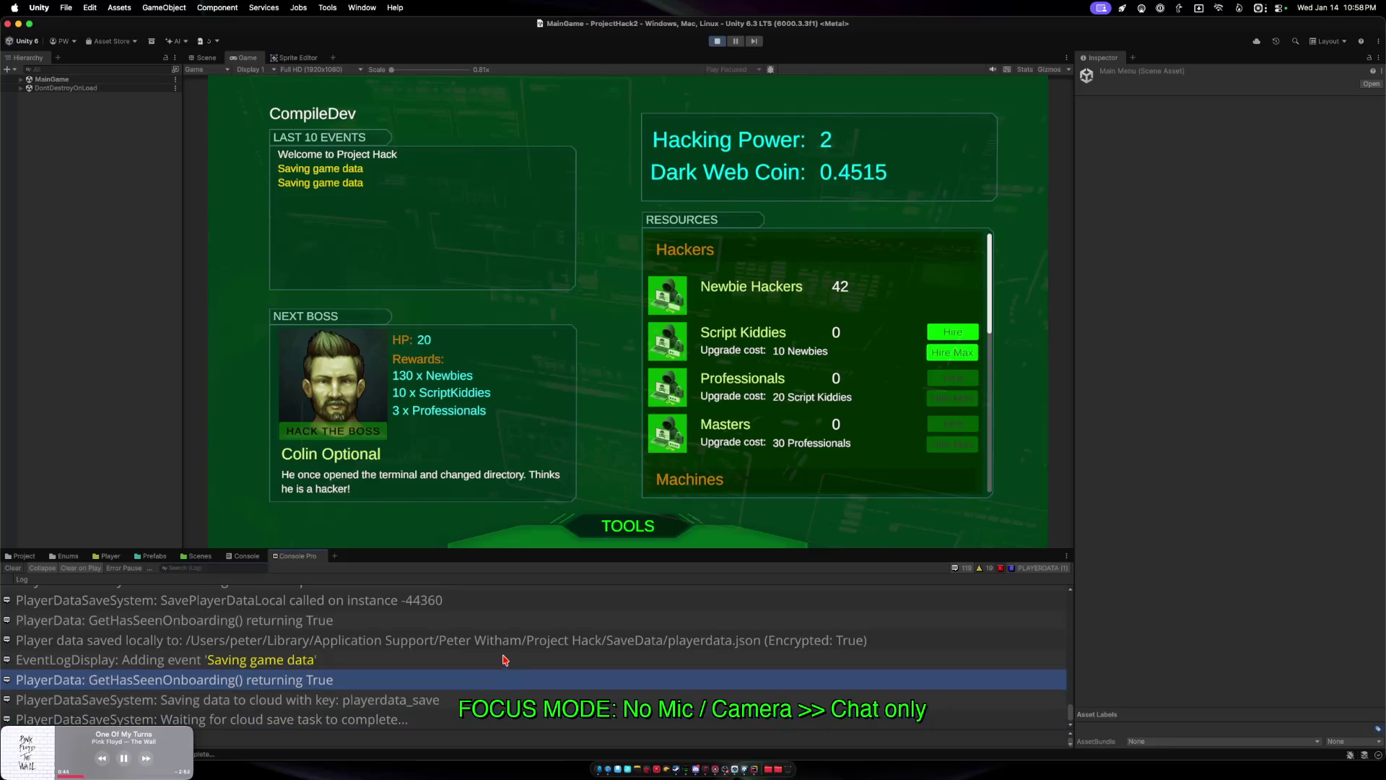
click(245, 556)
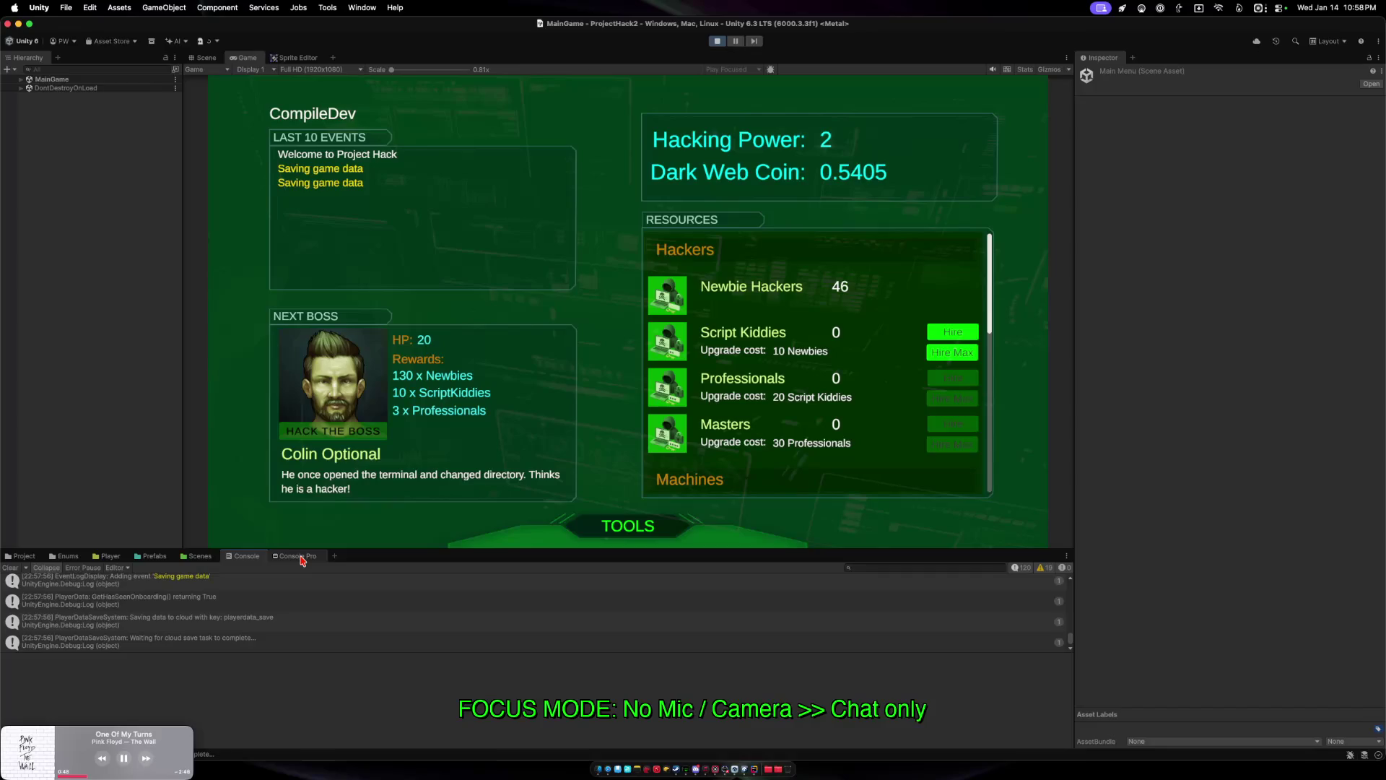
click(301, 557)
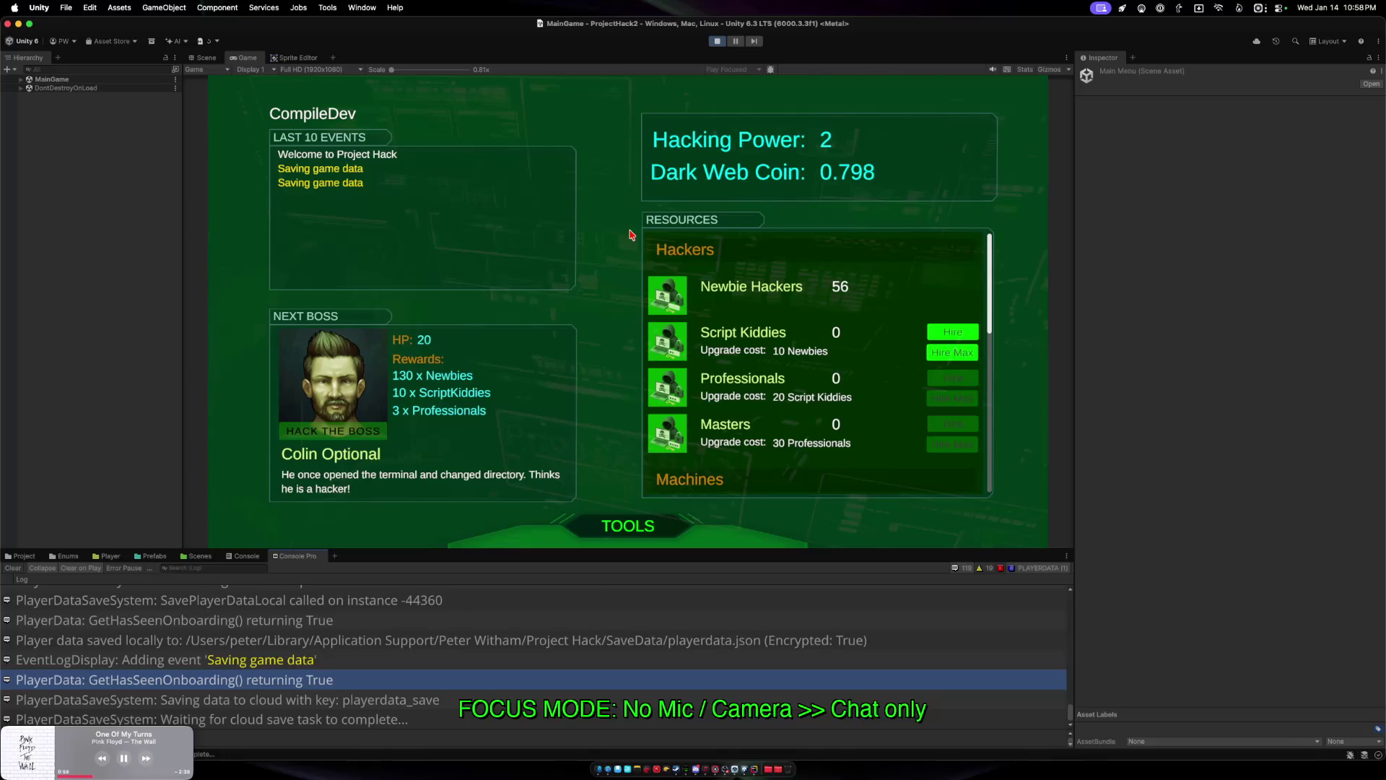
click(717, 42)
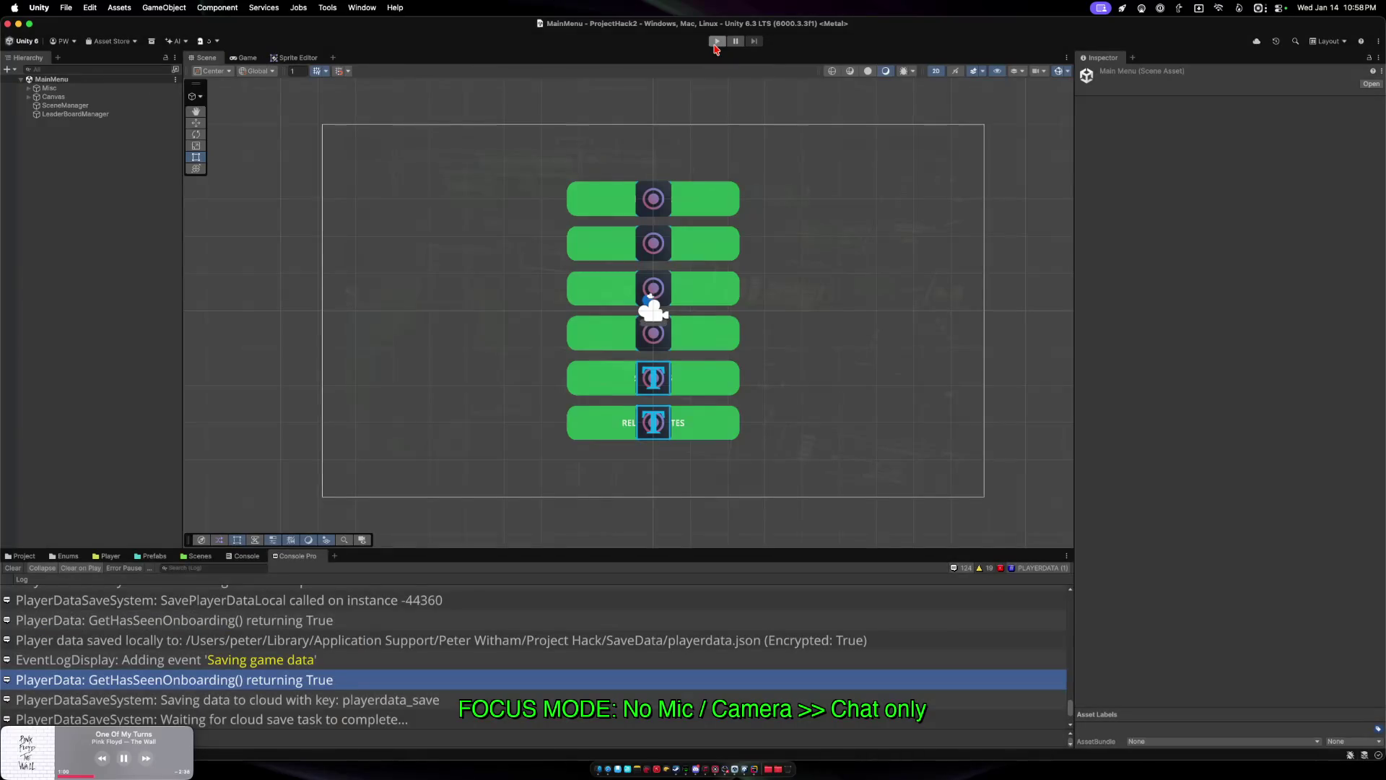
In RandomEventGenerator.cs, add Debug.Log("Generate random event called") above the hacking-power check.
key(ctrl+Up)
click(438, 289)
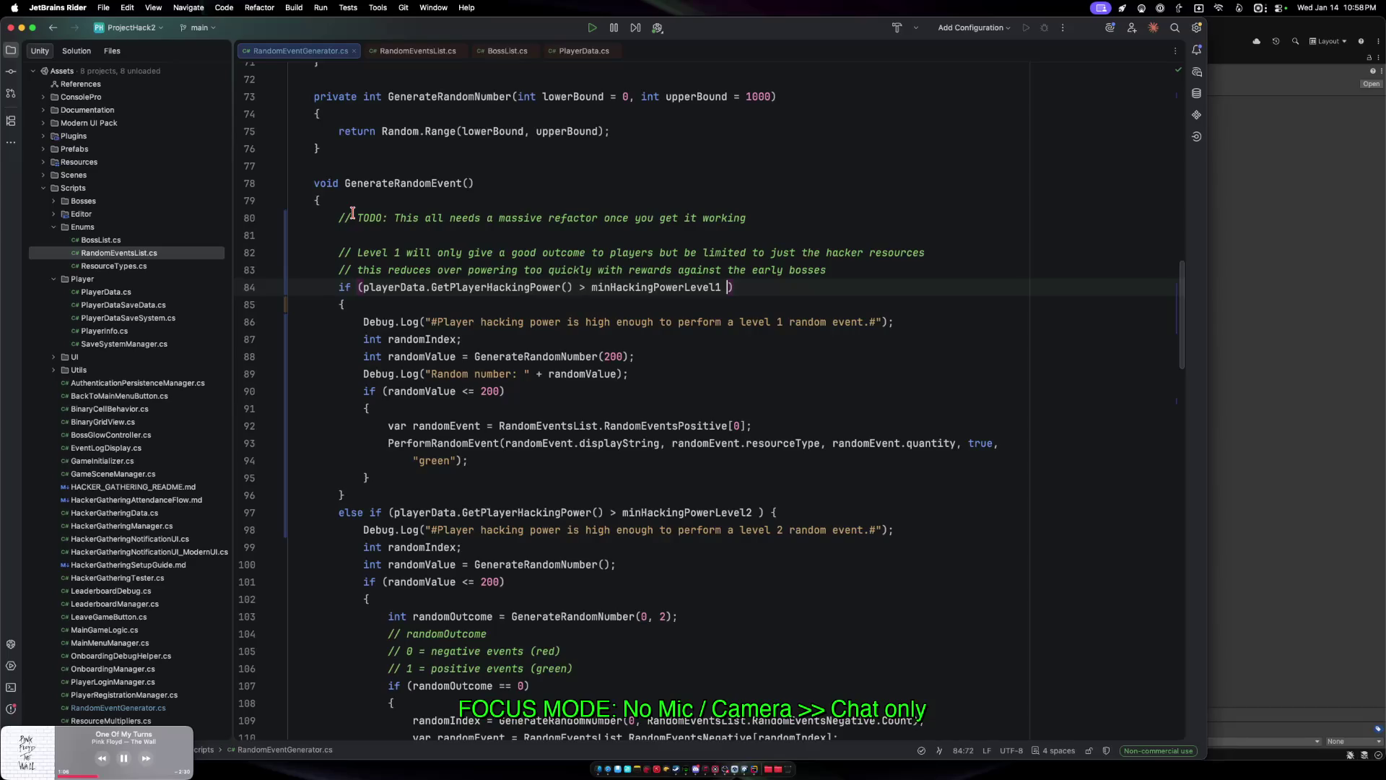
click(850, 270)
key(Return)
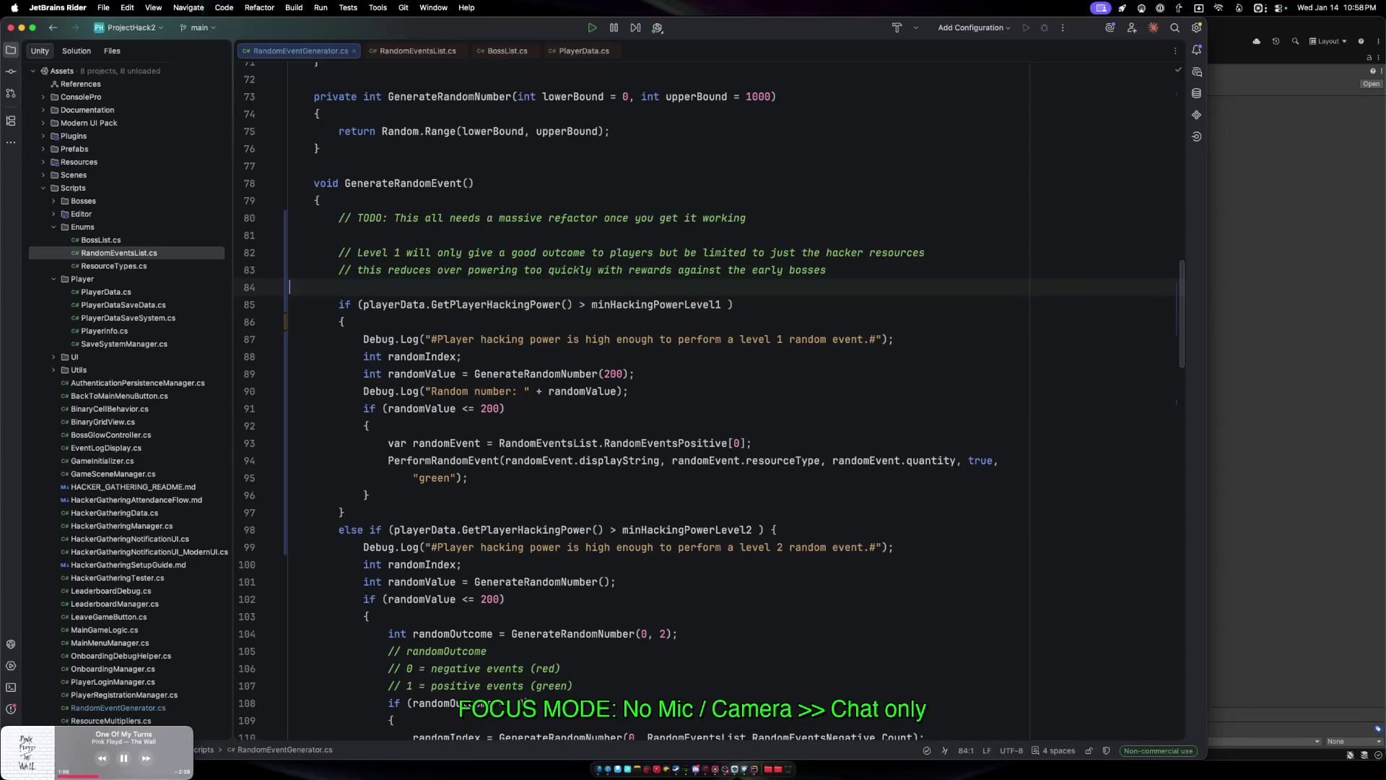
text(Debug.Log()
text(")
text(Gene)
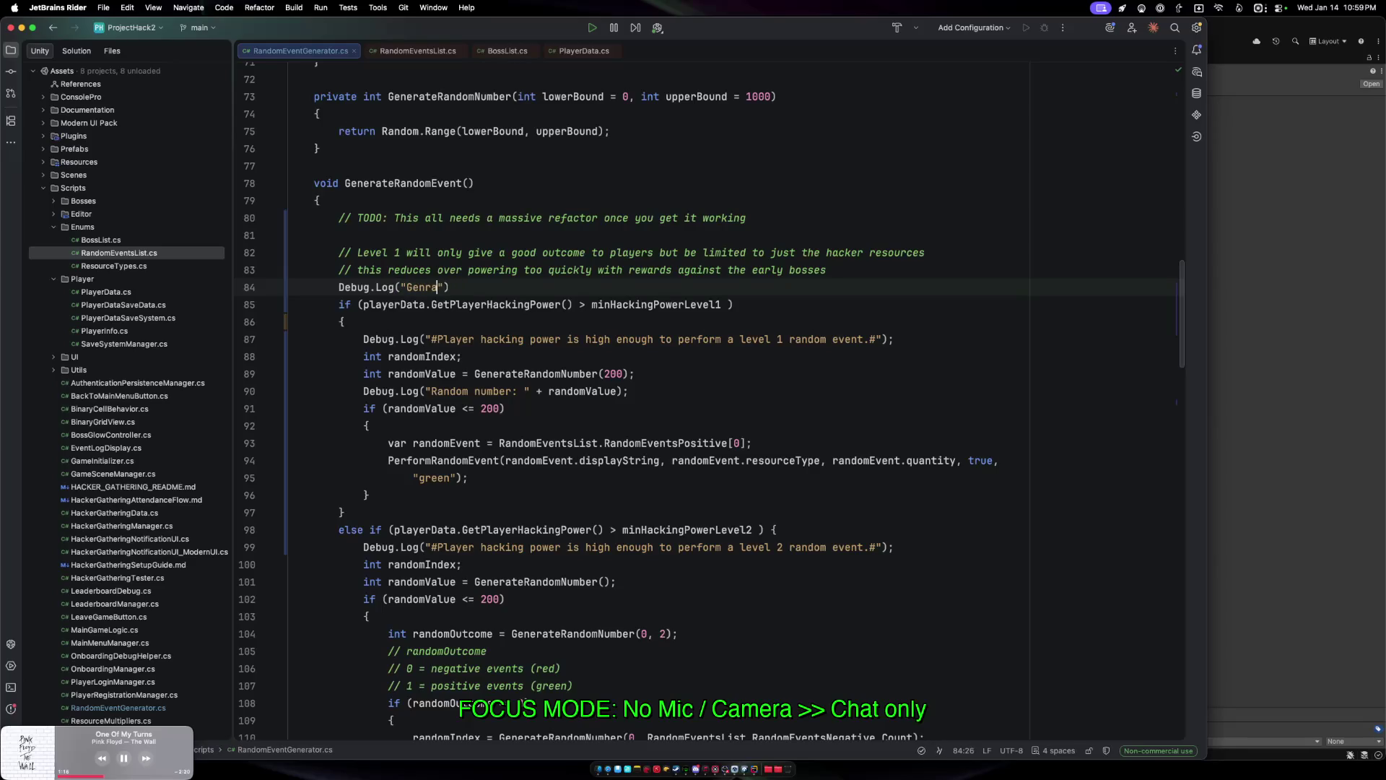
text(rate random even)
text(t called)
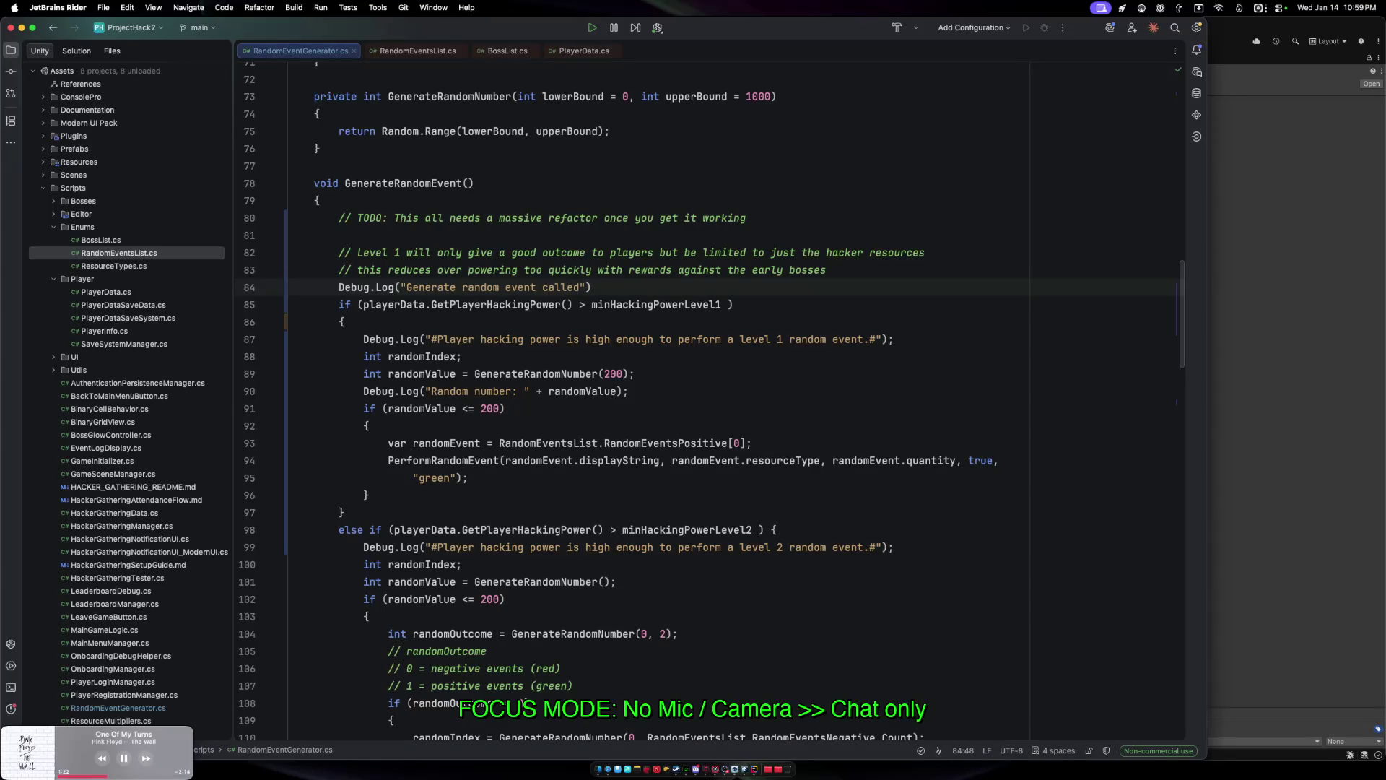
Add the missing semicolon to the new Debug.Log line and return to Unity.
key(super+Tab)
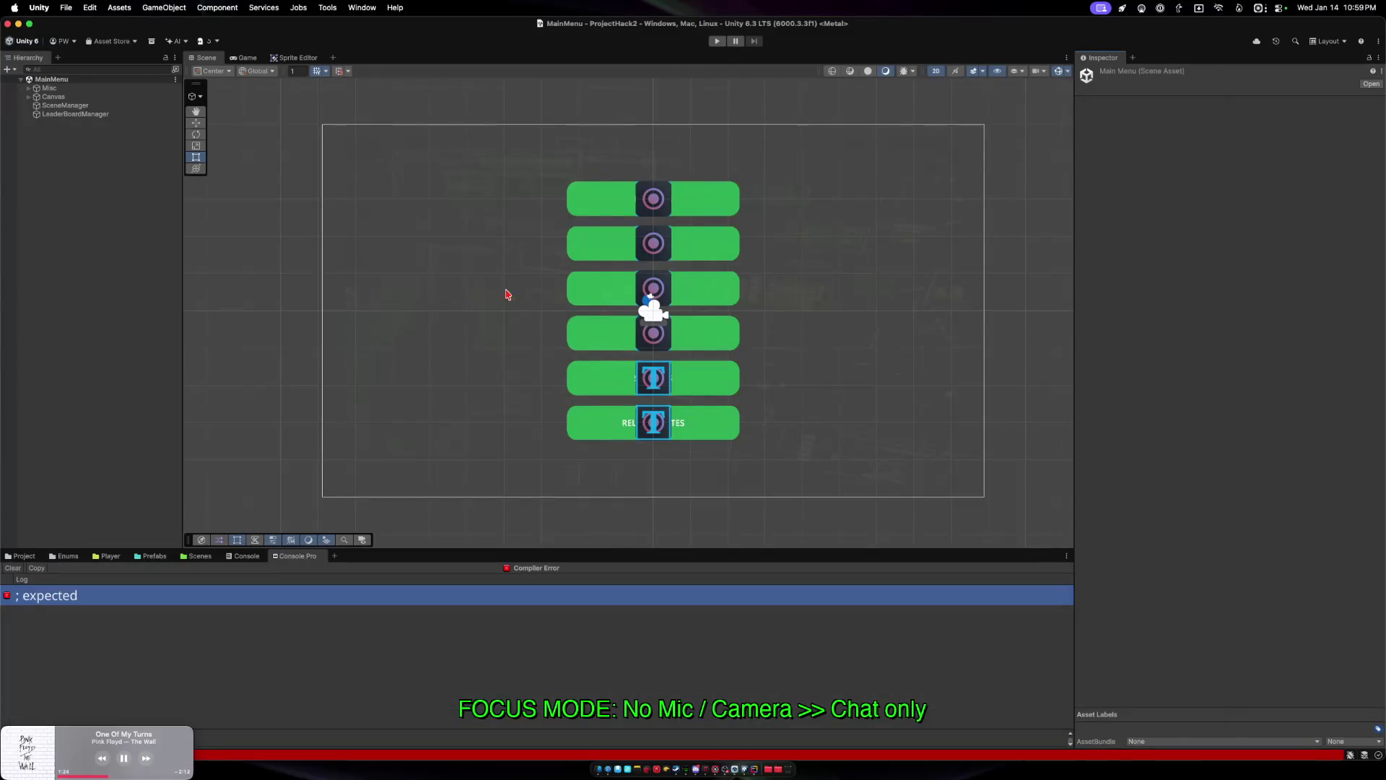
key(ctrl+Up)
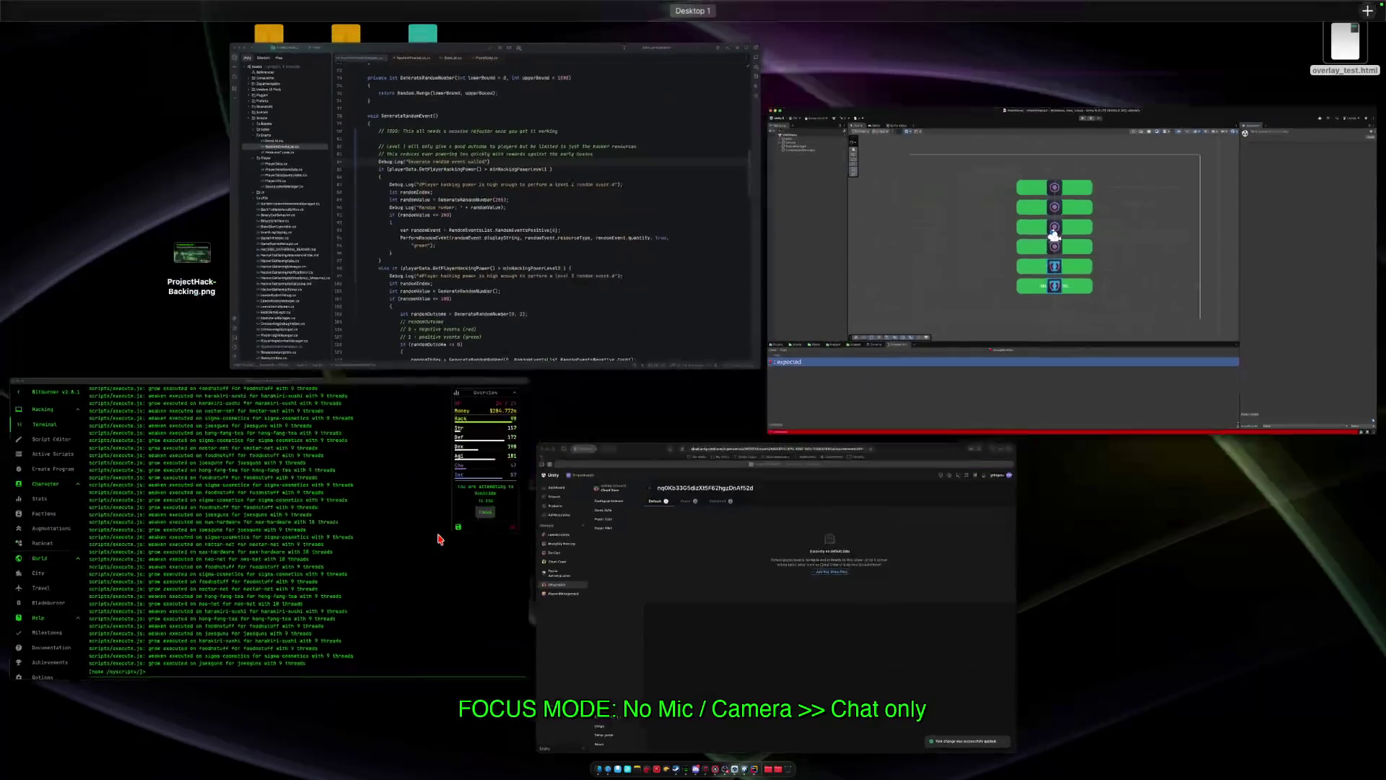
click(449, 216)
click(605, 287)
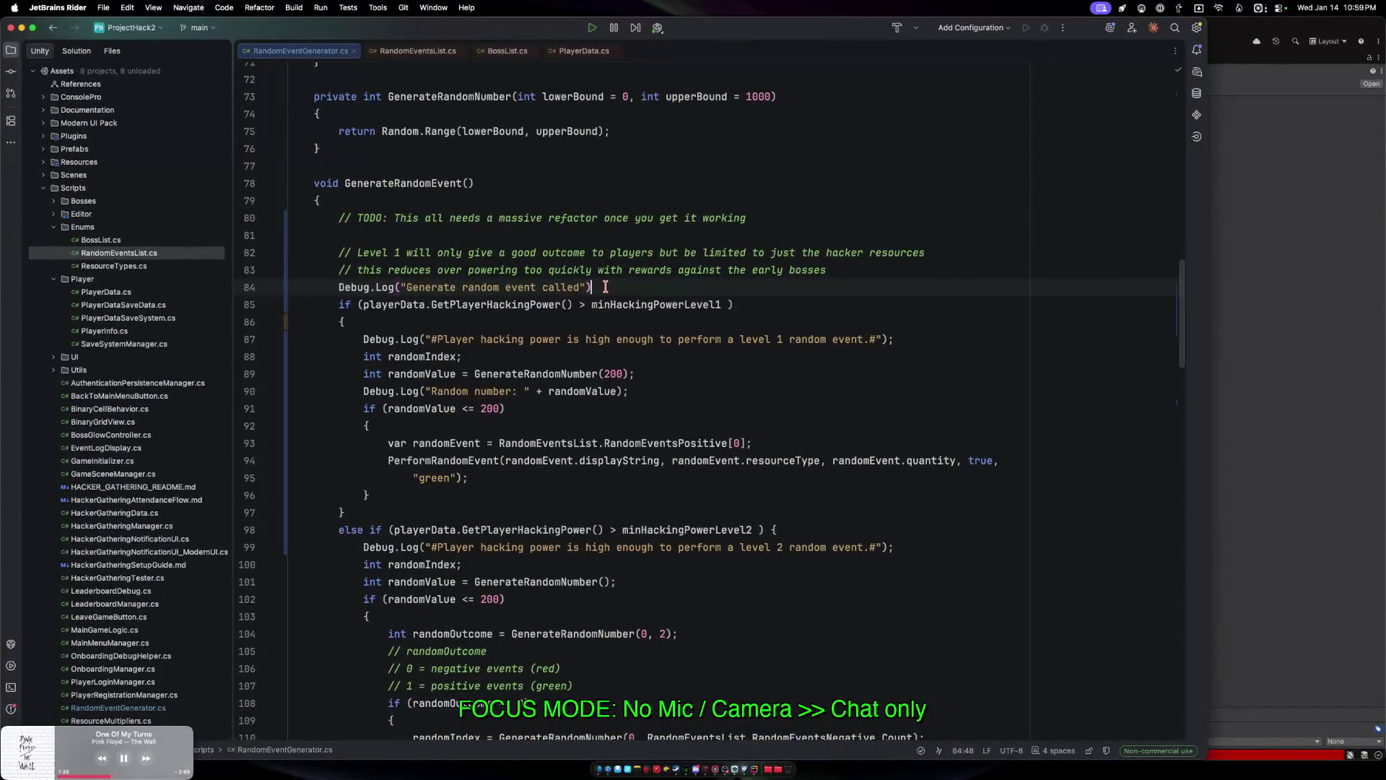
text(;)
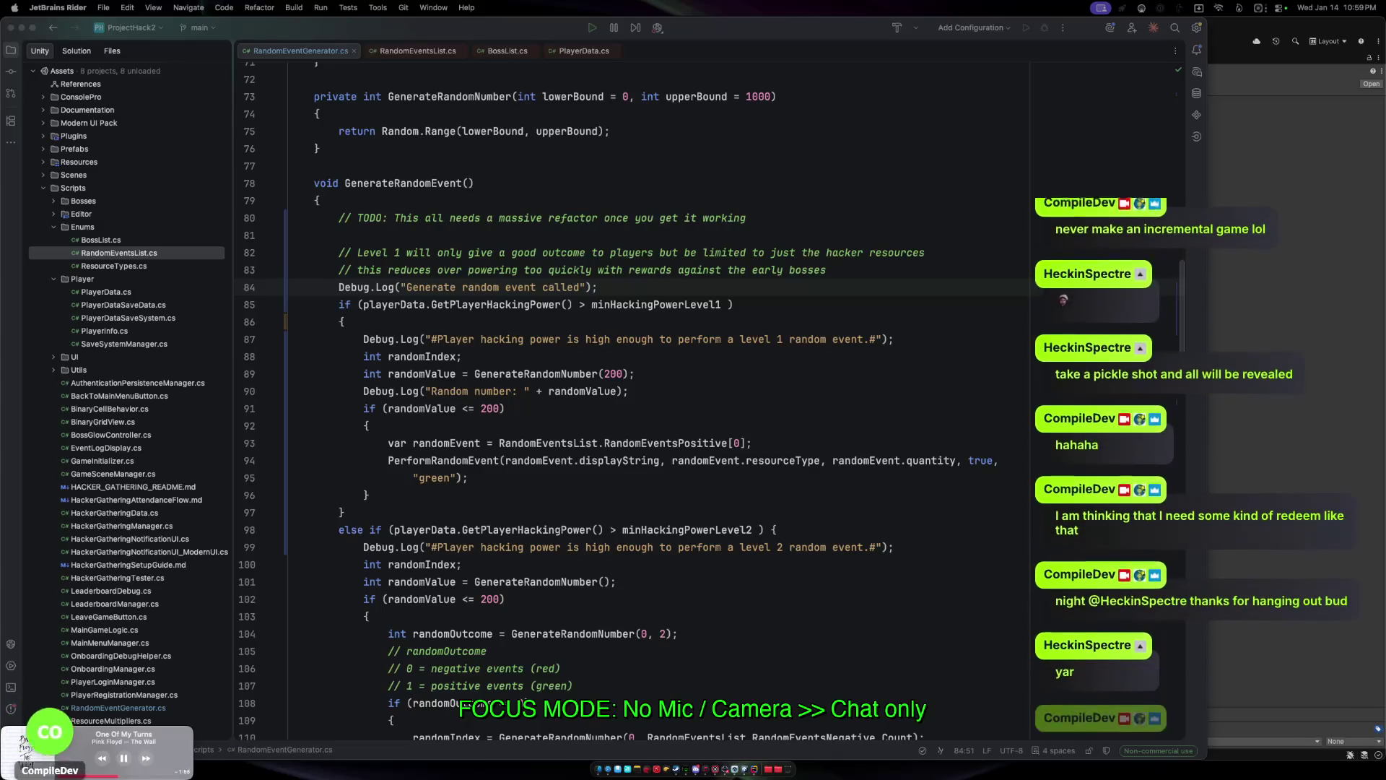
click(659, 425)
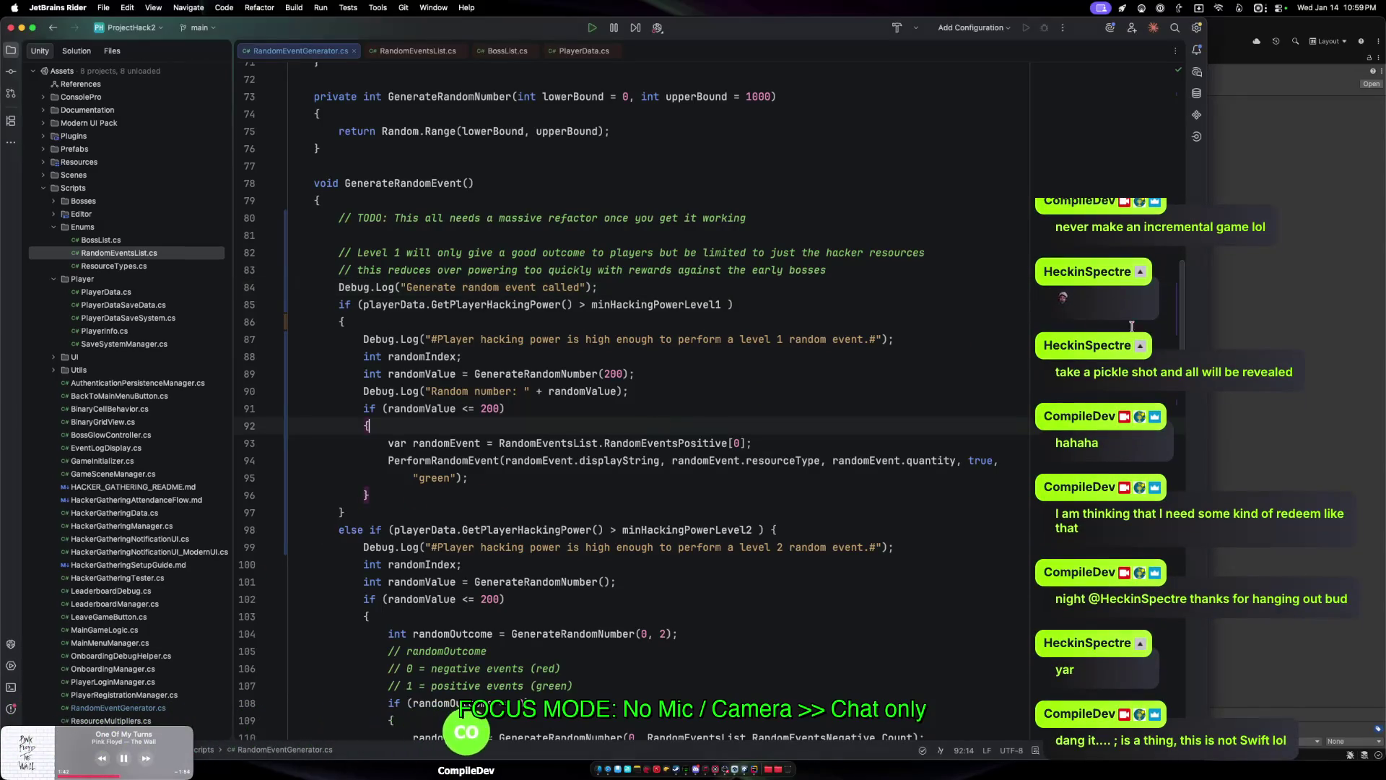
key(super+Tab)
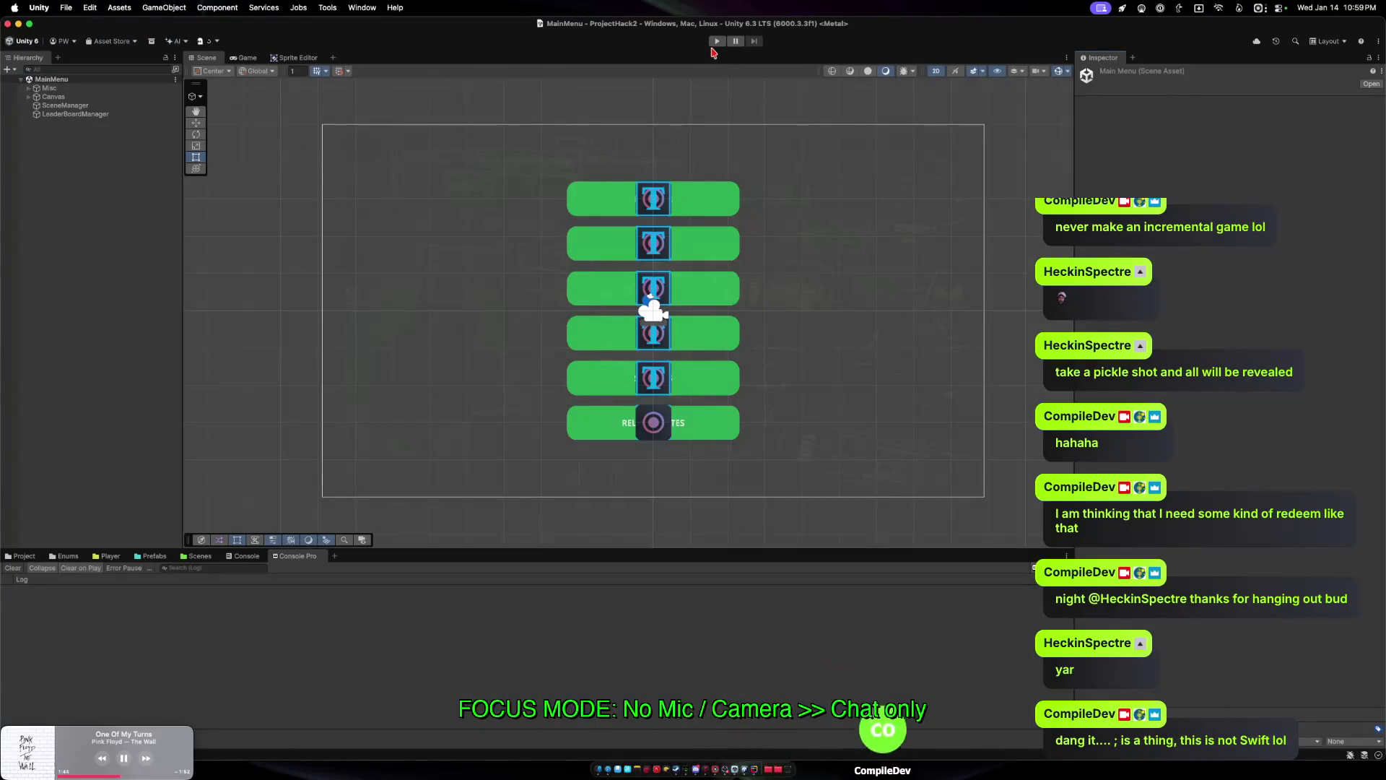
Enter Play mode and start the game from the main menu to load MainGame.
key(super+p)
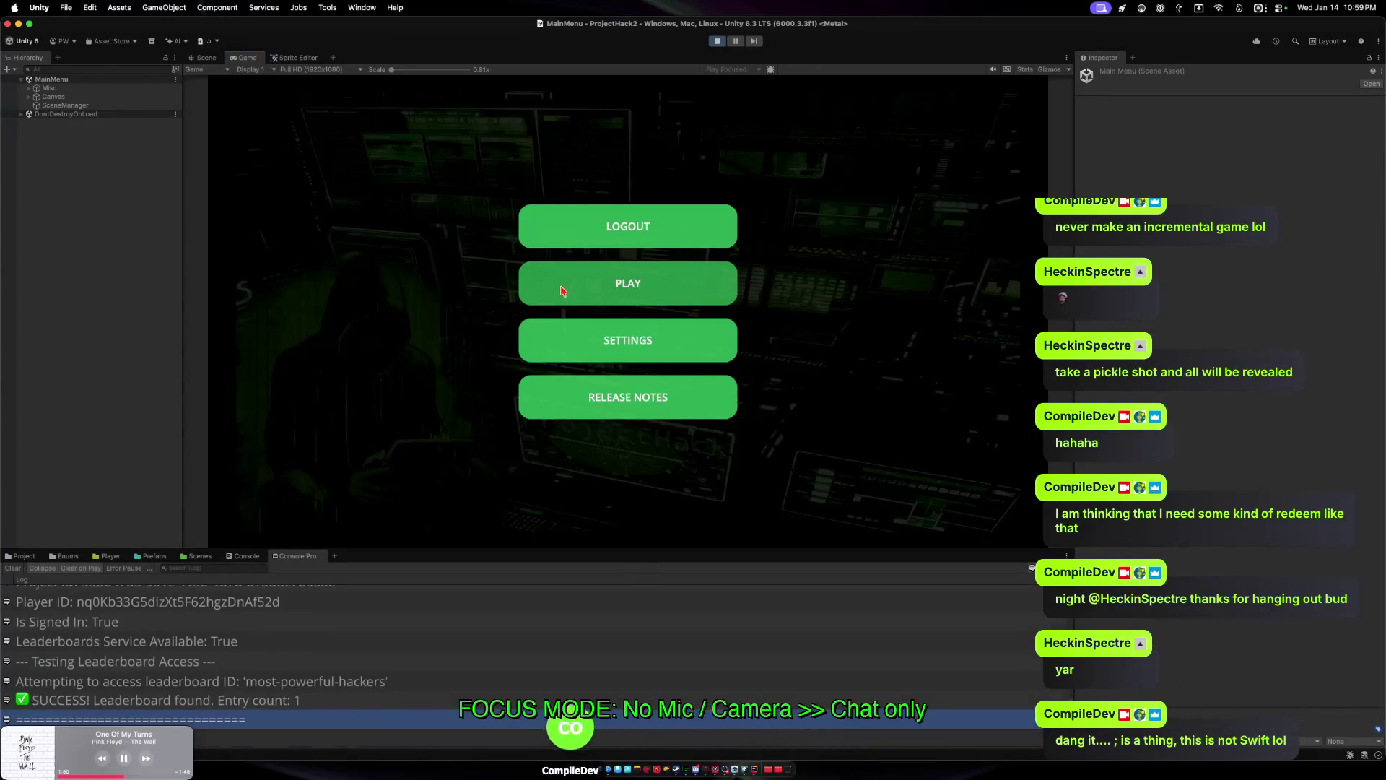
click(562, 289)
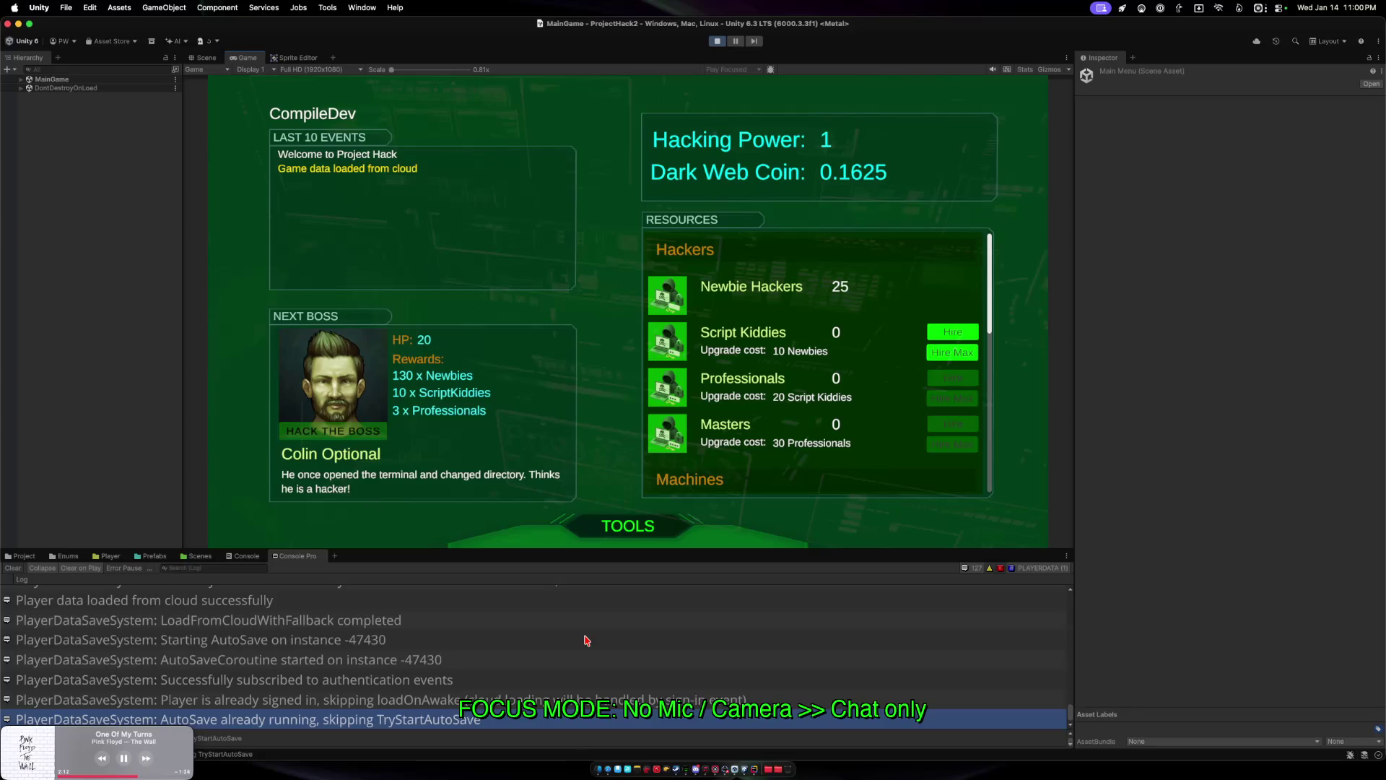
Hire Script Kiddies with Hire Max and repeated Hire clicks until 5 are owned.
click(952, 352)
click(953, 352)
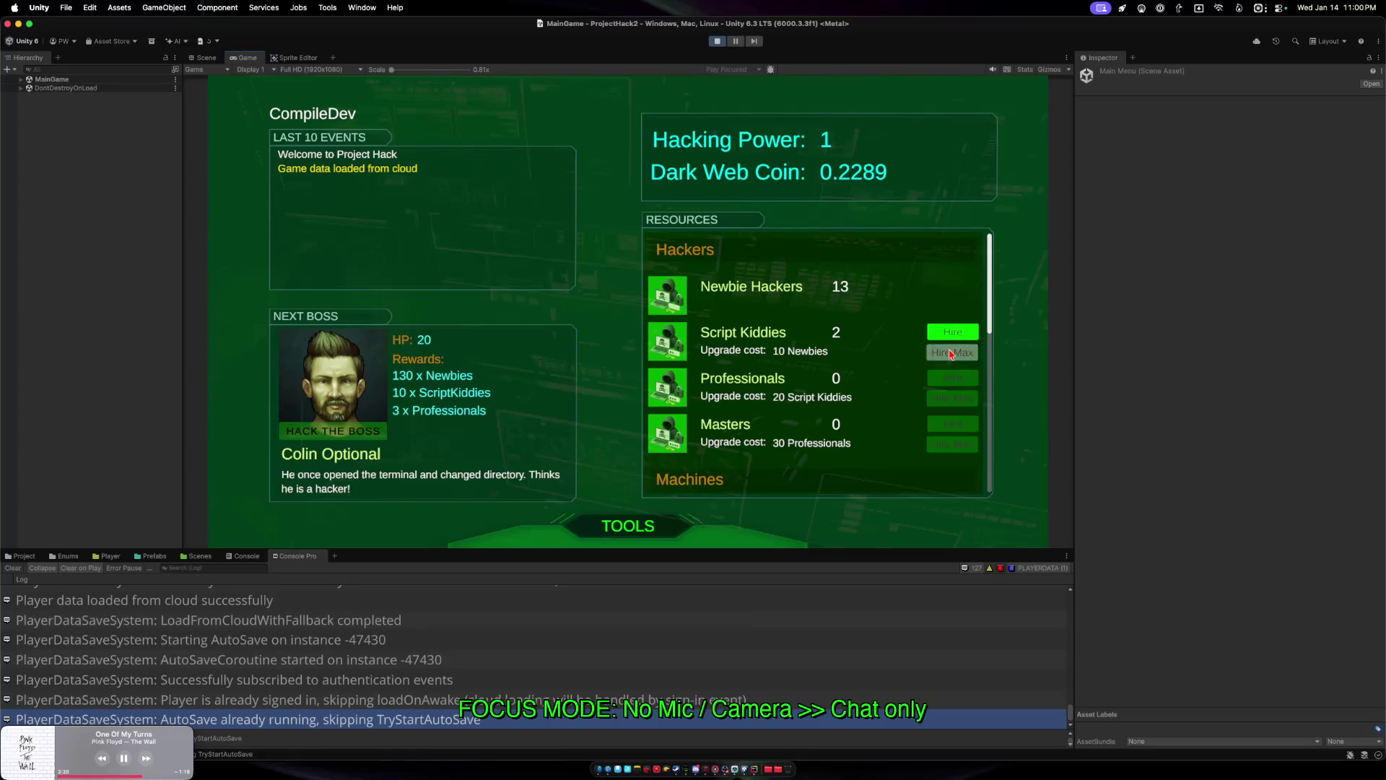
scroll(875, 399, down, 5)
scroll(868, 397, up, 5)
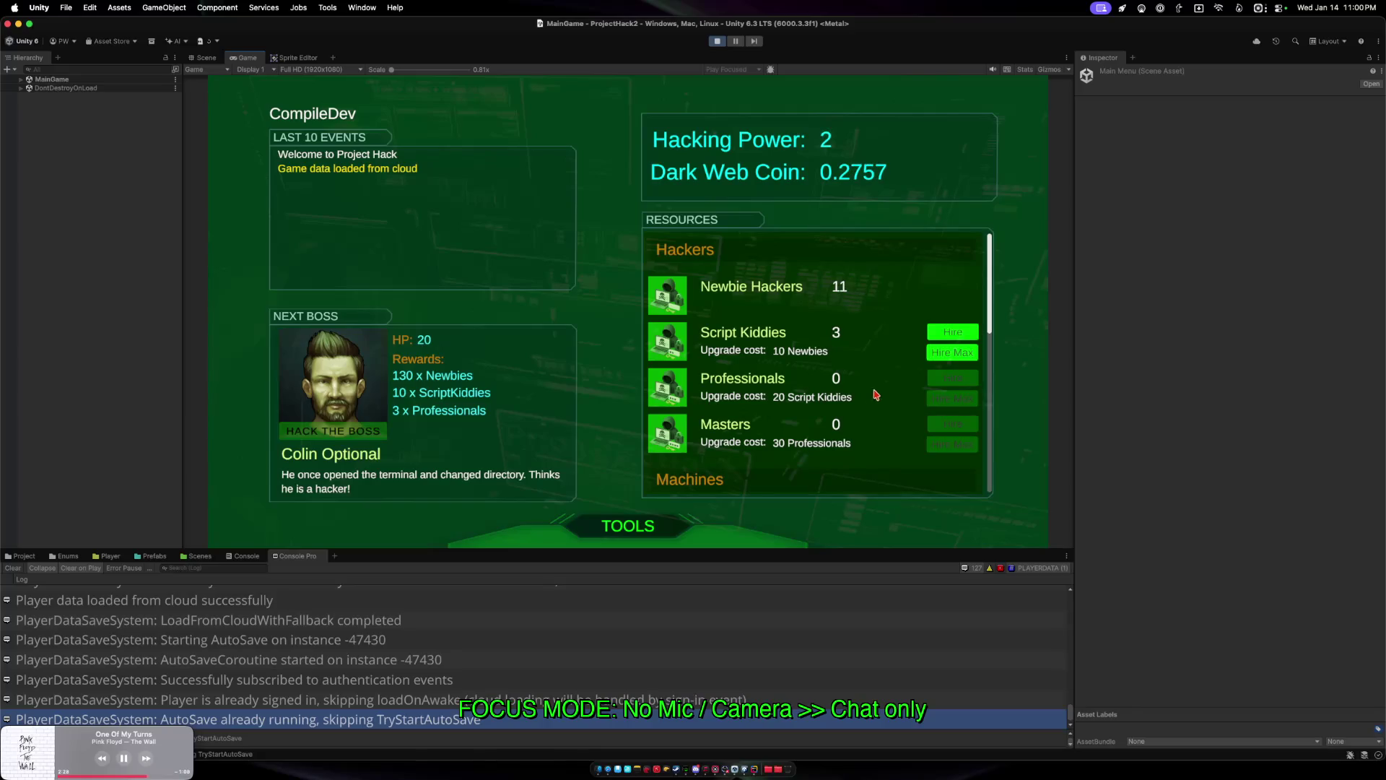
click(935, 355)
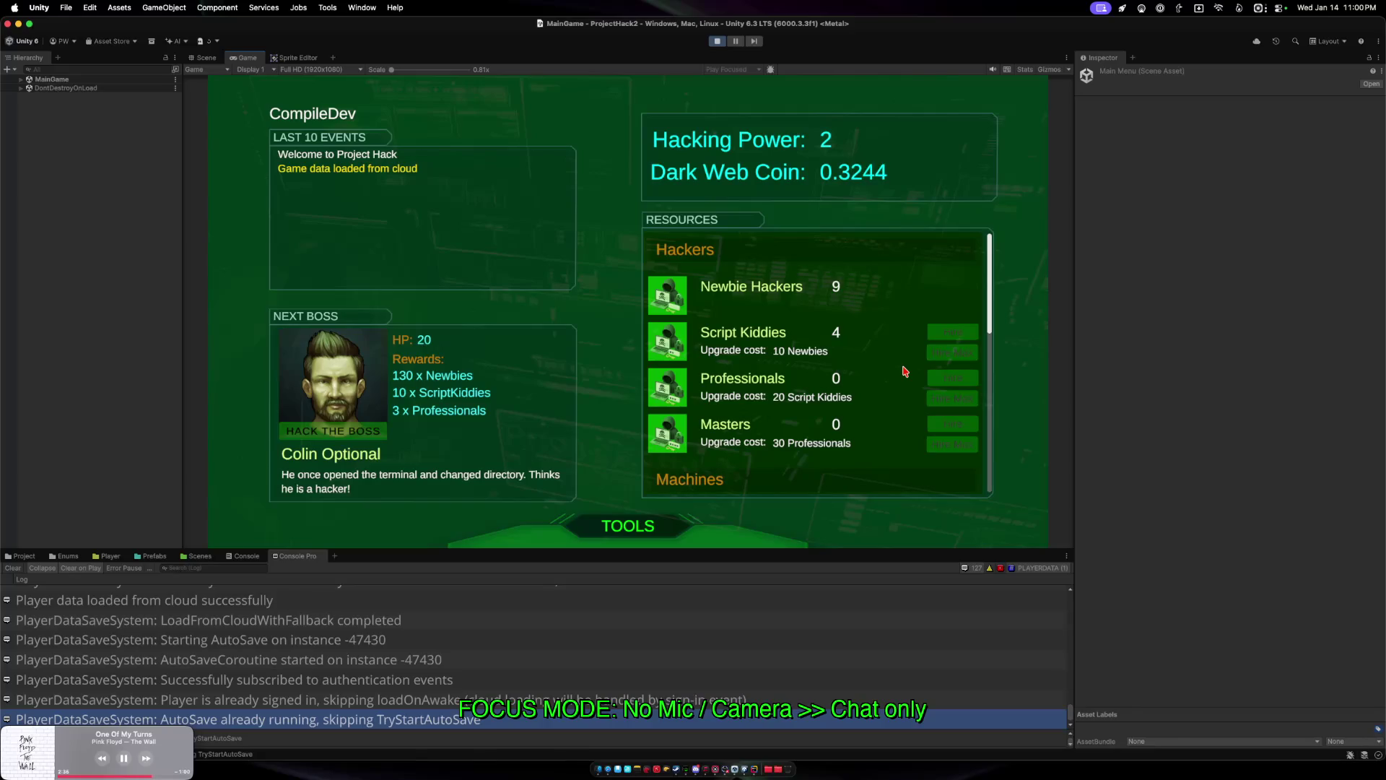
click(933, 353)
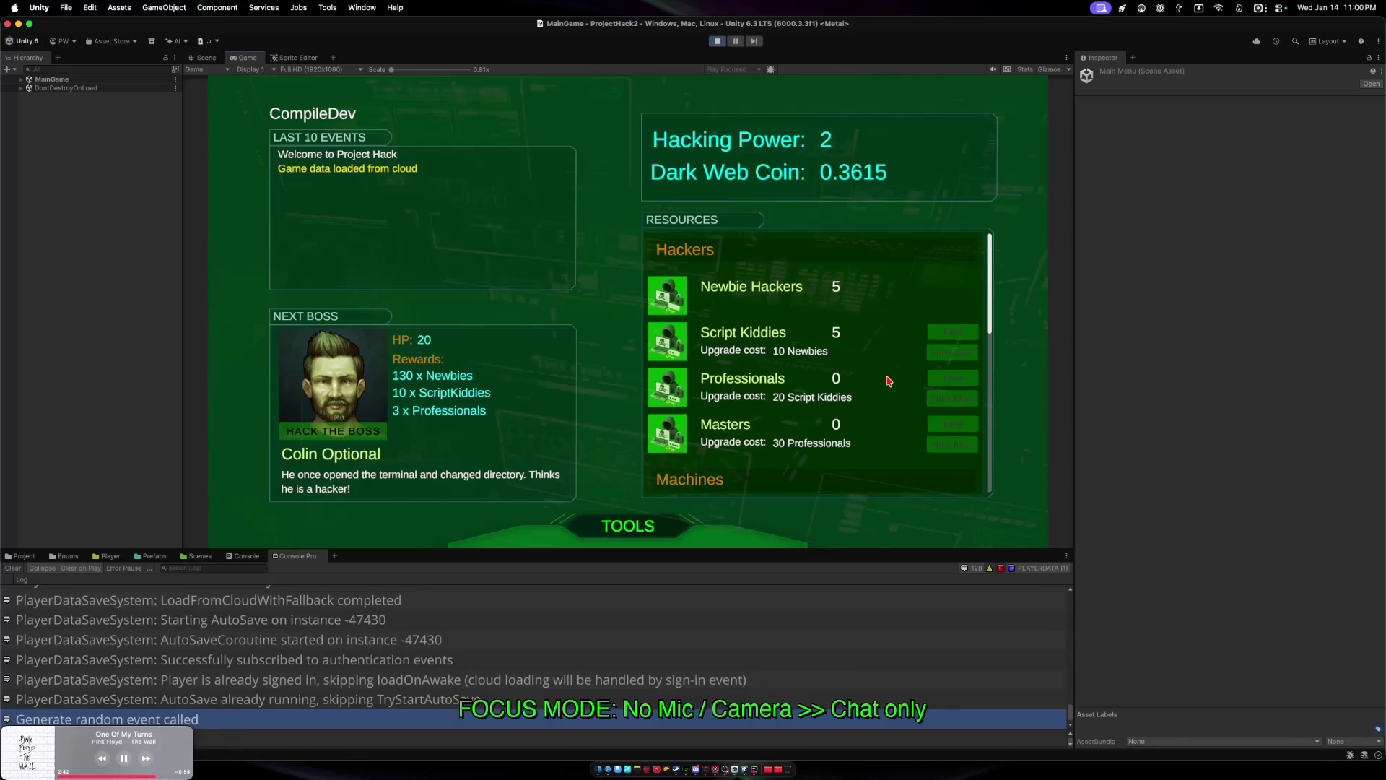
Locate and select the 'Generate random event called' entry in the console log.
click(338, 719)
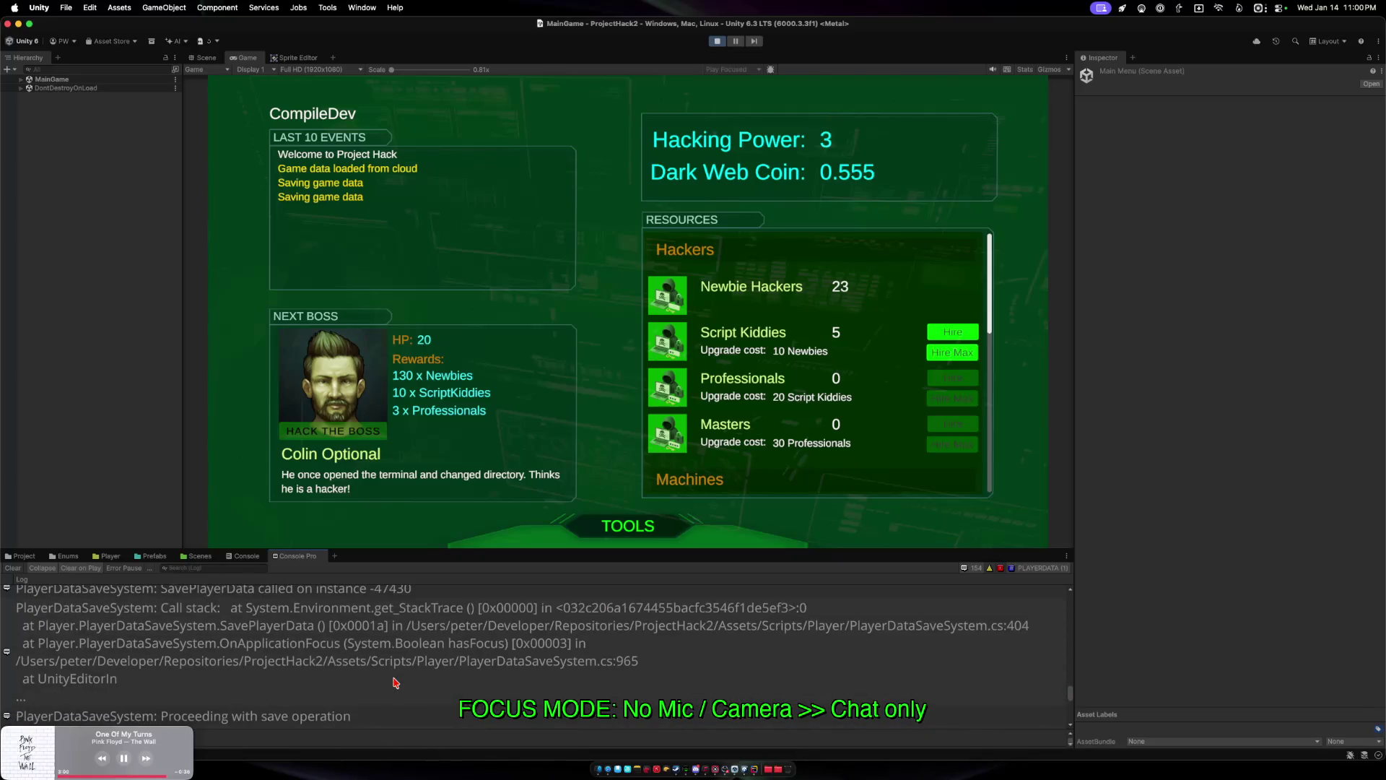
scroll(395, 682, up, 1)
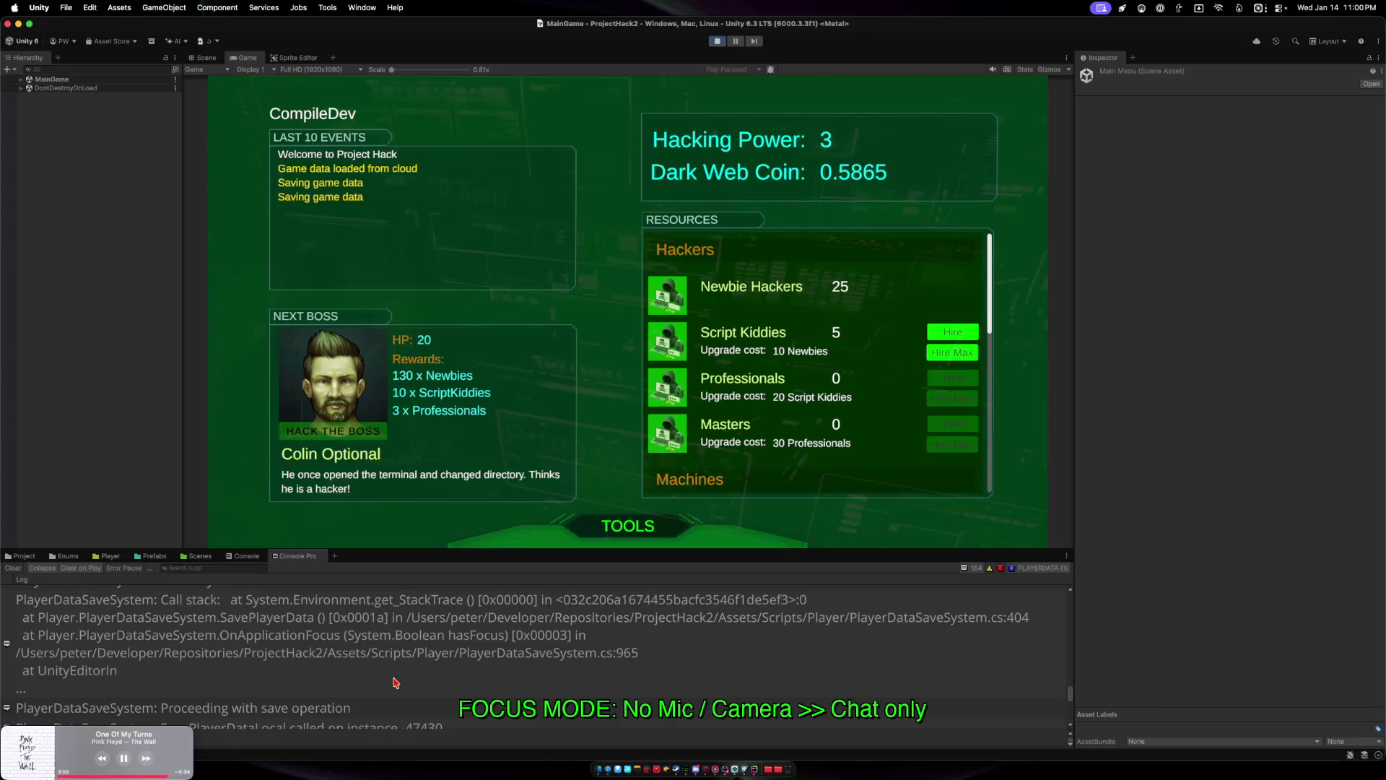
scroll(396, 683, up, 2)
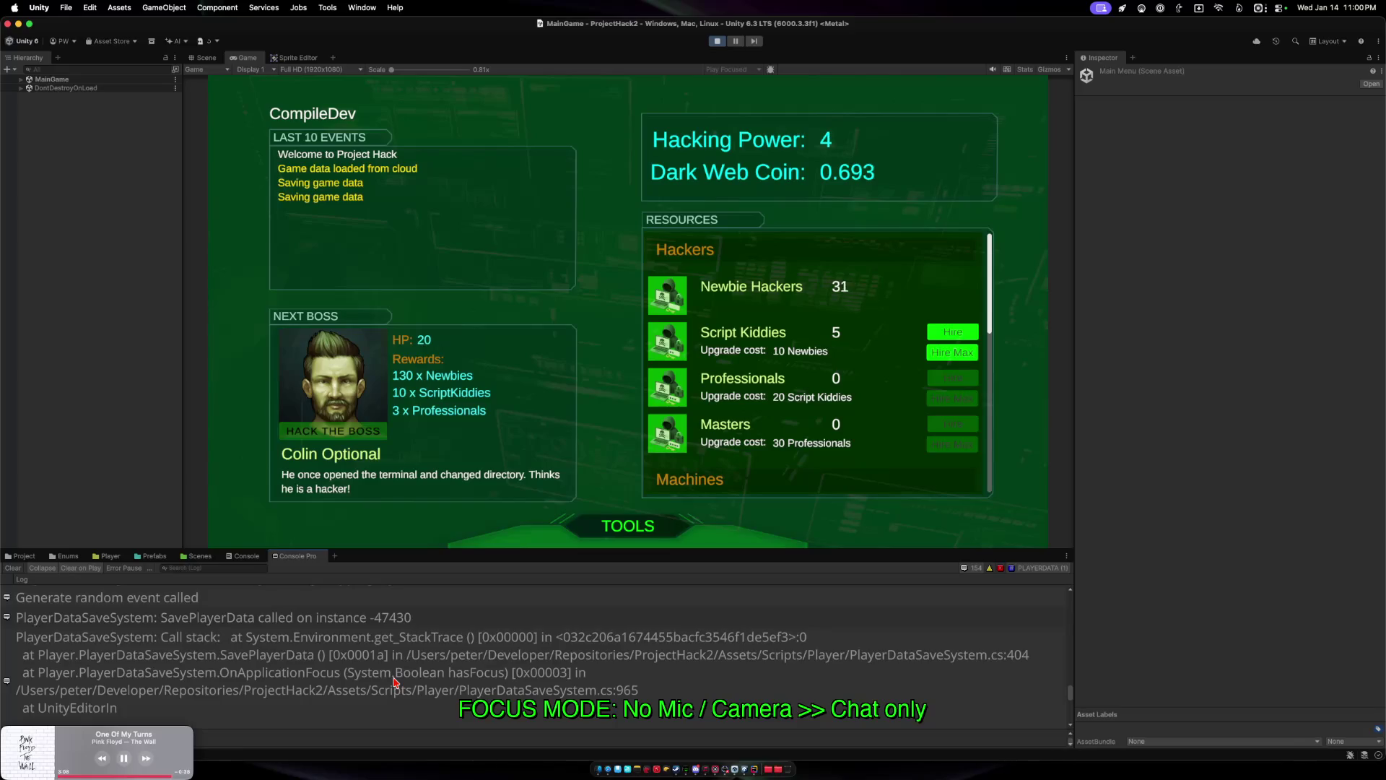
click(395, 602)
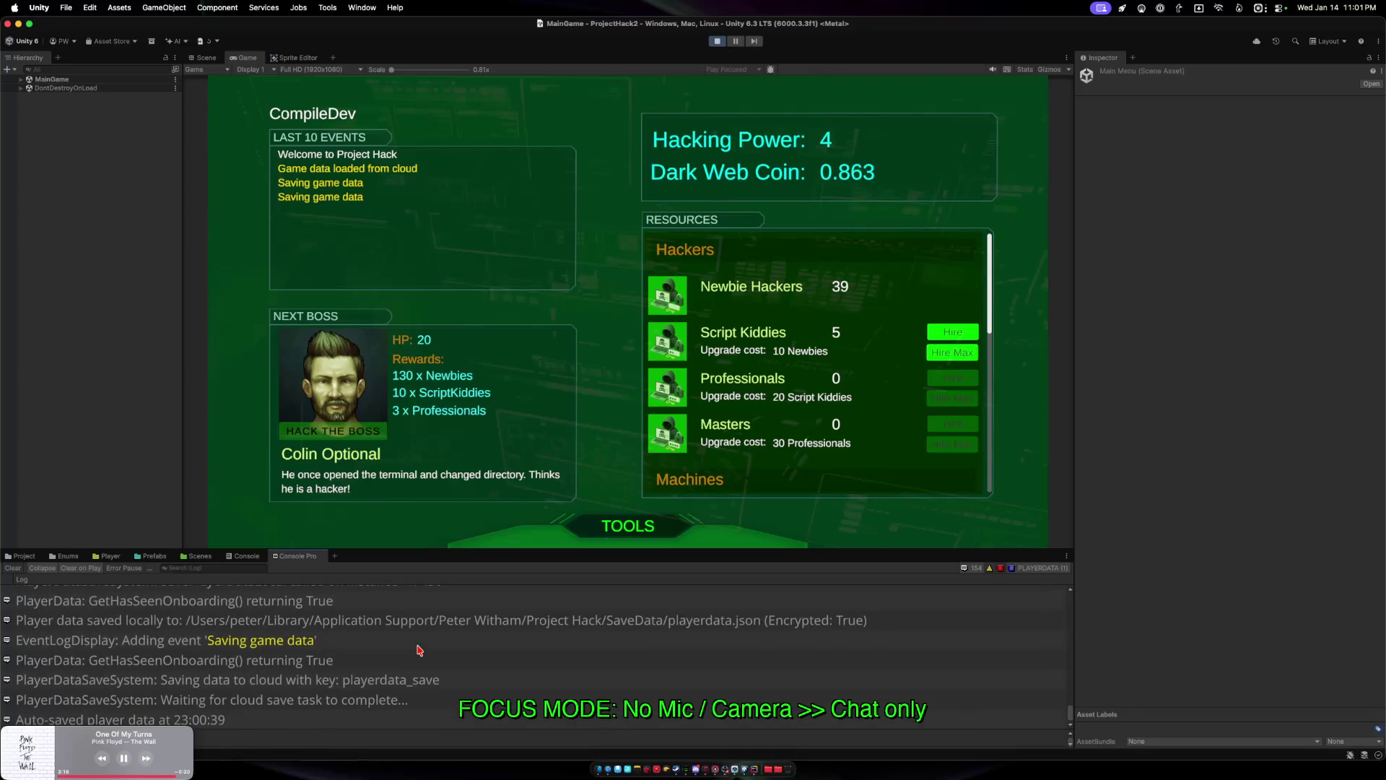
click(224, 567)
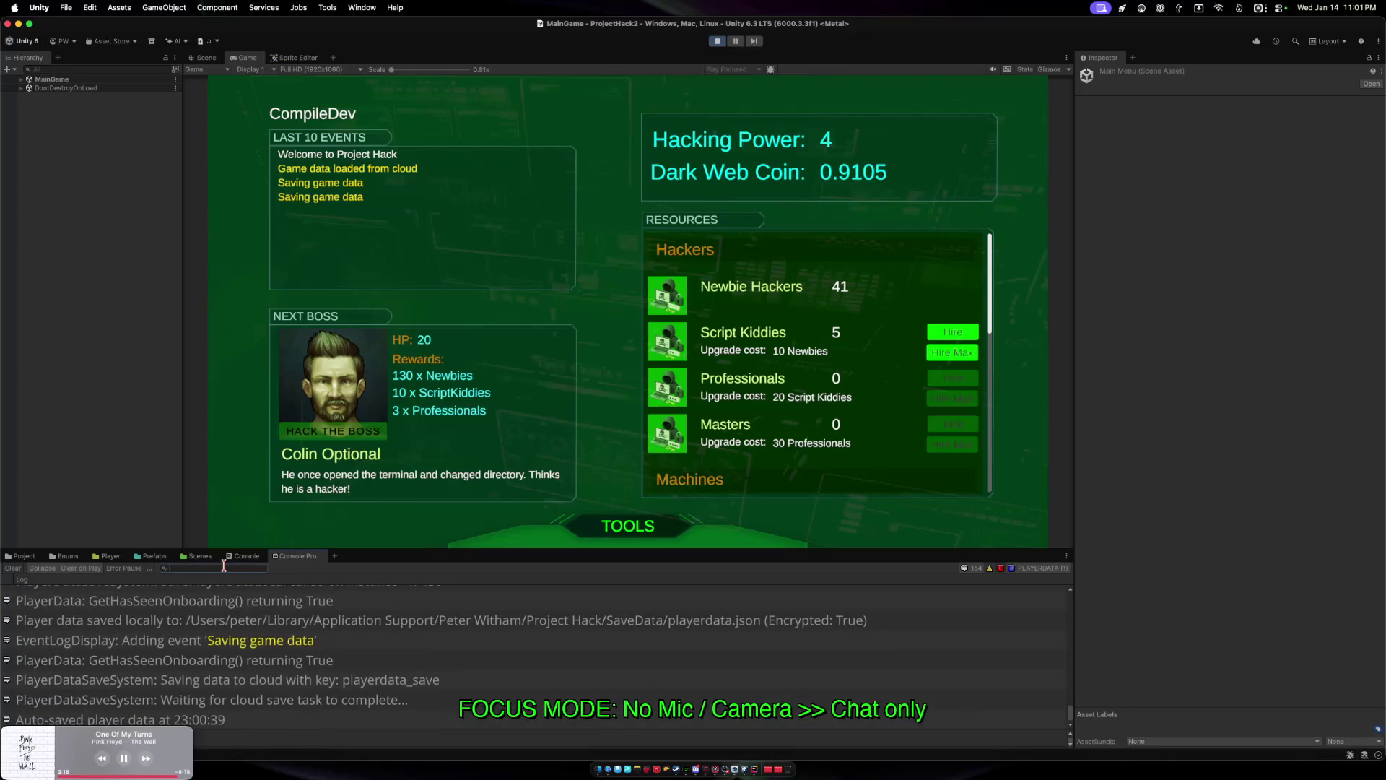
Filter the Console Pro log by 'generate' and hire the maximum Script Kiddies.
text(generate)
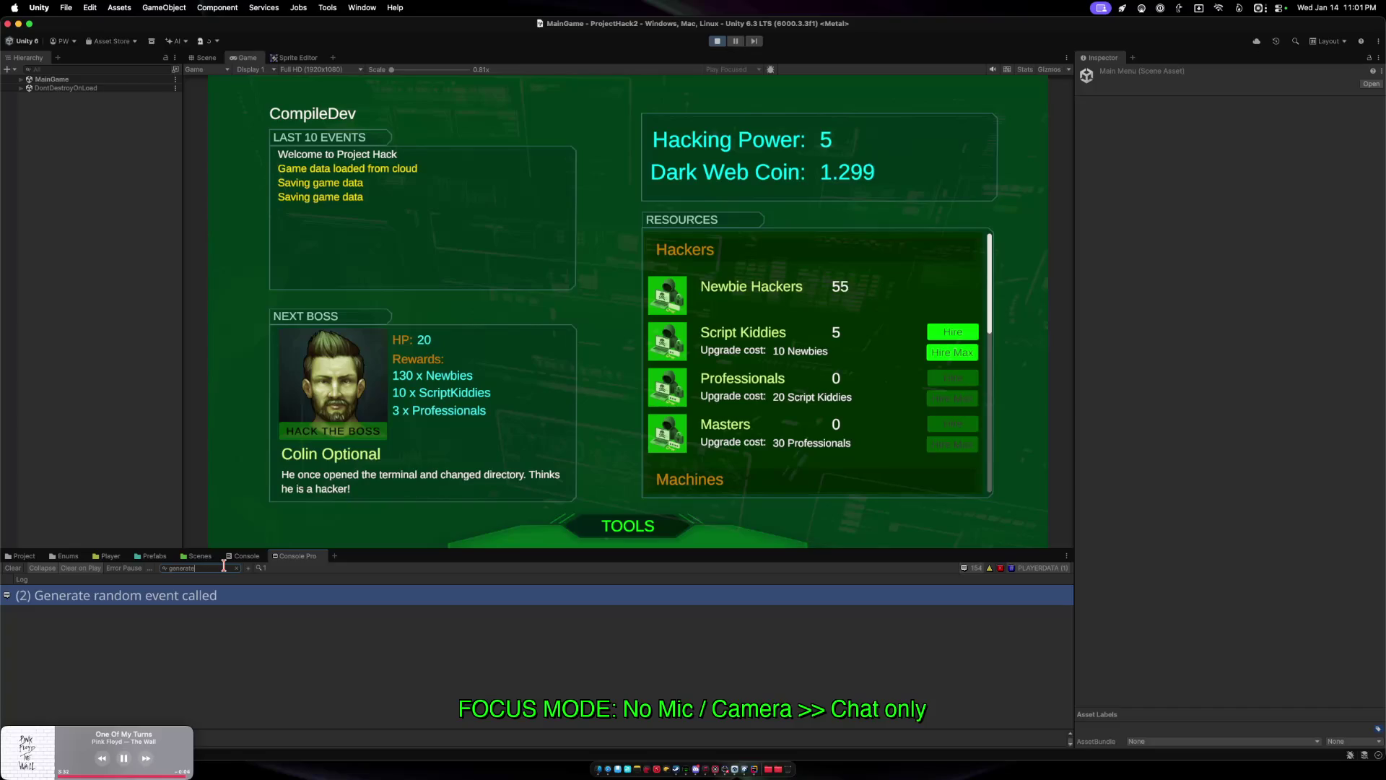
click(938, 353)
scroll(816, 377, down, 2)
scroll(816, 377, down, 5)
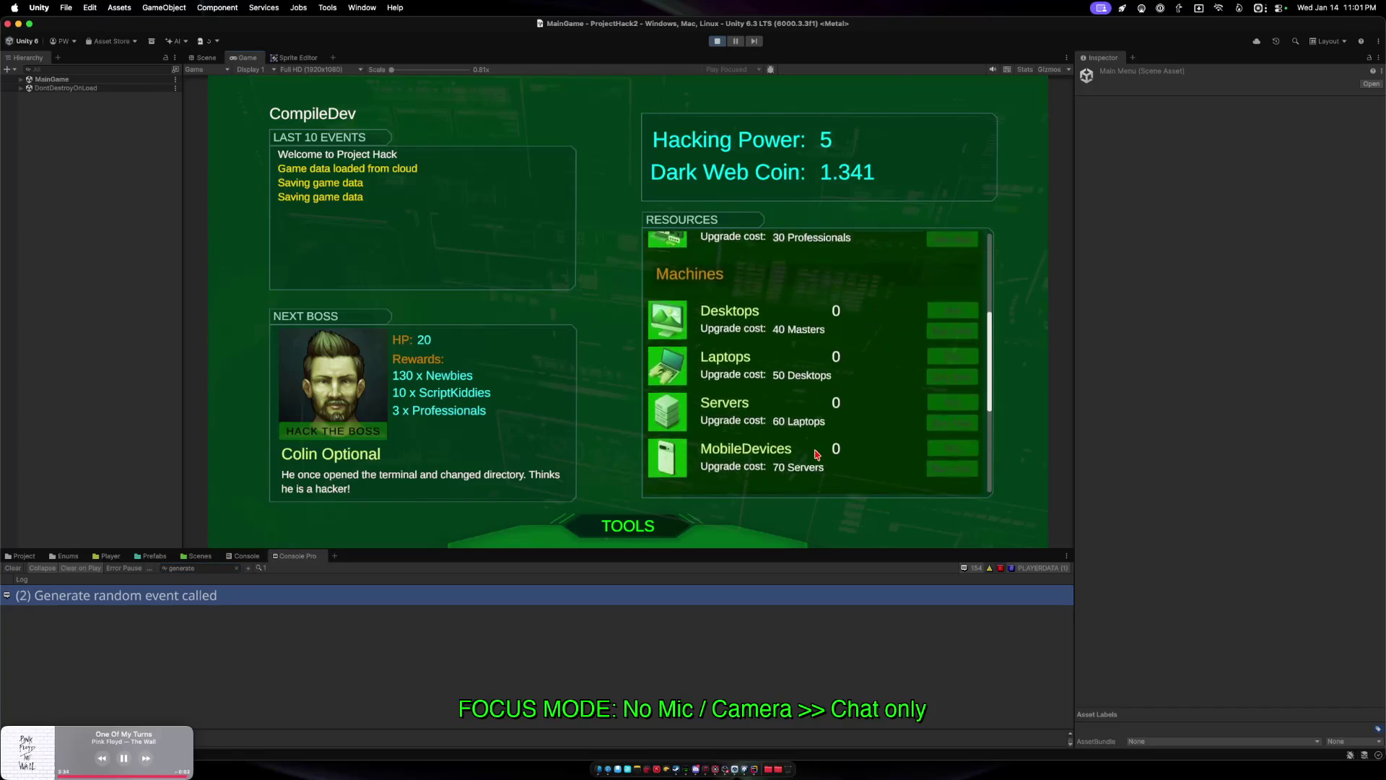
scroll(830, 434, up, 10)
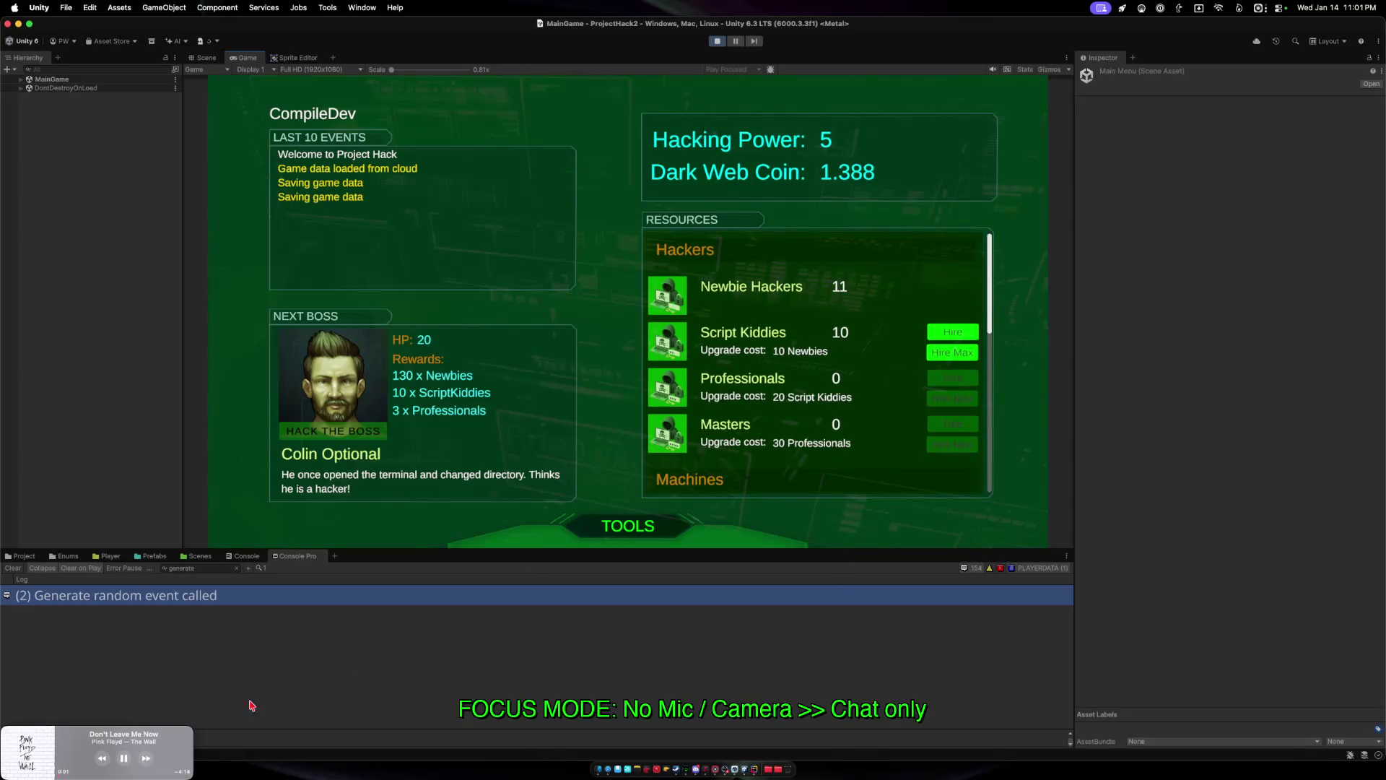
Skip to the next music track and bring the Unity editor back.
click(147, 762)
click(147, 761)
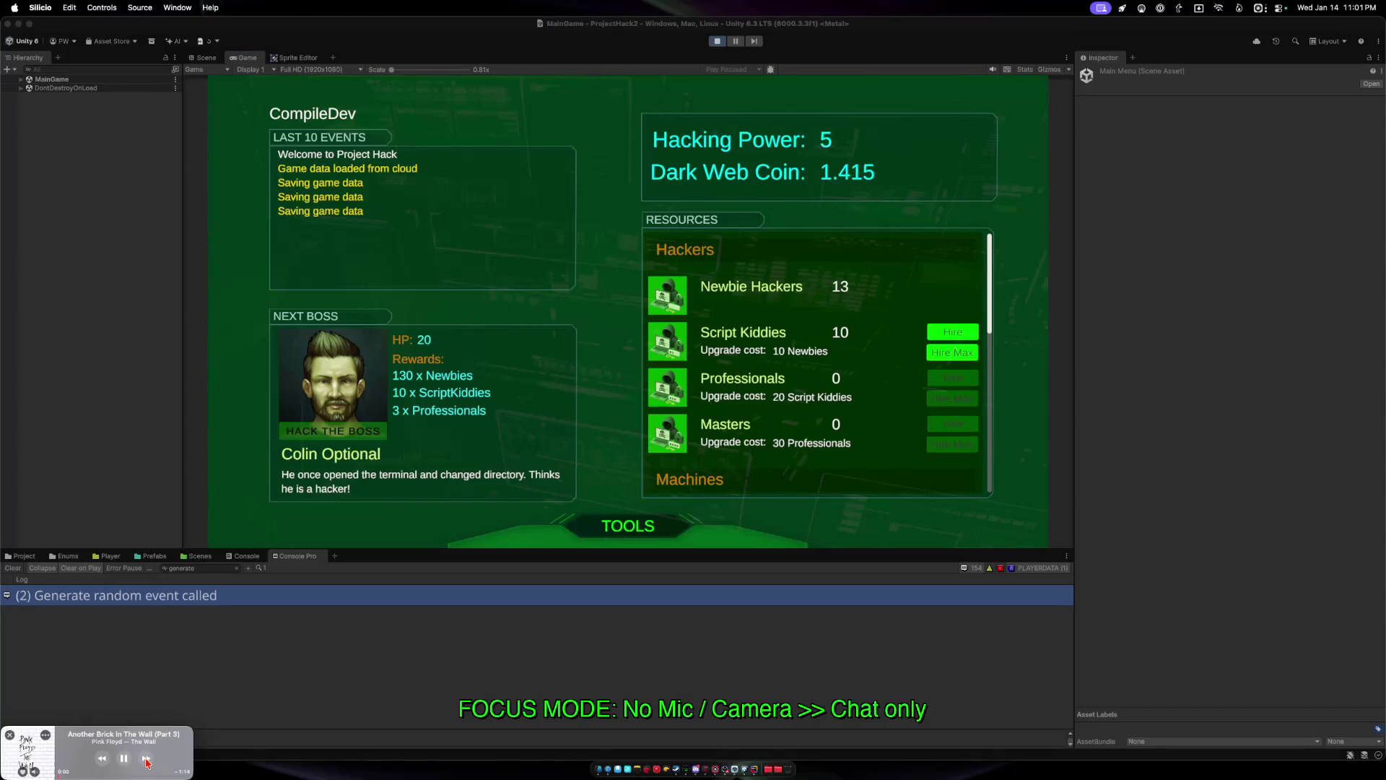
click(491, 668)
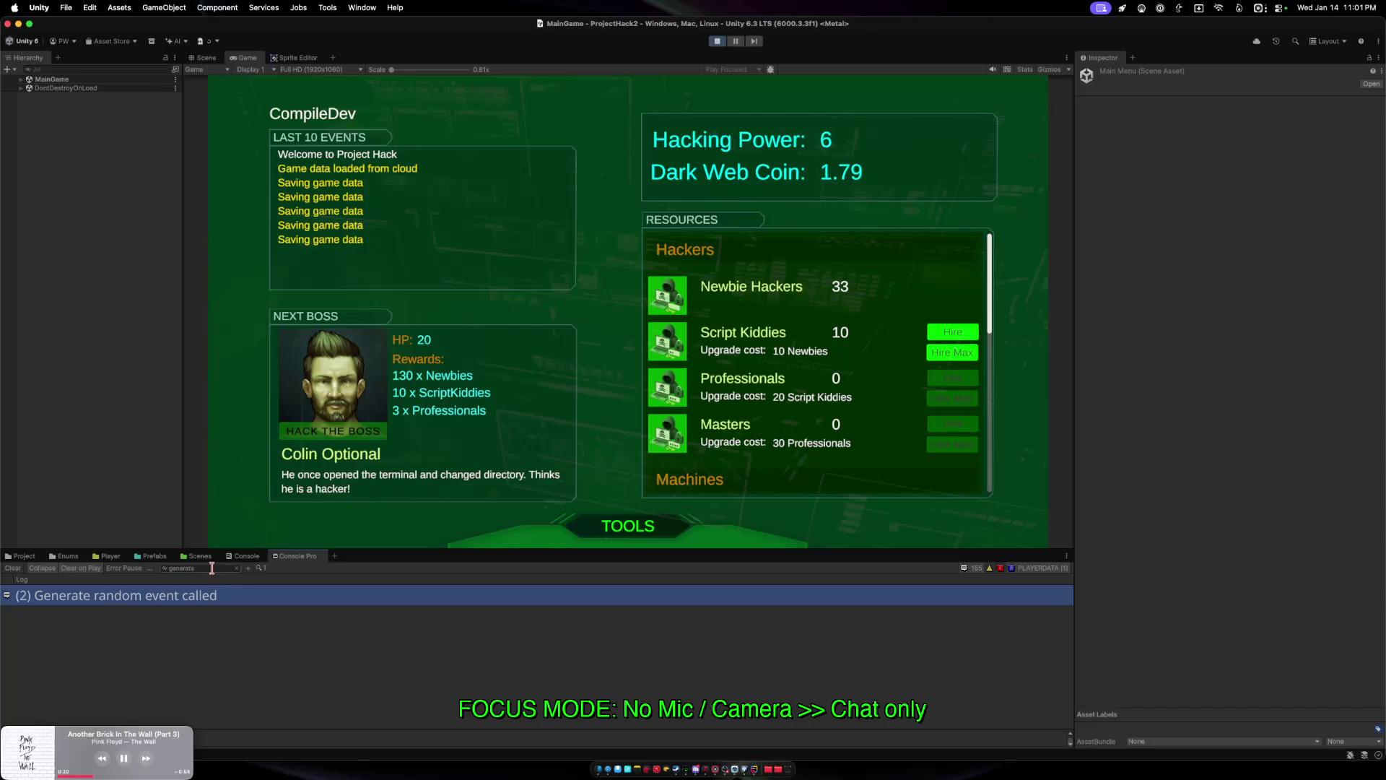
Clear the console filter and review the local save, cloud save and auto-save entries.
click(238, 569)
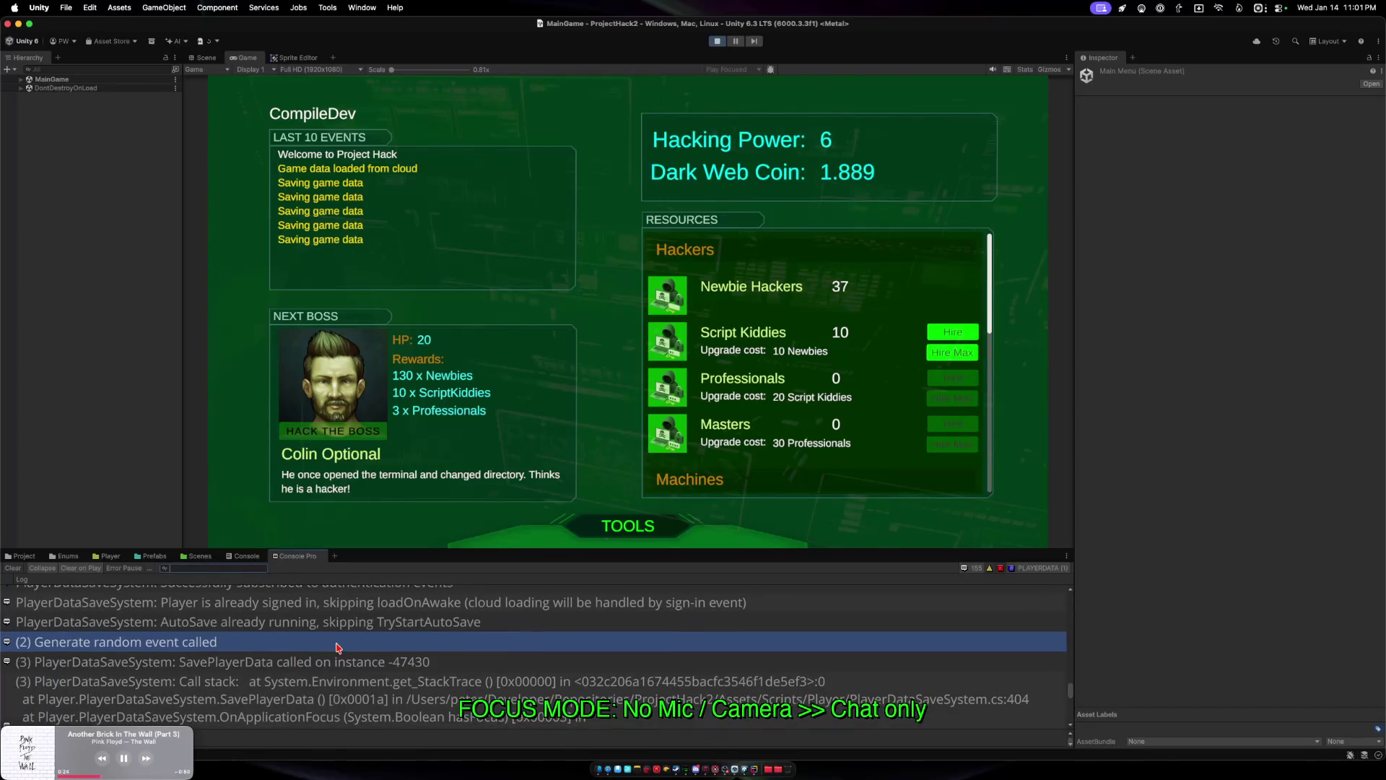
scroll(310, 653, down, 5)
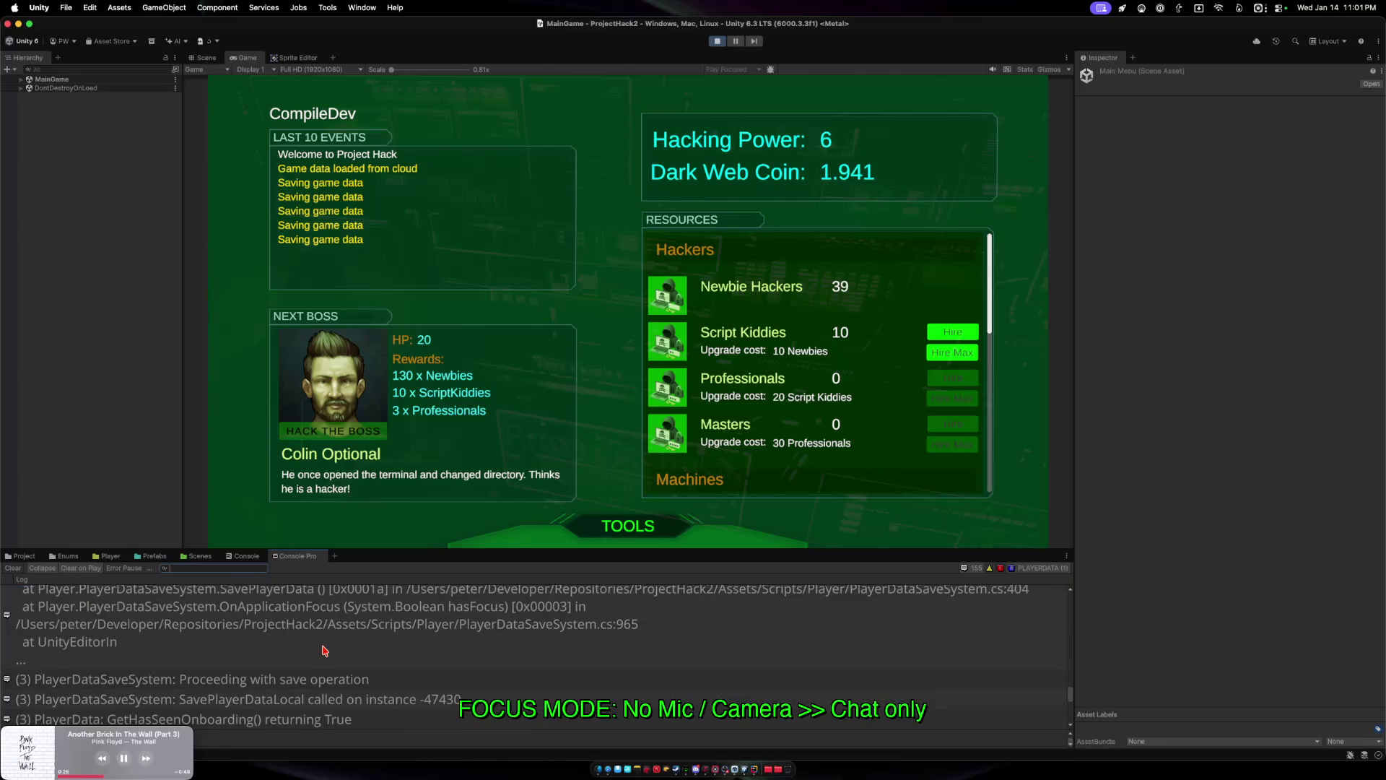
scroll(323, 651, down, 2)
scroll(323, 649, down, 5)
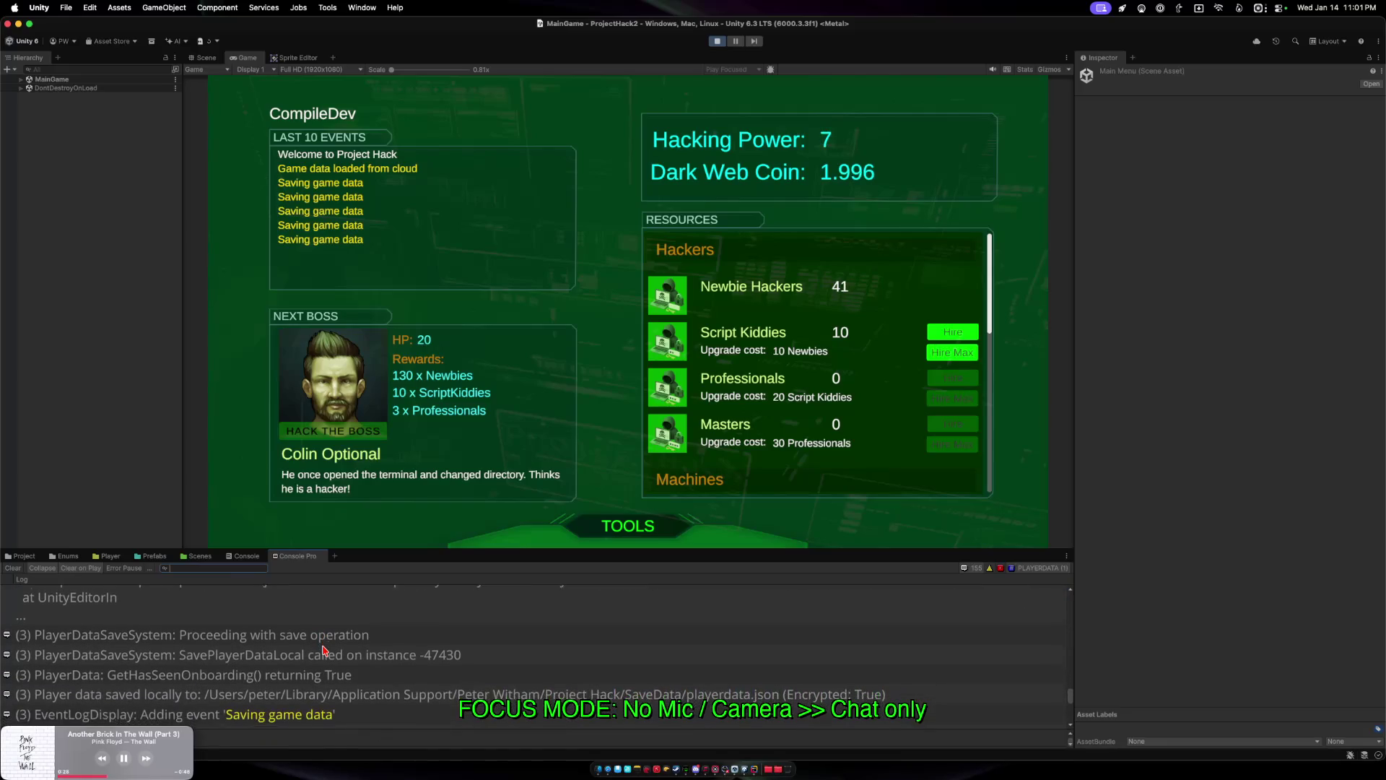
scroll(323, 650, down, 2)
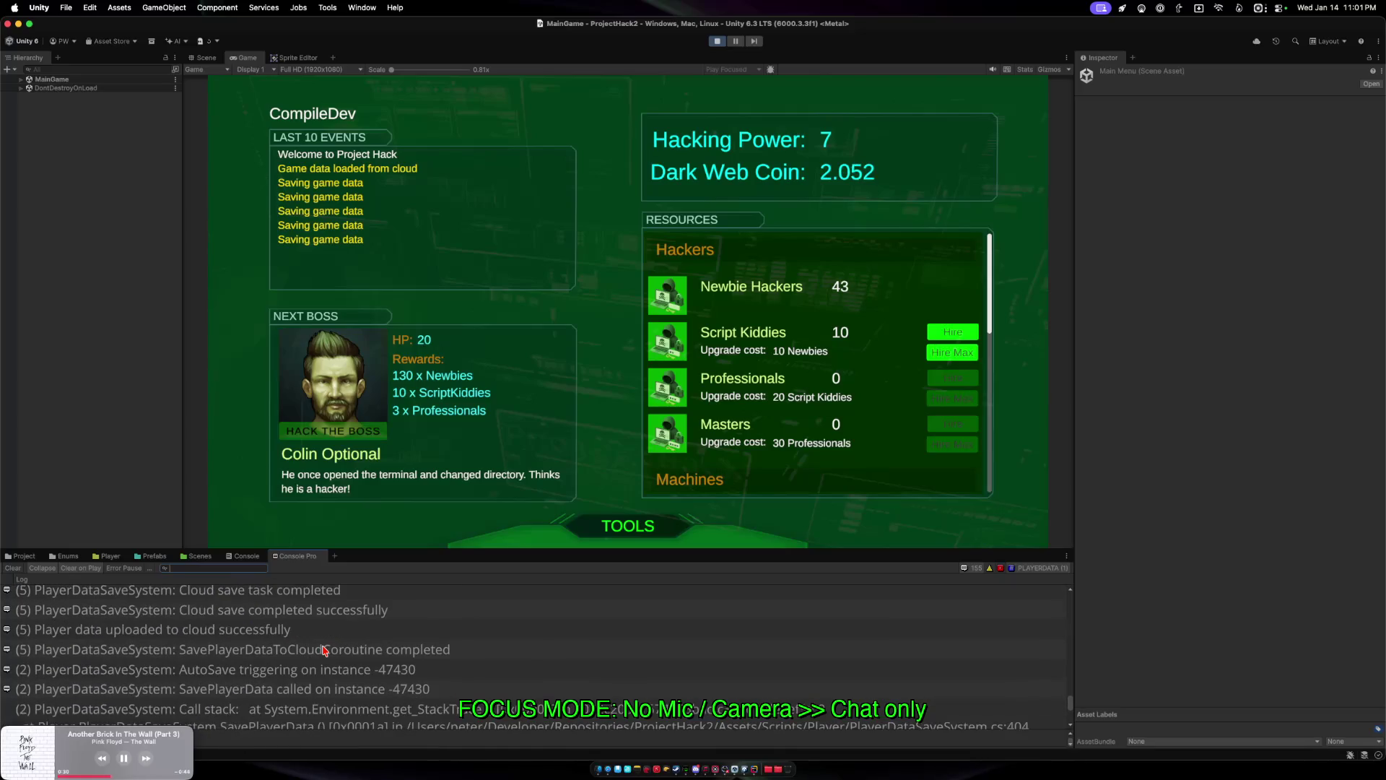
scroll(323, 650, down, 3)
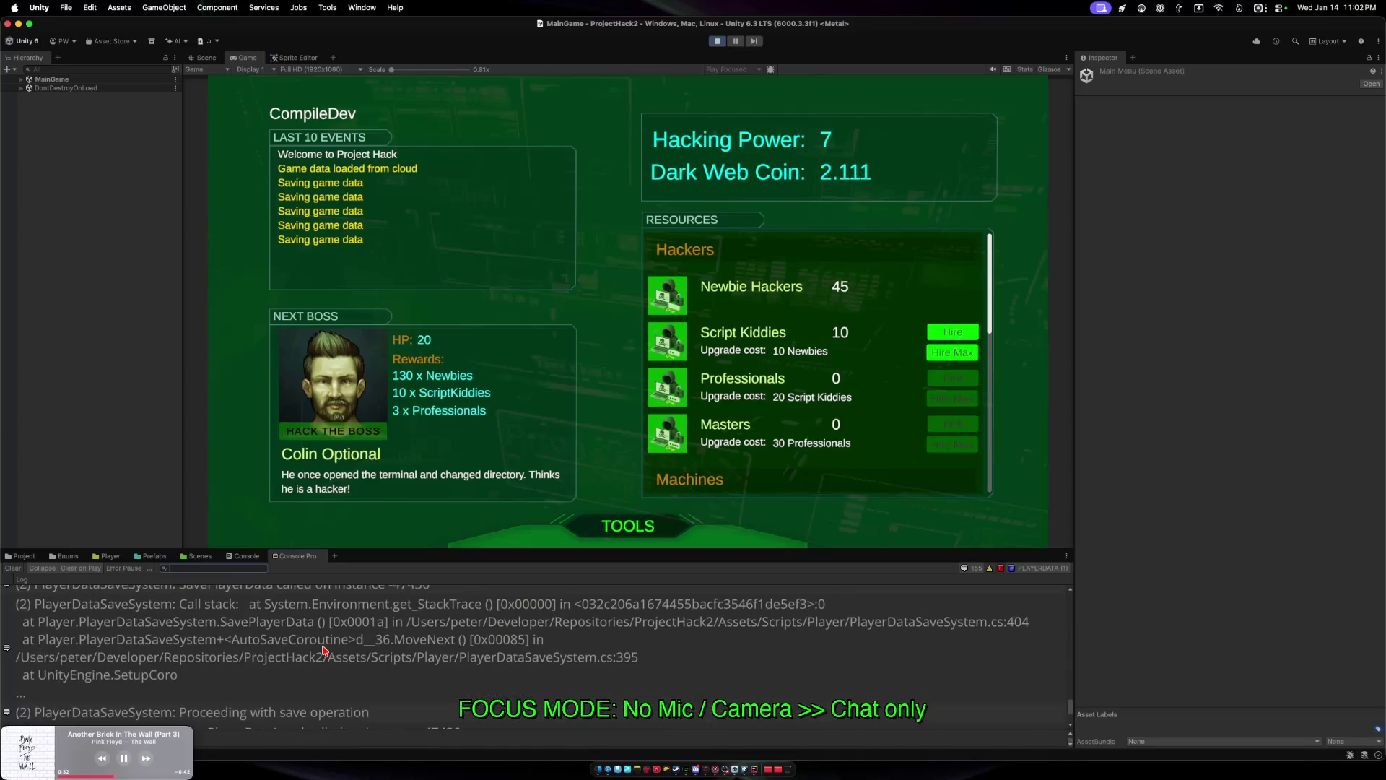
scroll(324, 650, down, 4)
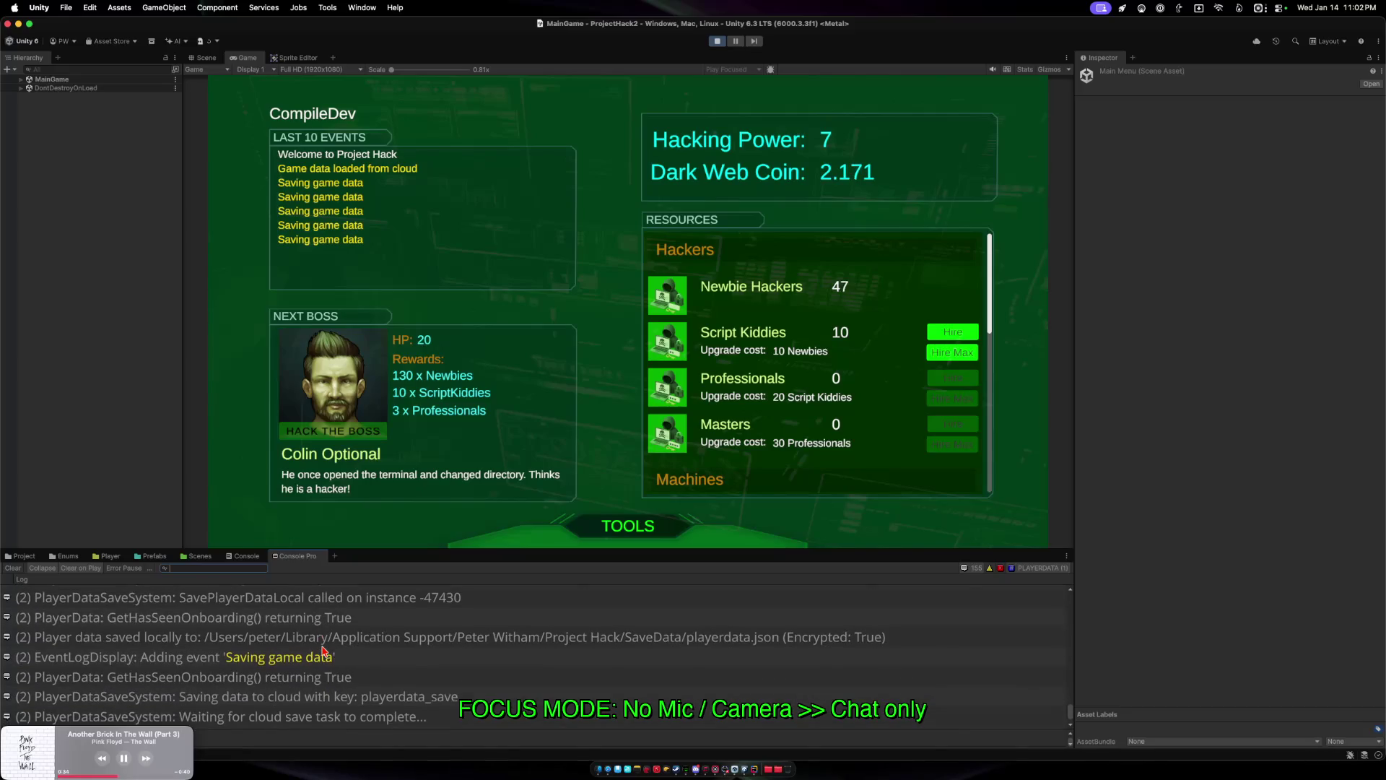
scroll(324, 649, down, 2)
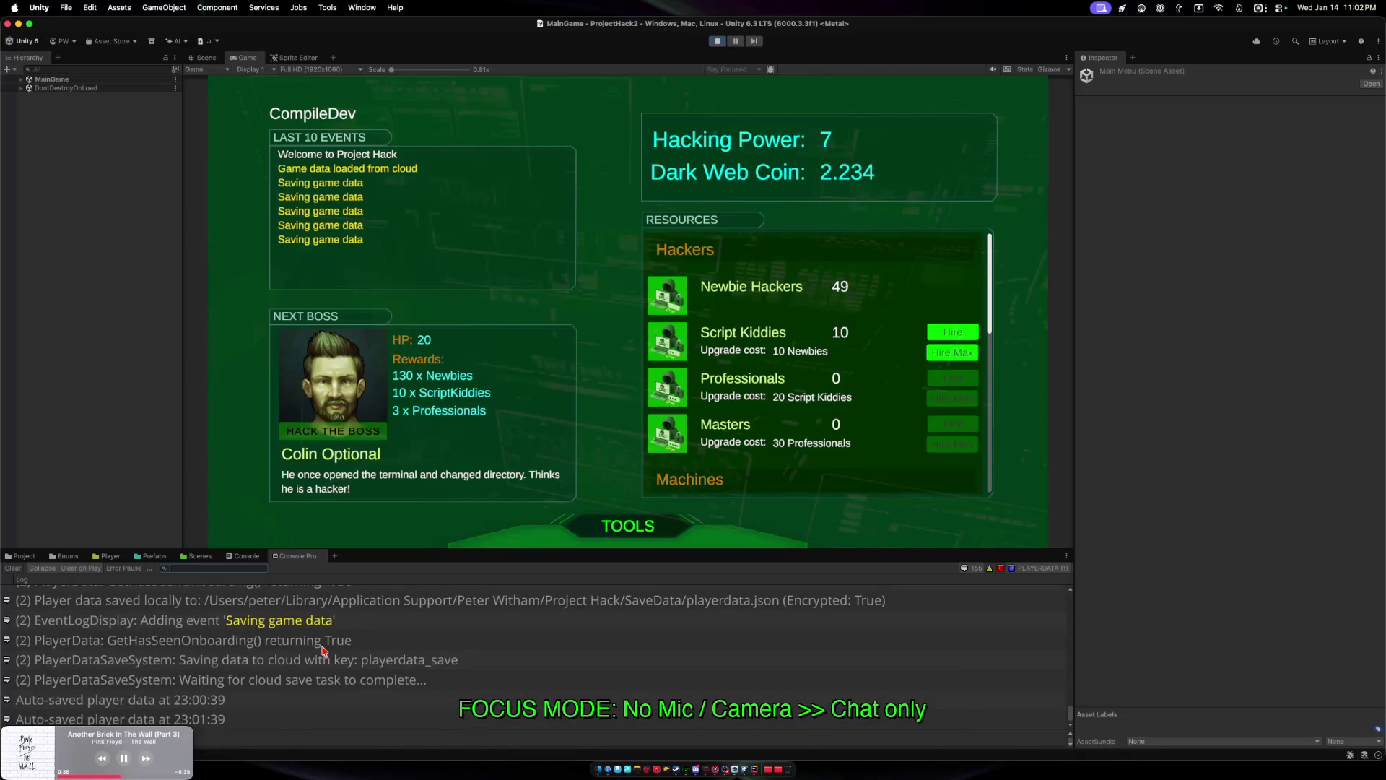
click(756, 772)
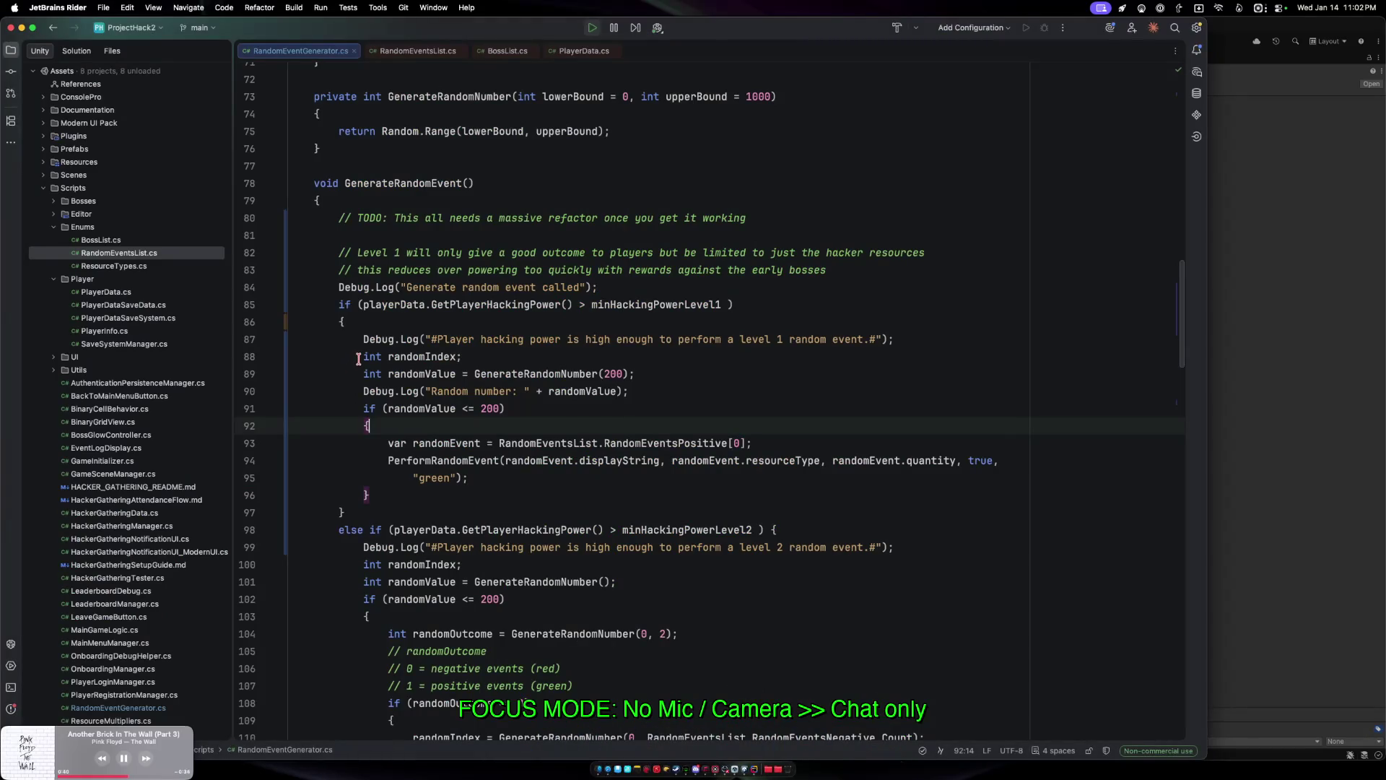
Change line 89 to call GenerateRandomNumber(0, 200), then return to Unity.
click(430, 357)
key(alt+Up)
key(alt+Up)
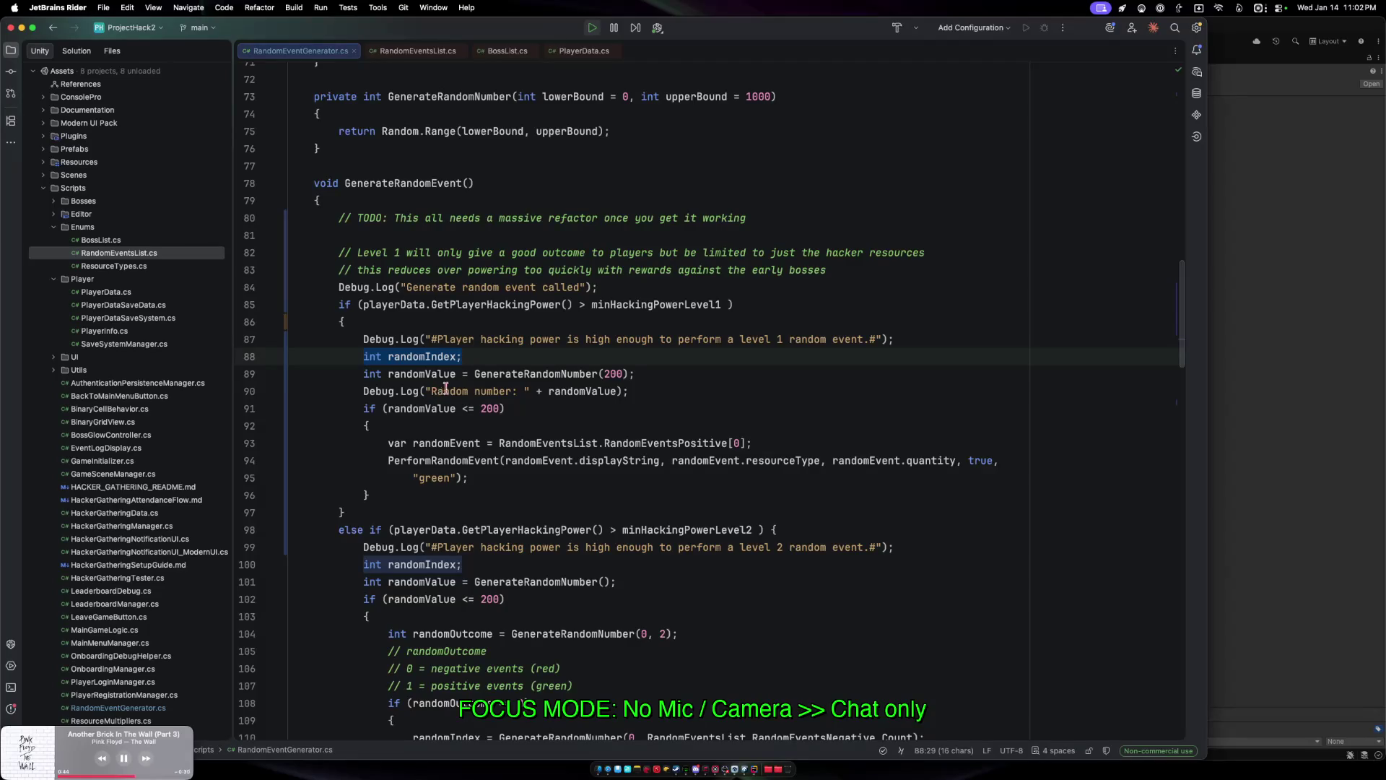
click(510, 374)
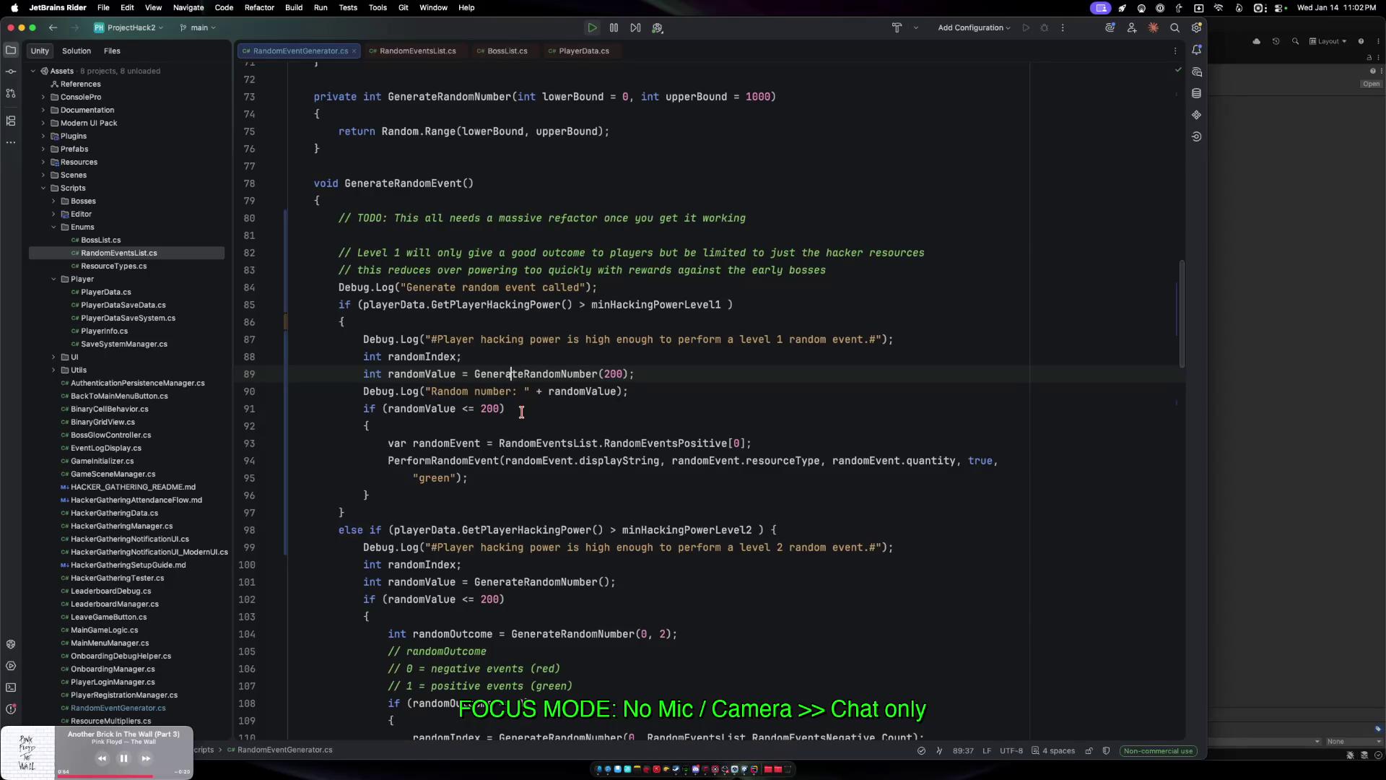
scroll(521, 411, up, 1)
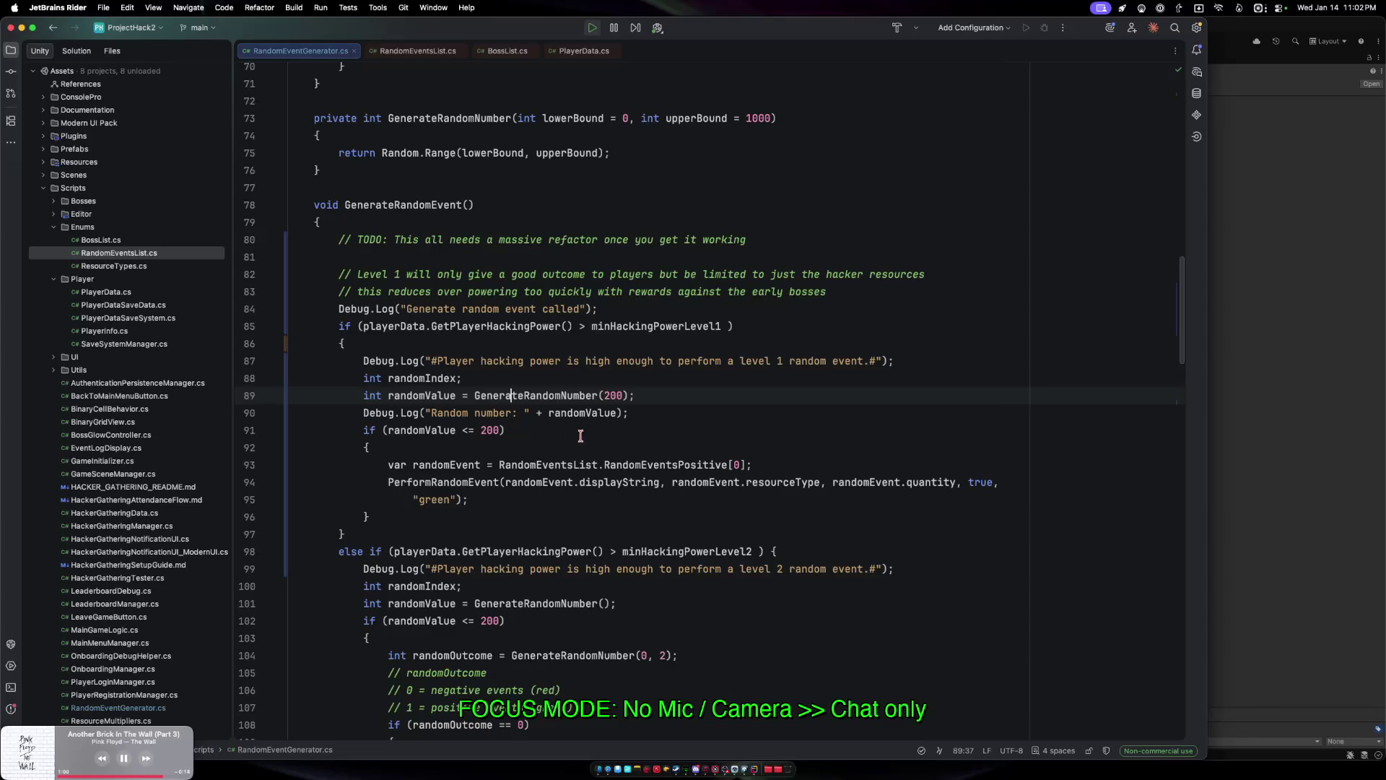
click(603, 396)
text(0,)
key(super+Tab)
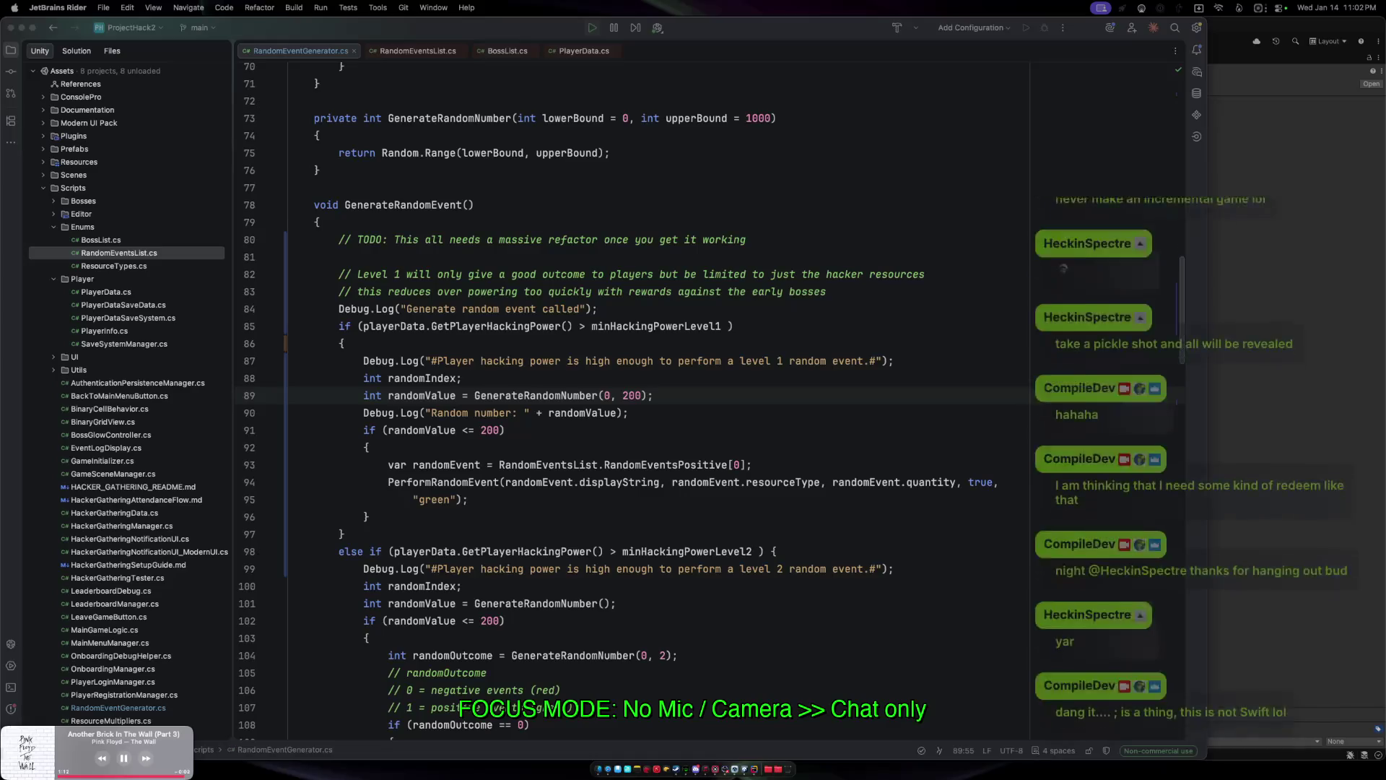
click(1258, 350)
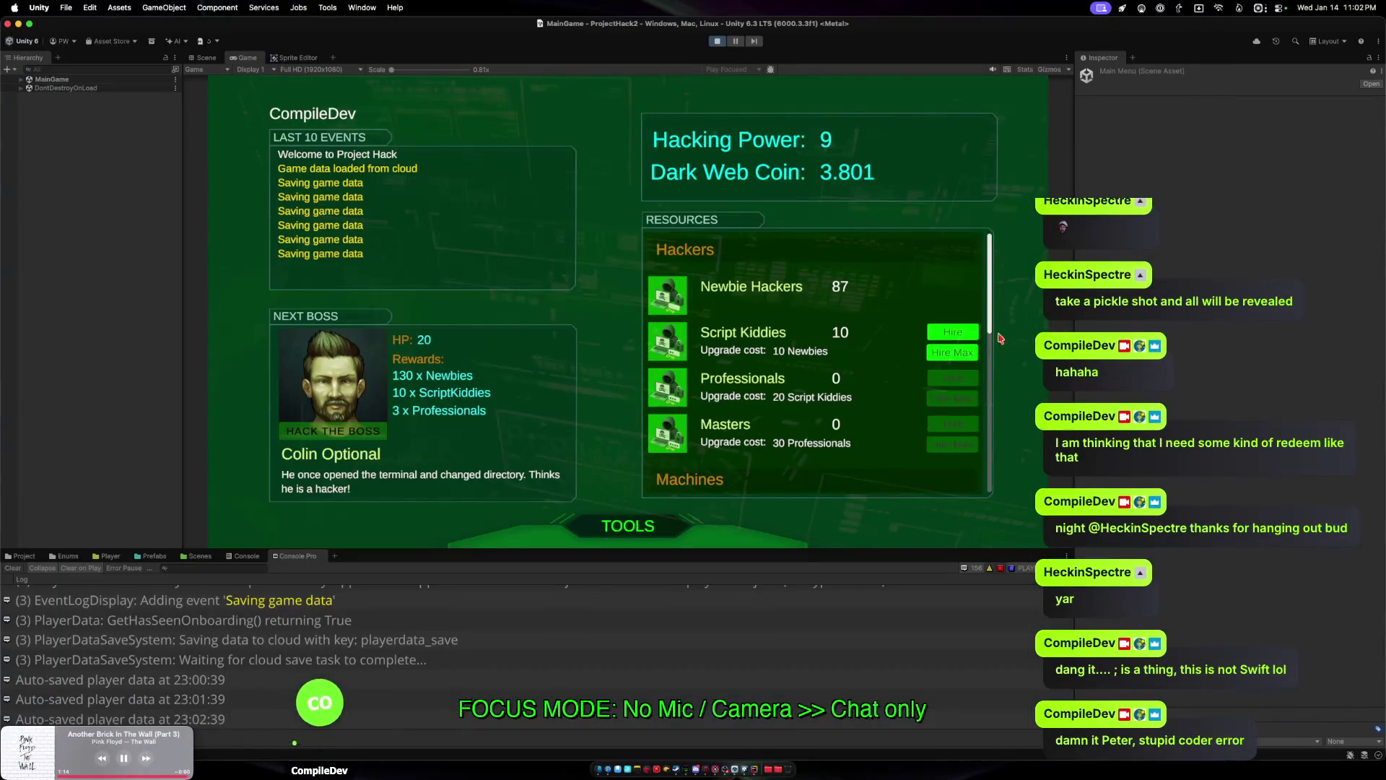
Restart Play mode with the recompiled scripts and enter the main game screen.
click(718, 42)
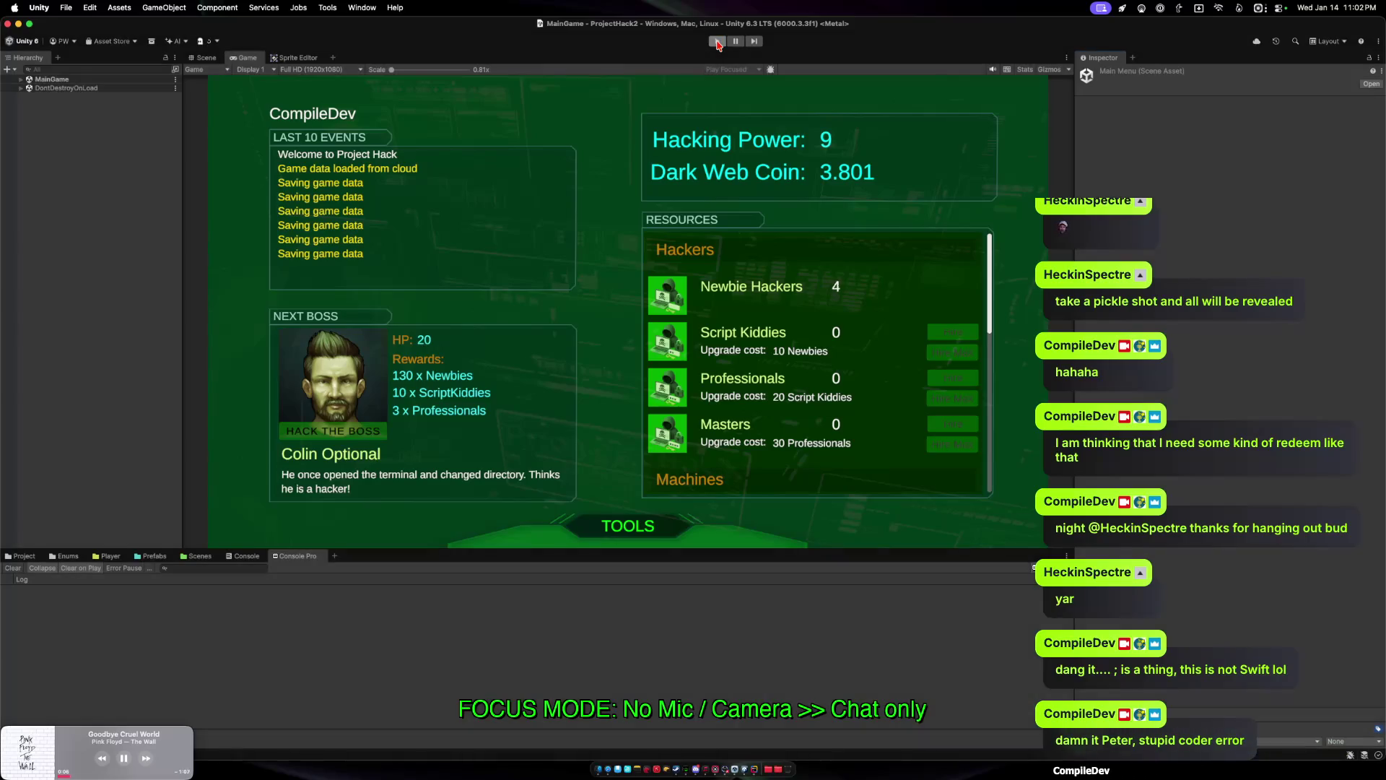
click(717, 41)
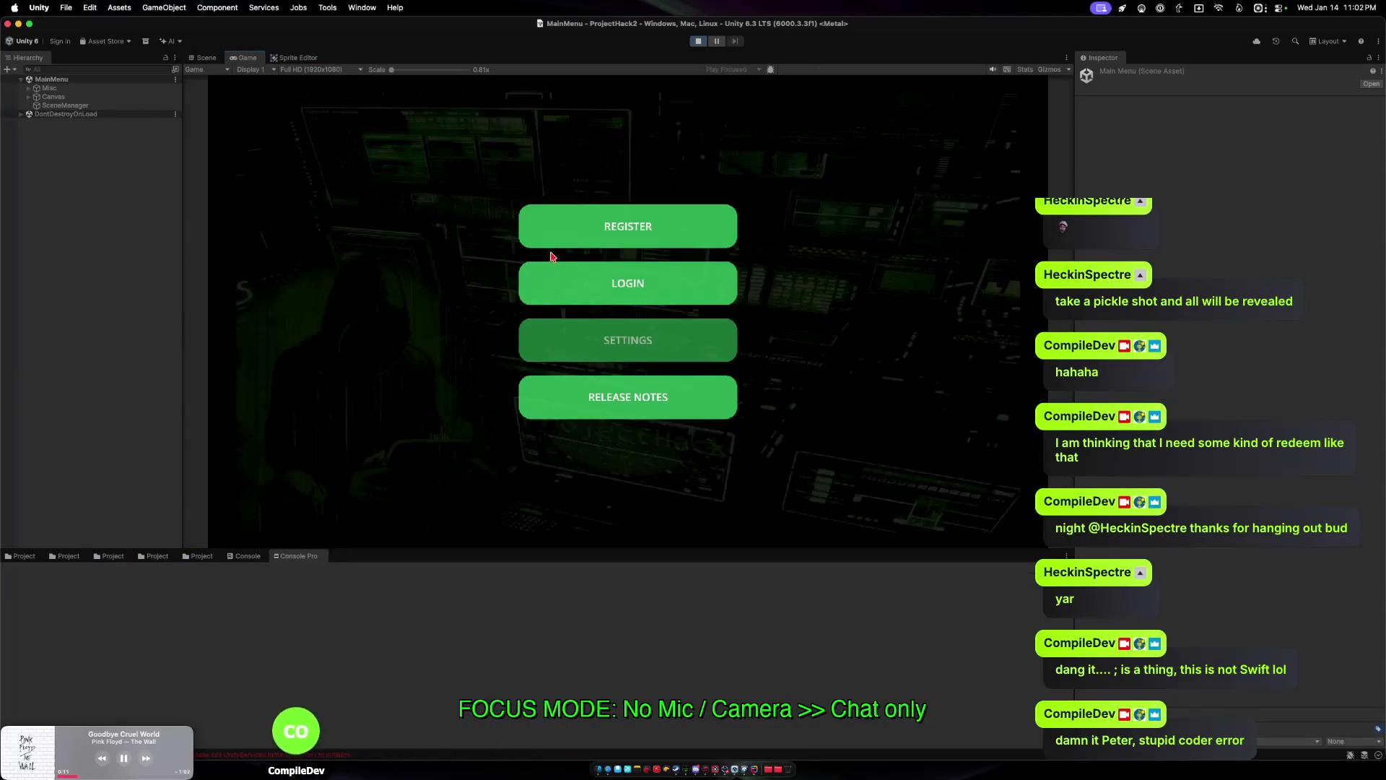
click(599, 281)
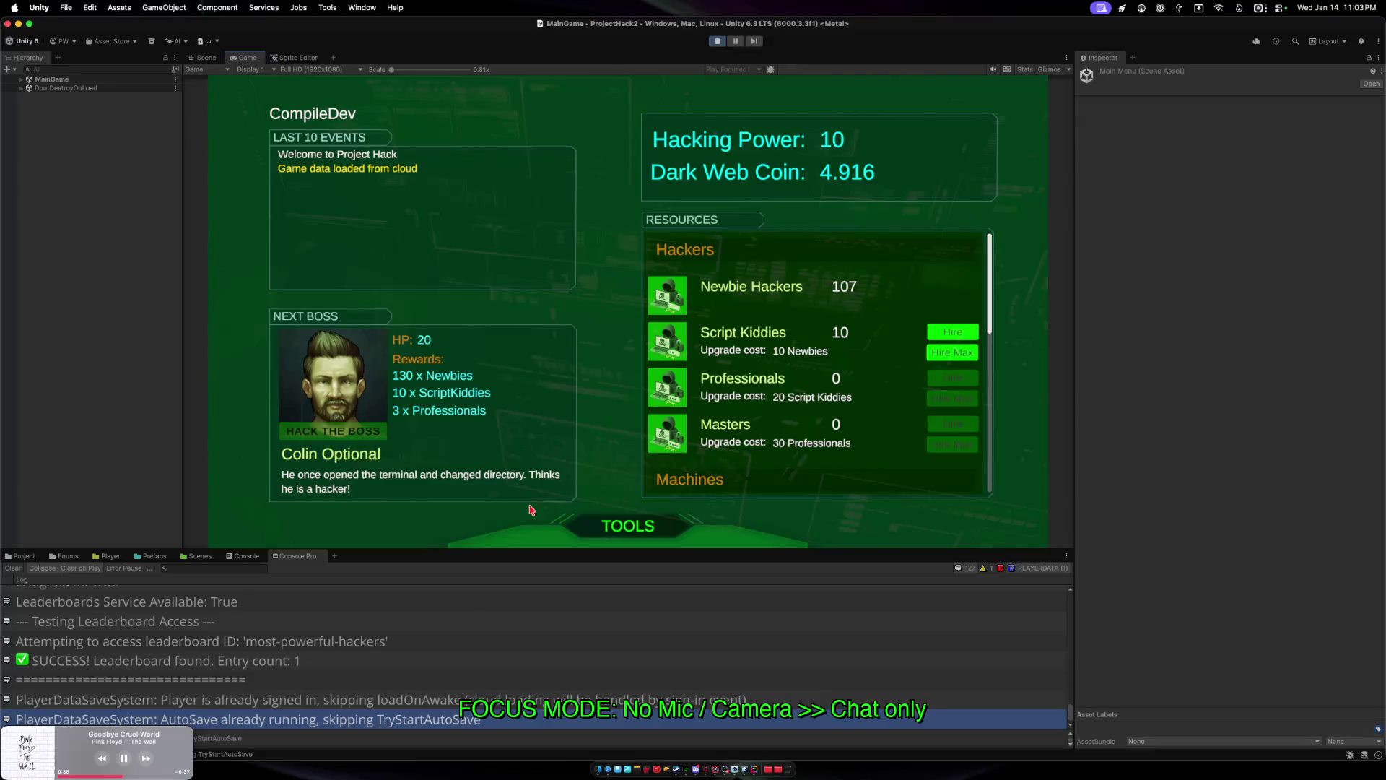
click(145, 758)
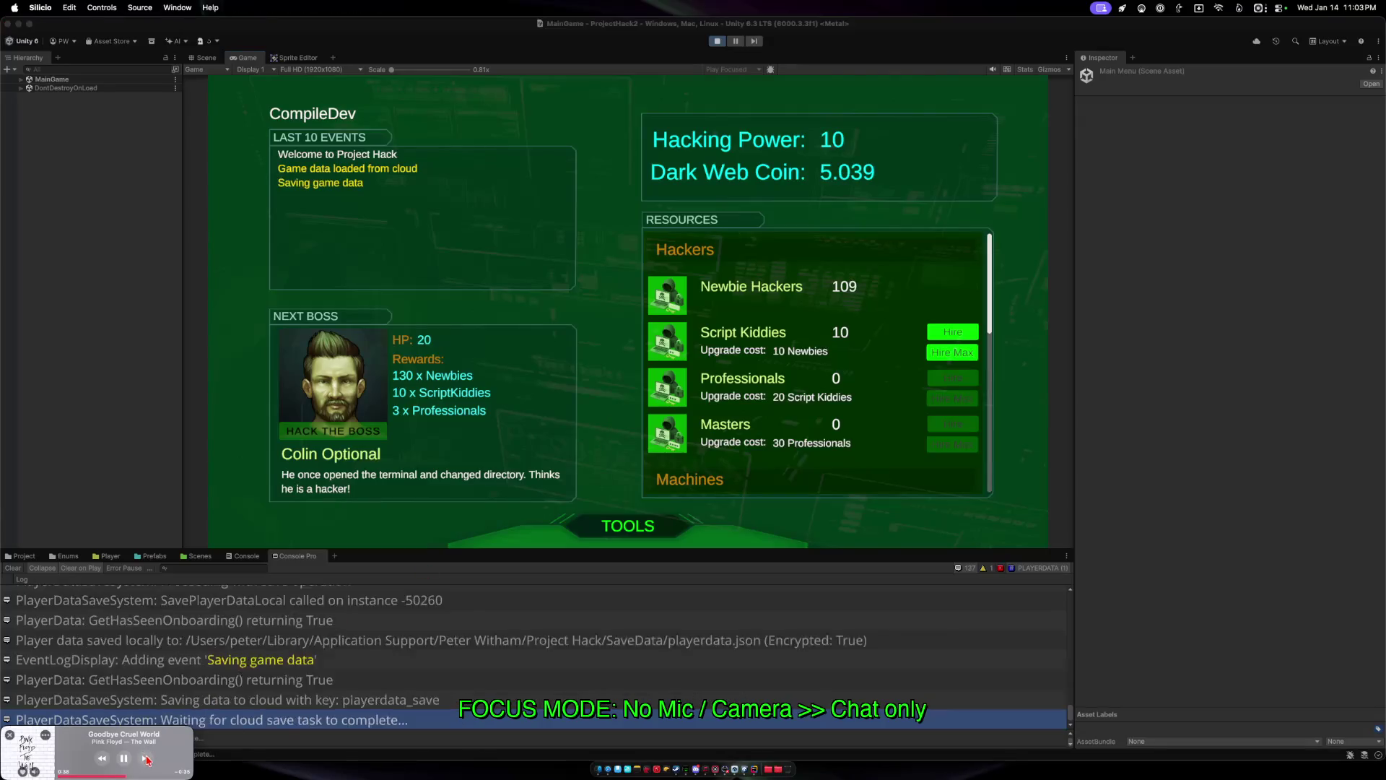
Filter the Console Pro log by 'level' to show the level 1 random event messages.
click(146, 759)
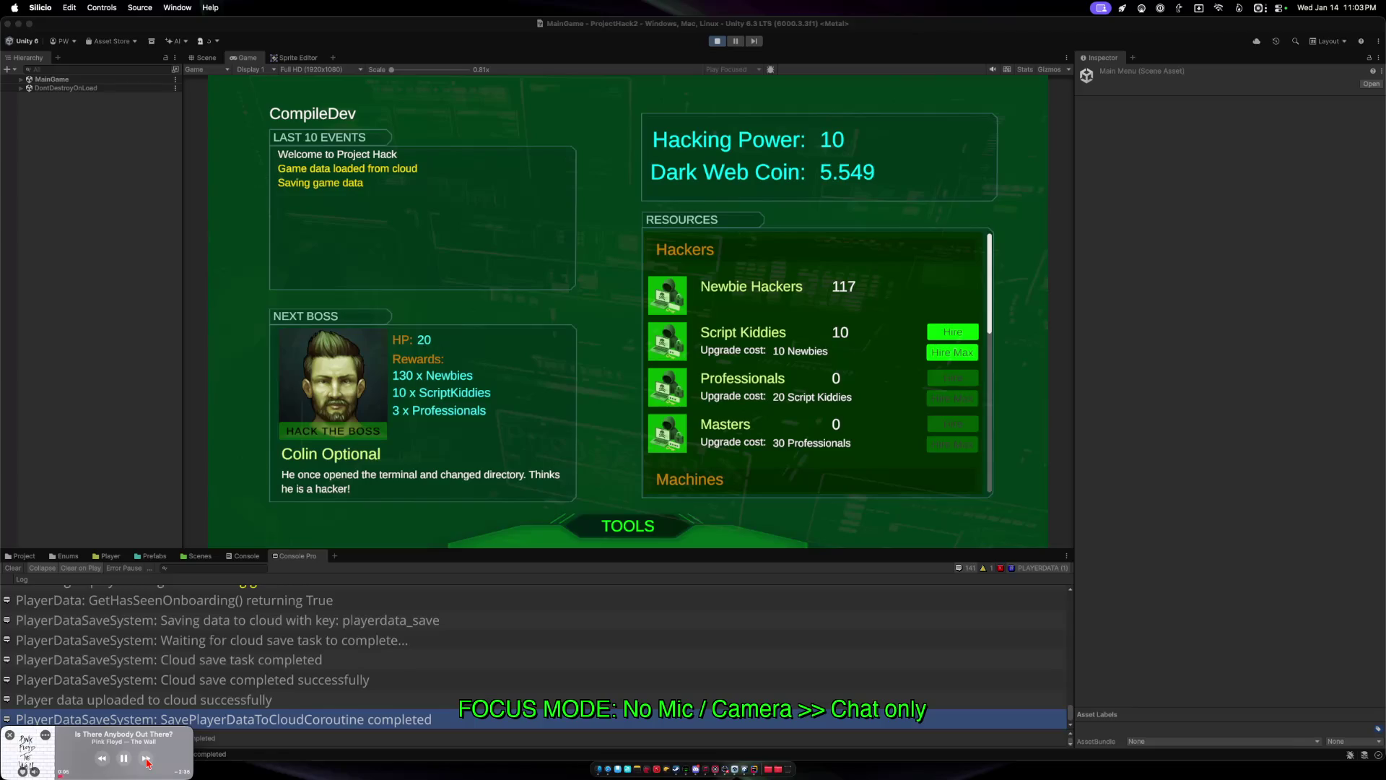
click(213, 572)
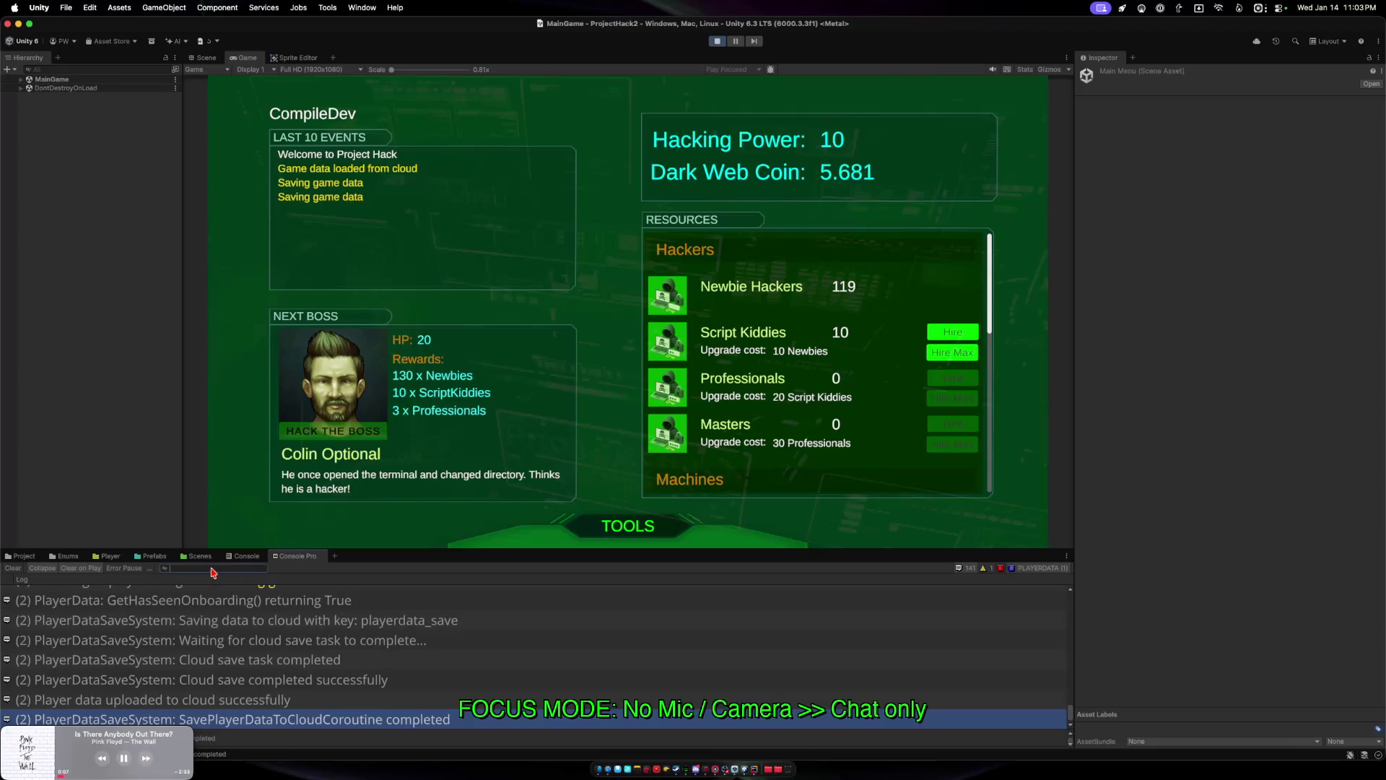
text(lav)
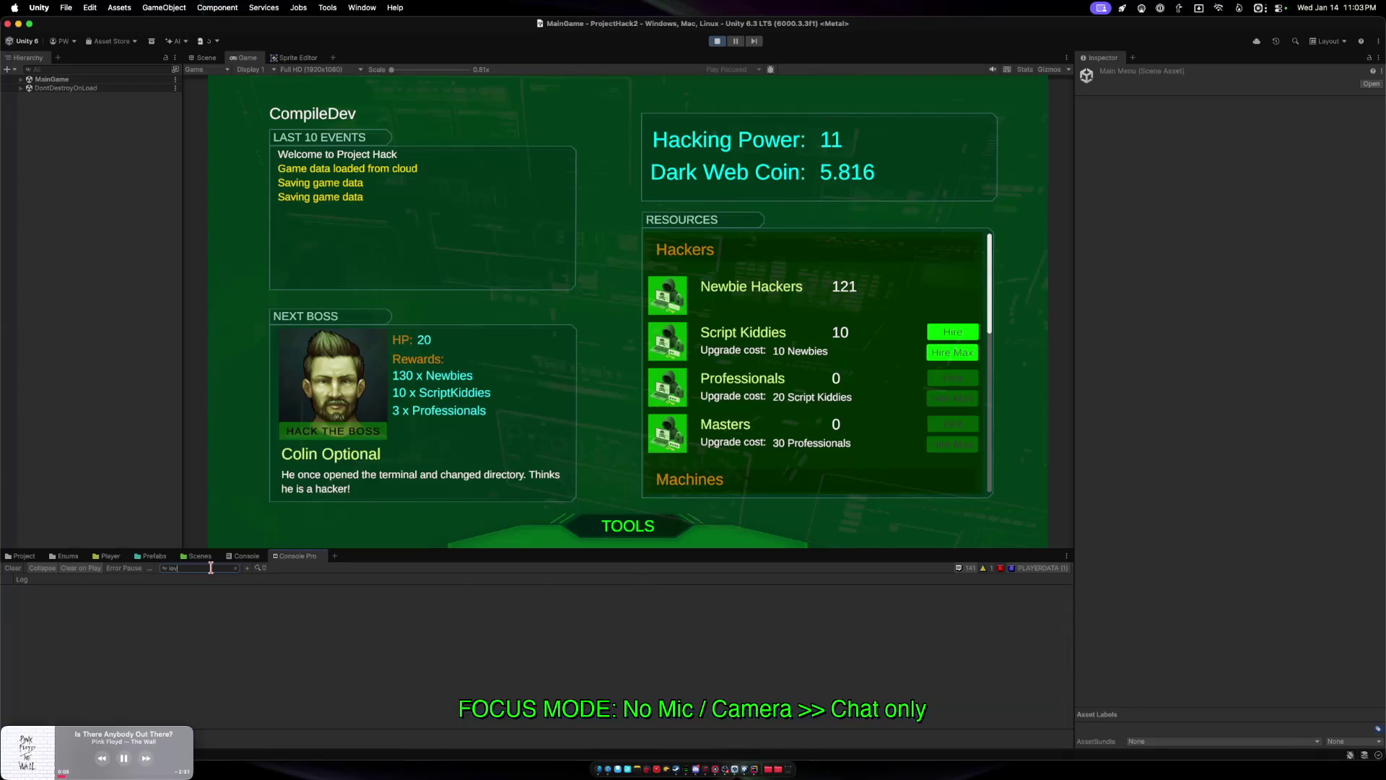
text( 1)
key(BackSpace)
key(BackSpace)
key(BackSpace)
text(genera)
key(BackSpace)
key(BackSpace)
key(BackSpace)
key(BackSpace)
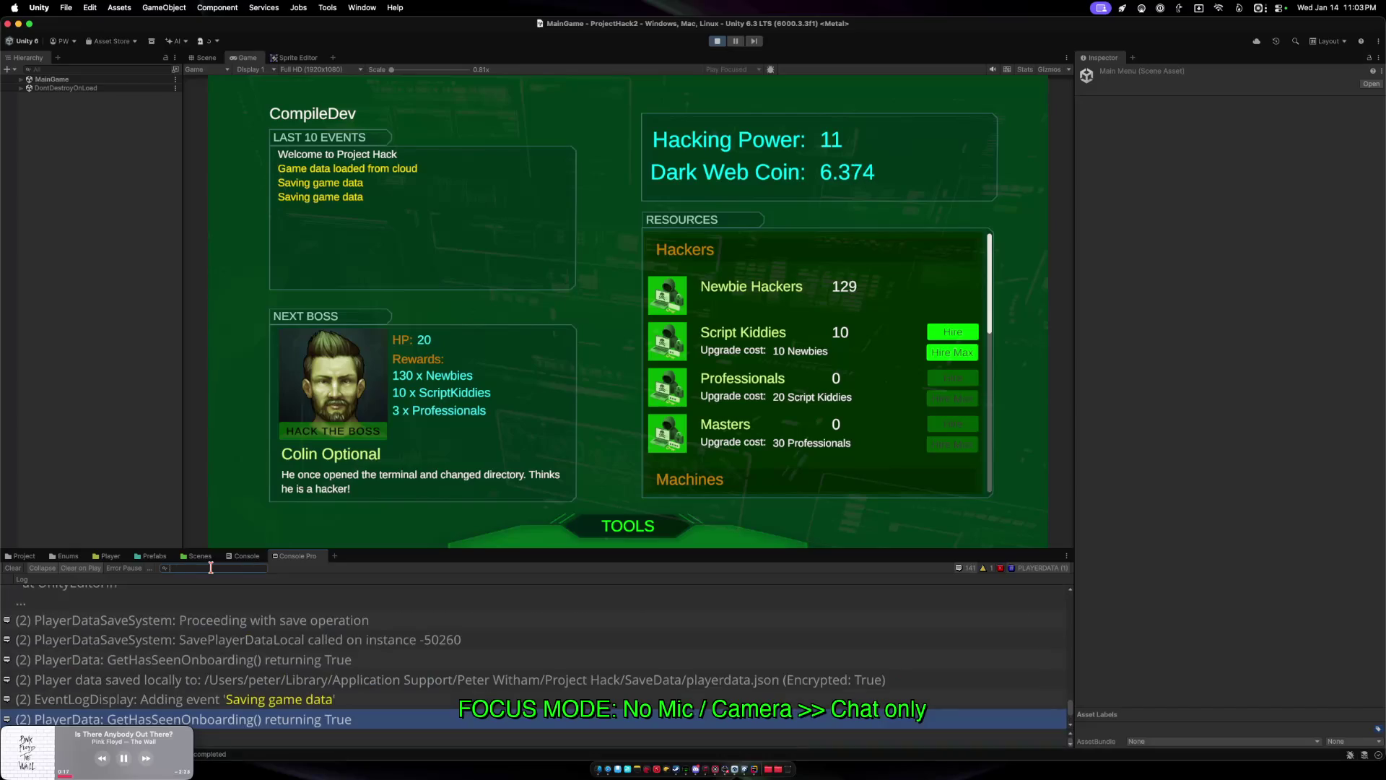
text(level 1)
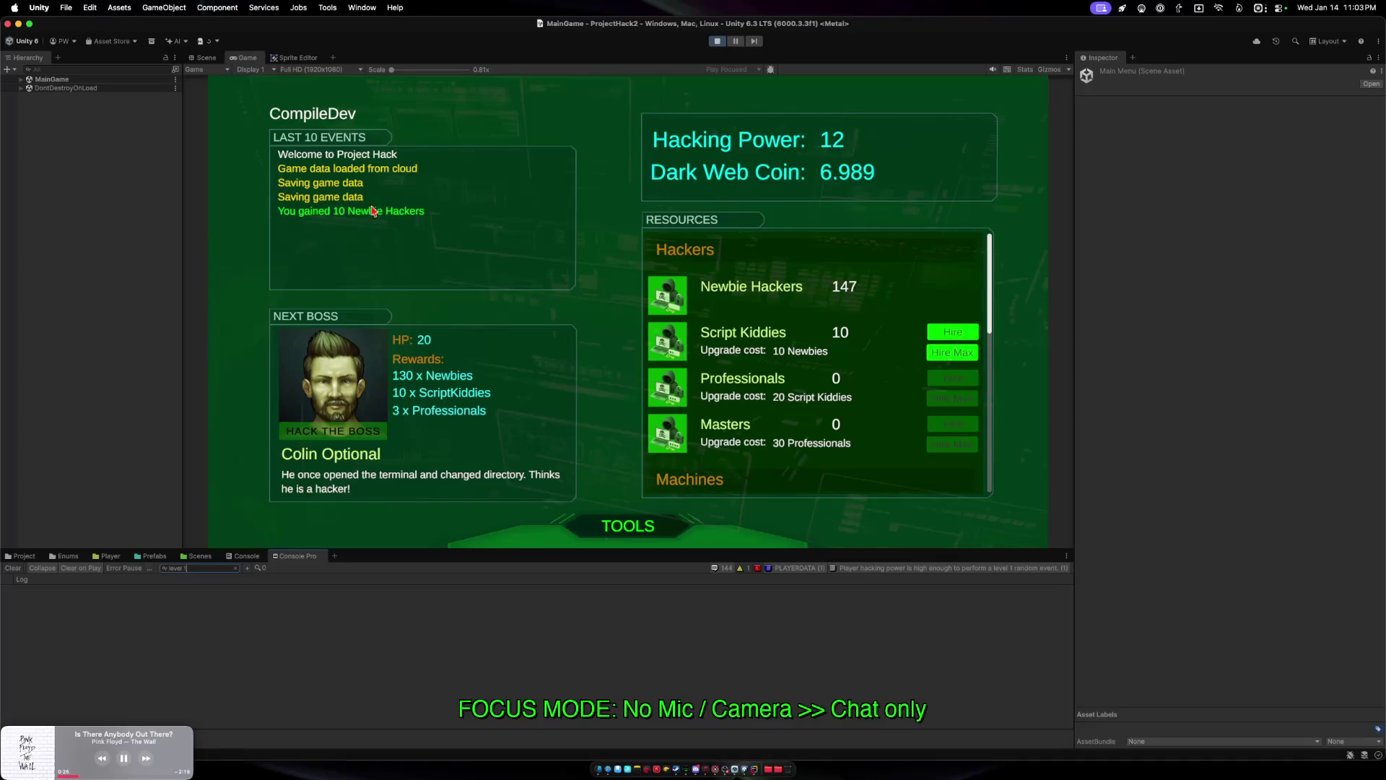
Hire max Script Kiddies, upgrade them into 1 Professional, then hire more Script Kiddies.
click(942, 355)
click(951, 398)
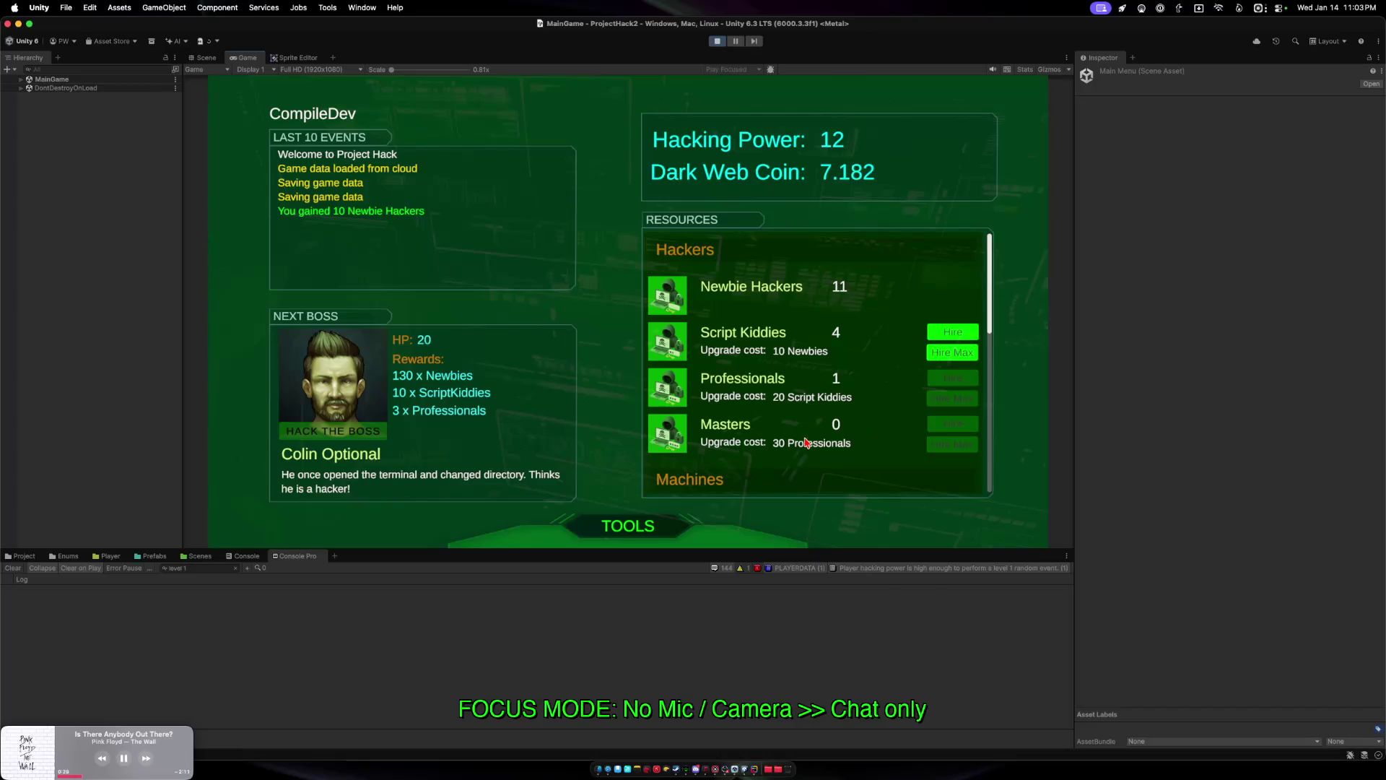
scroll(794, 447, down, 5)
scroll(782, 454, down, 5)
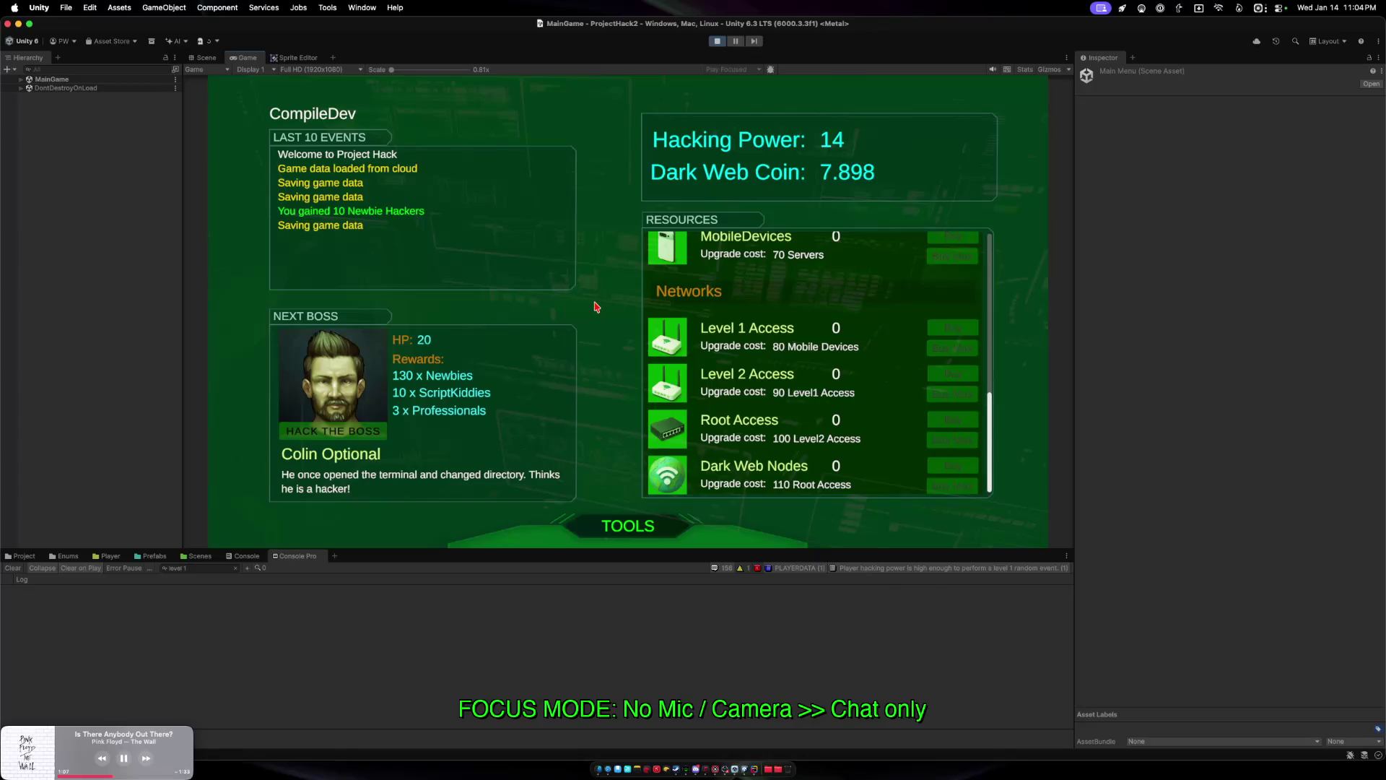
scroll(723, 380, up, 3)
scroll(722, 380, up, 3)
click(944, 354)
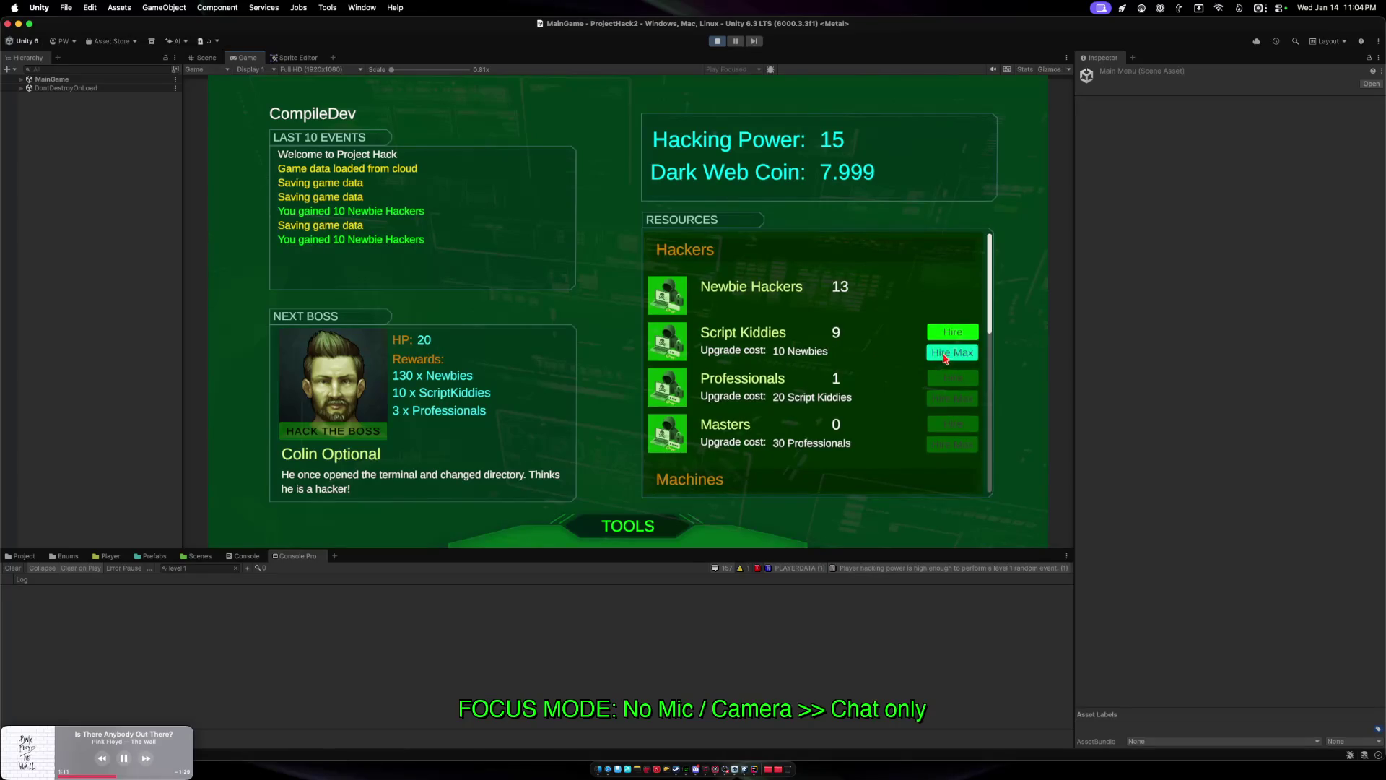
click(944, 354)
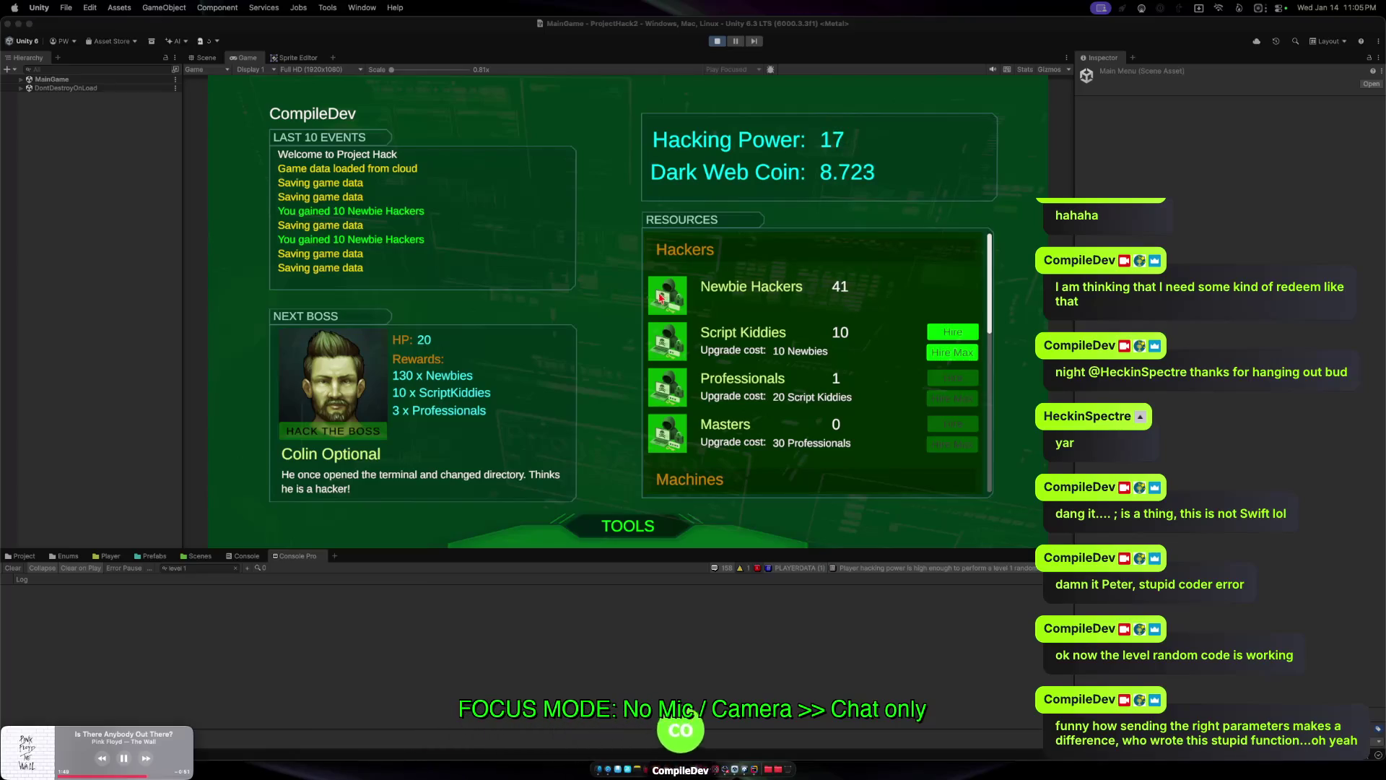
Hire max Script Kiddies and open then close the TOOLS drawer.
click(948, 359)
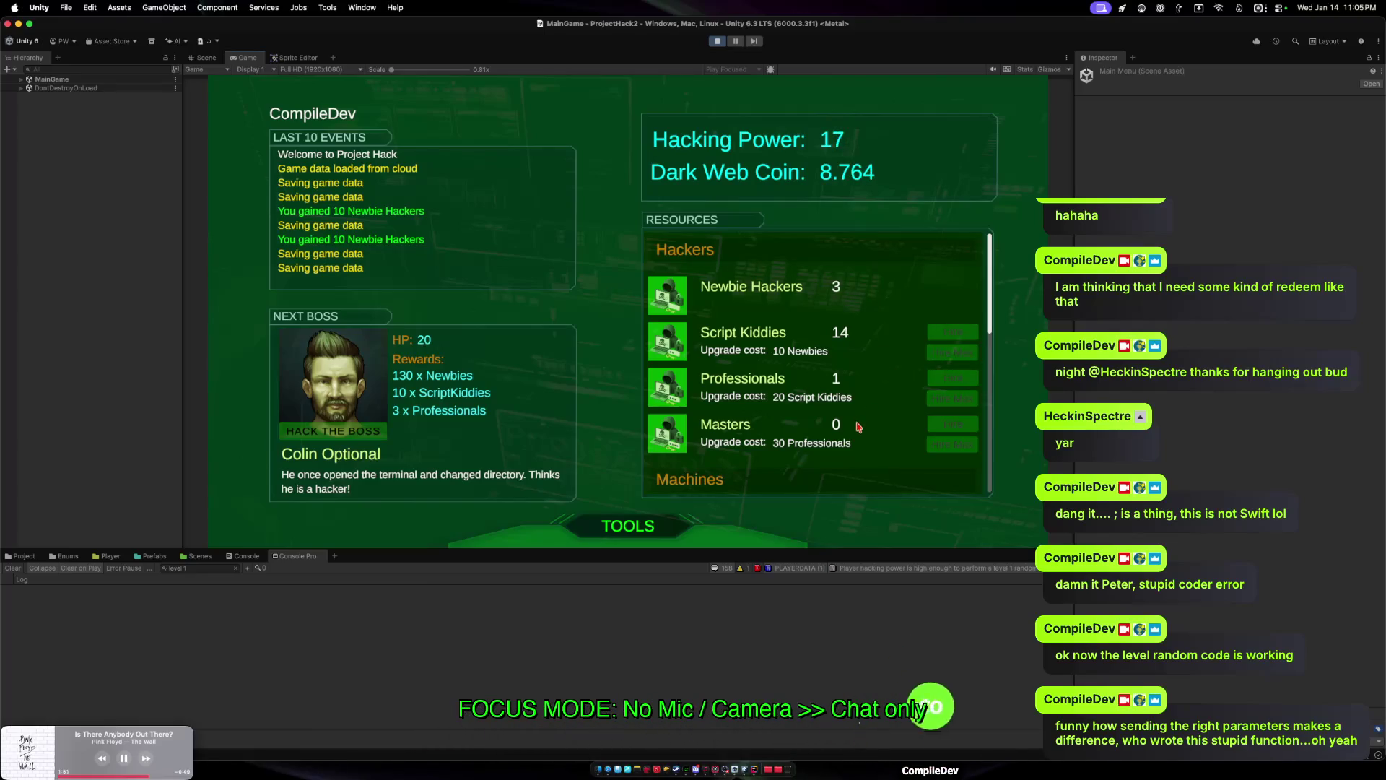
scroll(818, 262, down, 5)
scroll(821, 376, up, 10)
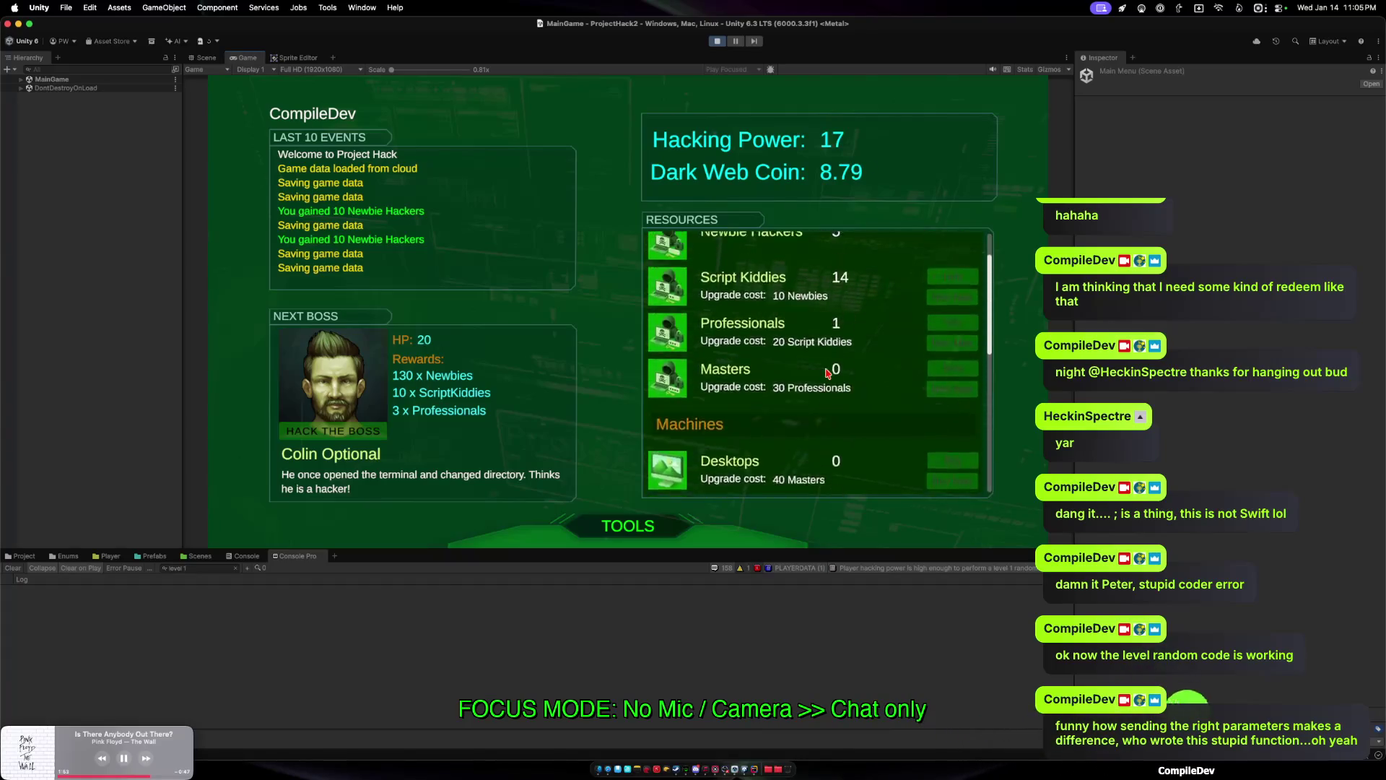
scroll(823, 417, down, 1)
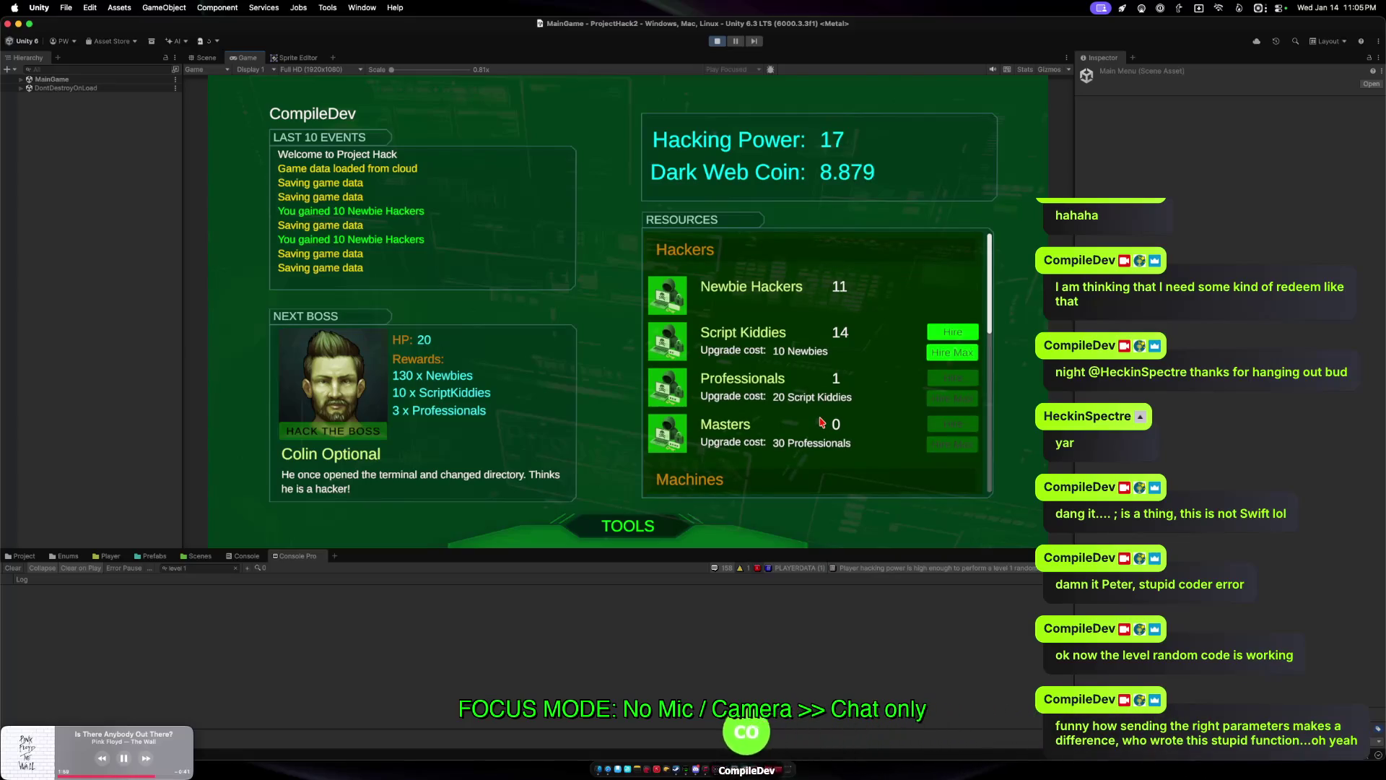
click(628, 525)
click(630, 478)
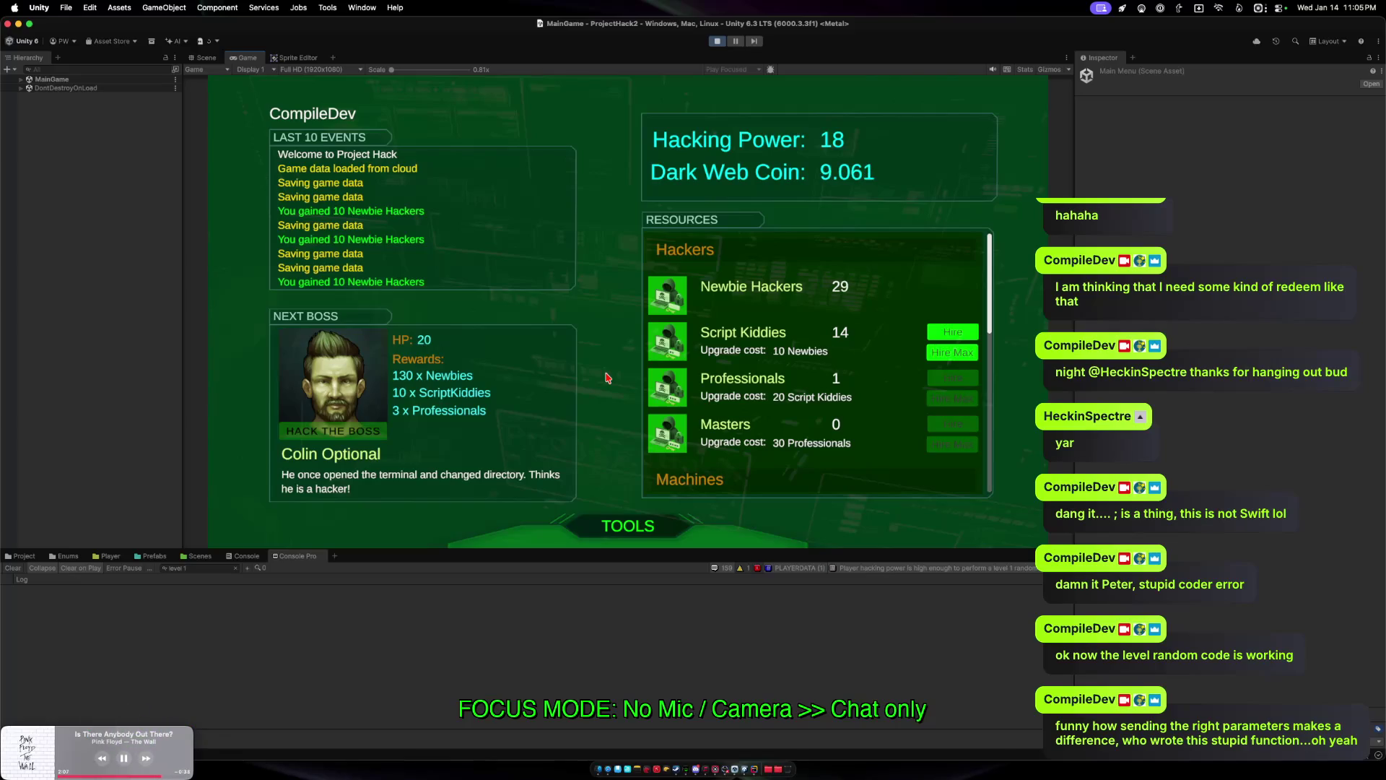
Clear the log filter, hire Script Kiddies and a second Professional, and toggle TOOLS again.
click(236, 568)
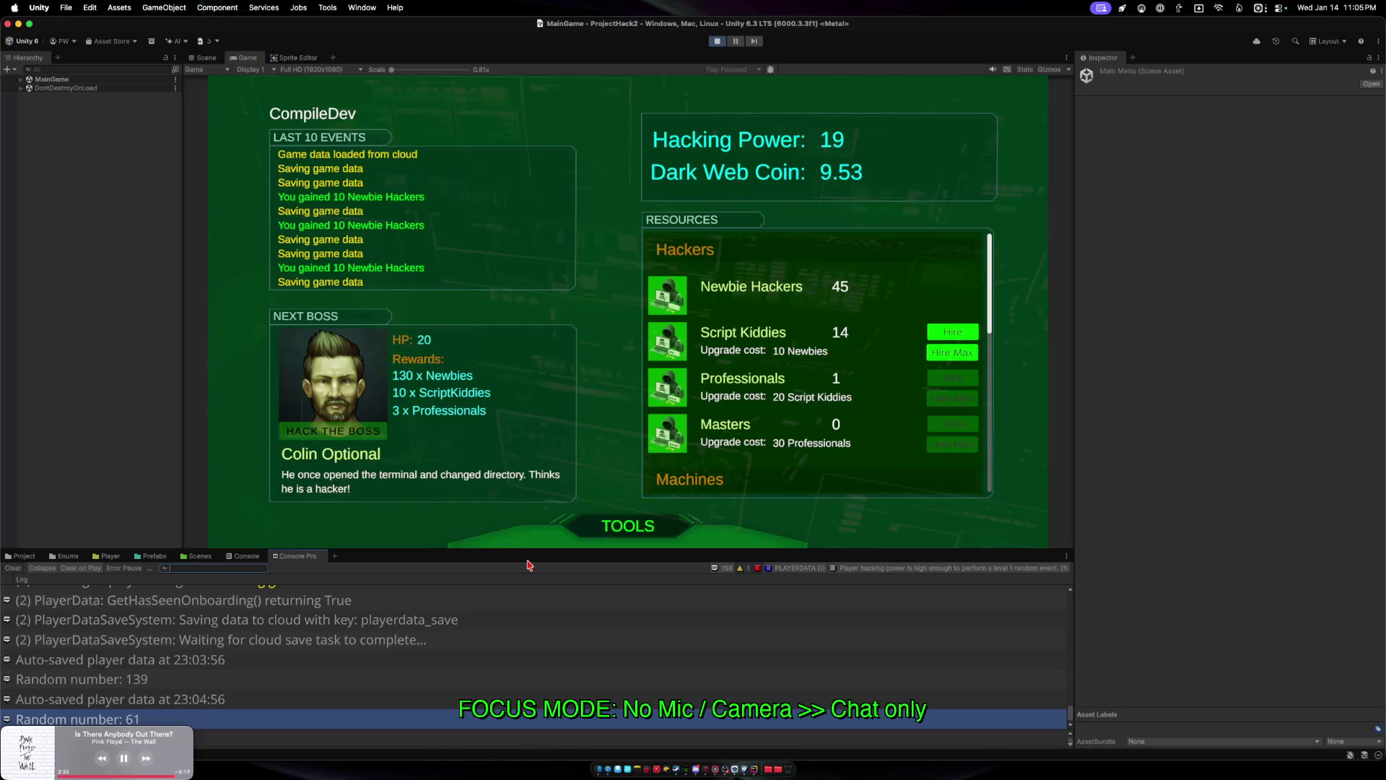
click(939, 357)
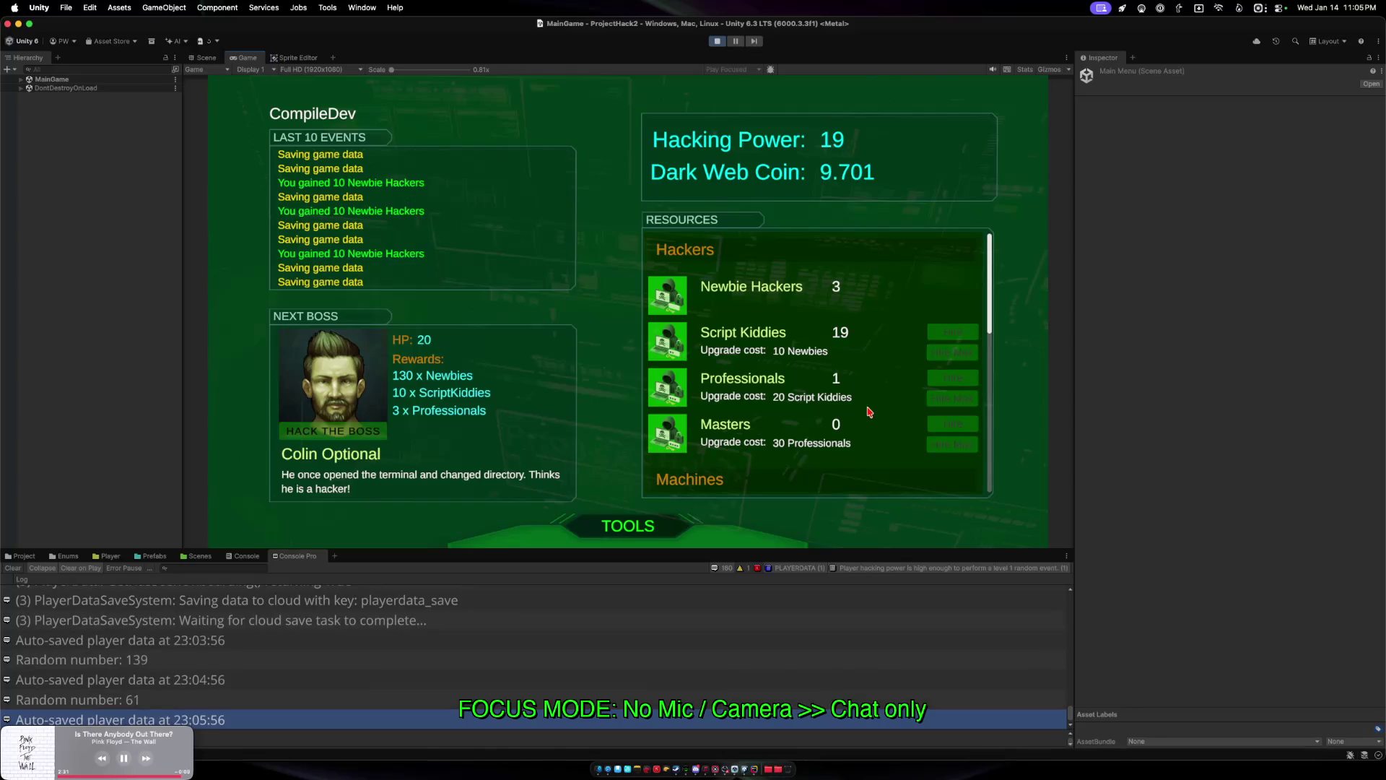
scroll(851, 397, down, 3)
scroll(850, 397, down, 5)
scroll(844, 388, up, 8)
click(942, 353)
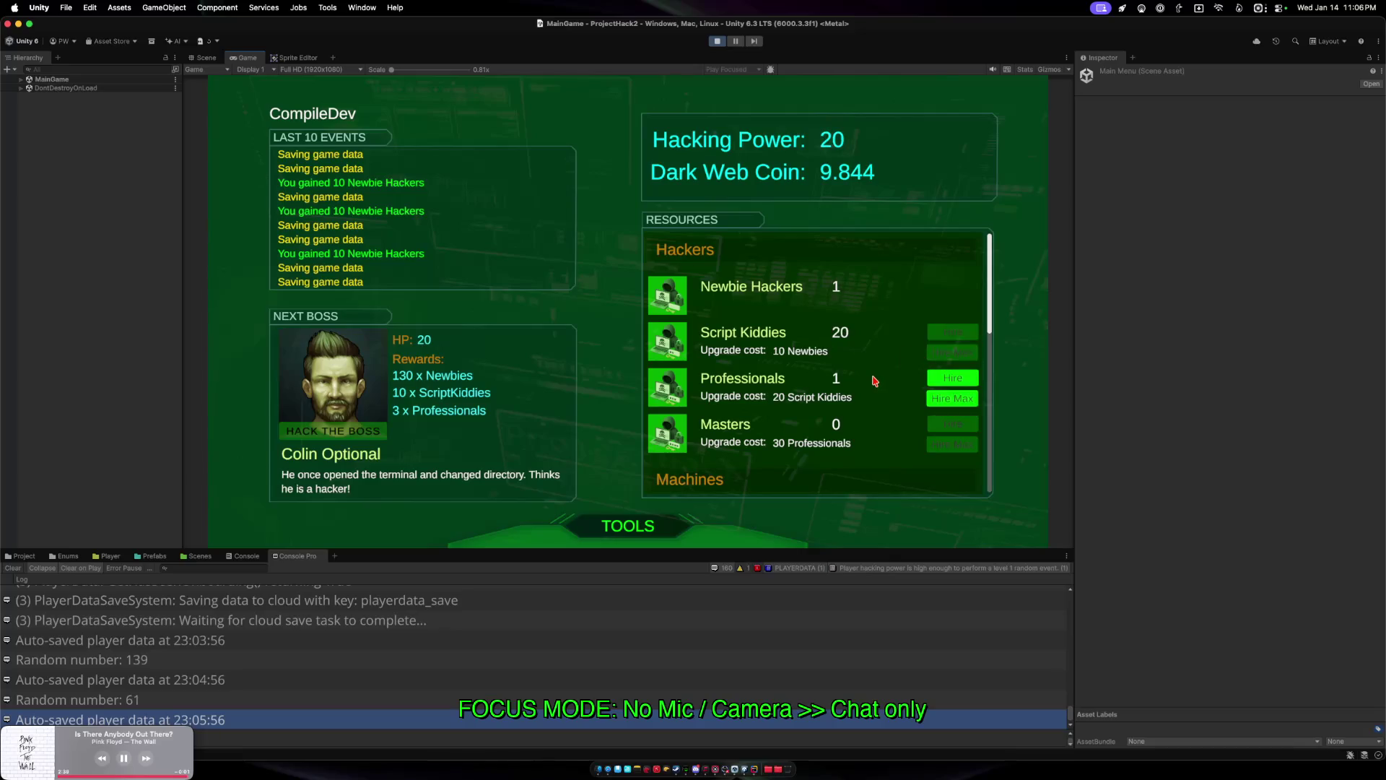
click(952, 398)
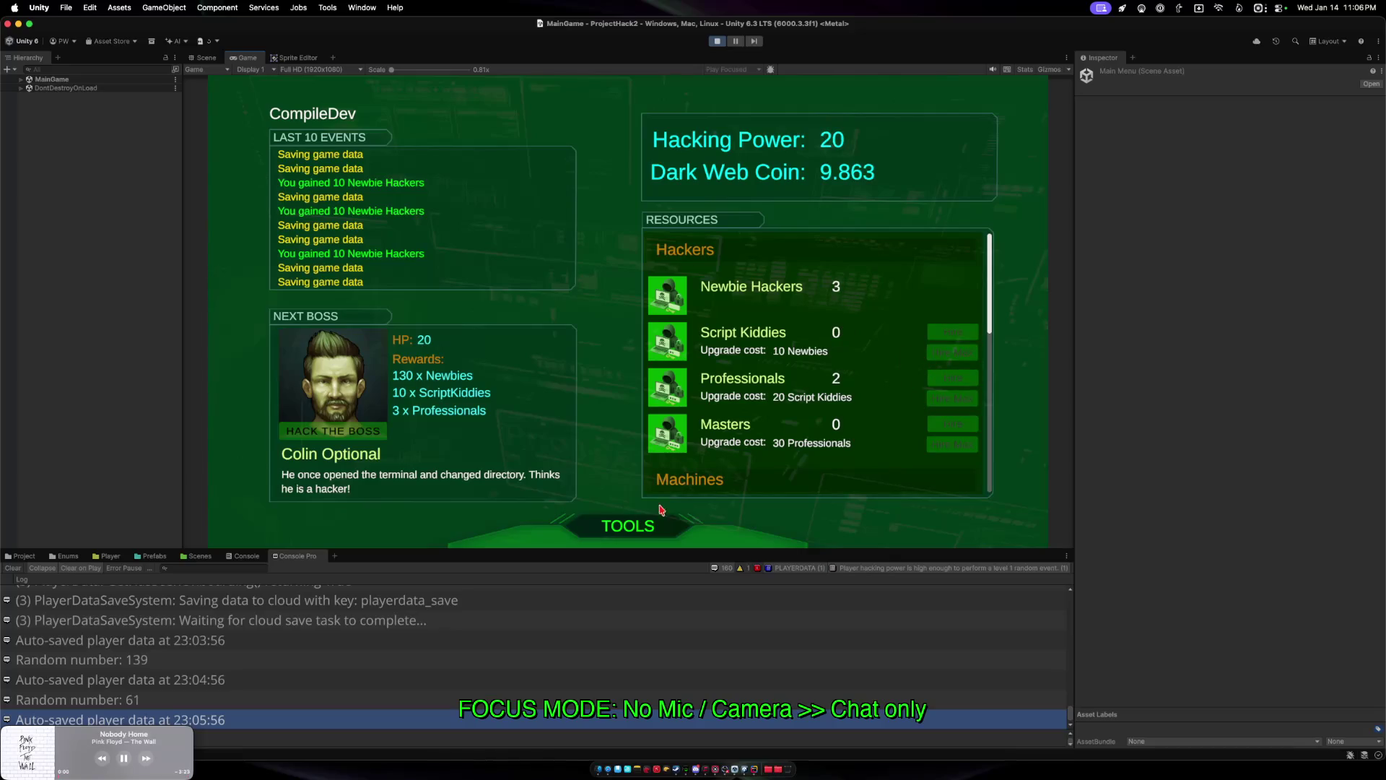
click(612, 531)
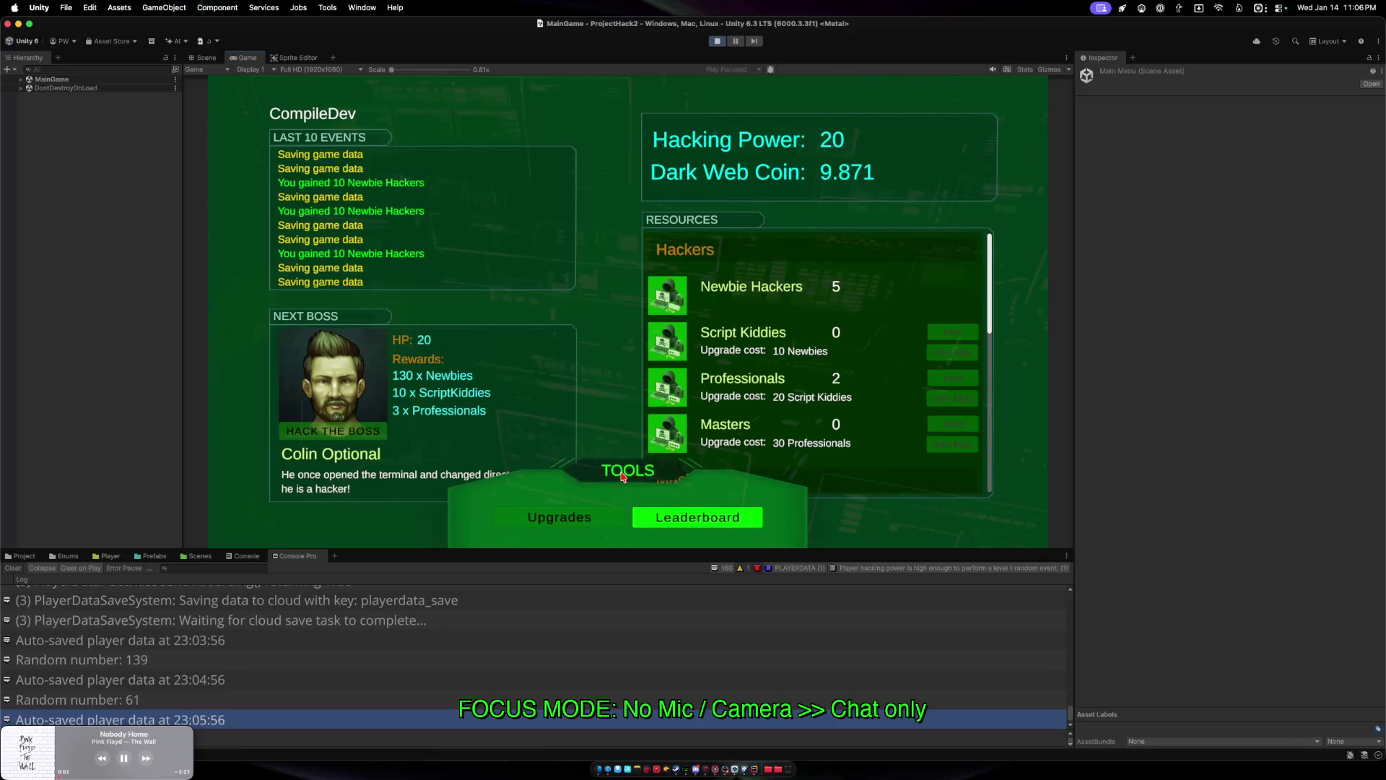
click(624, 477)
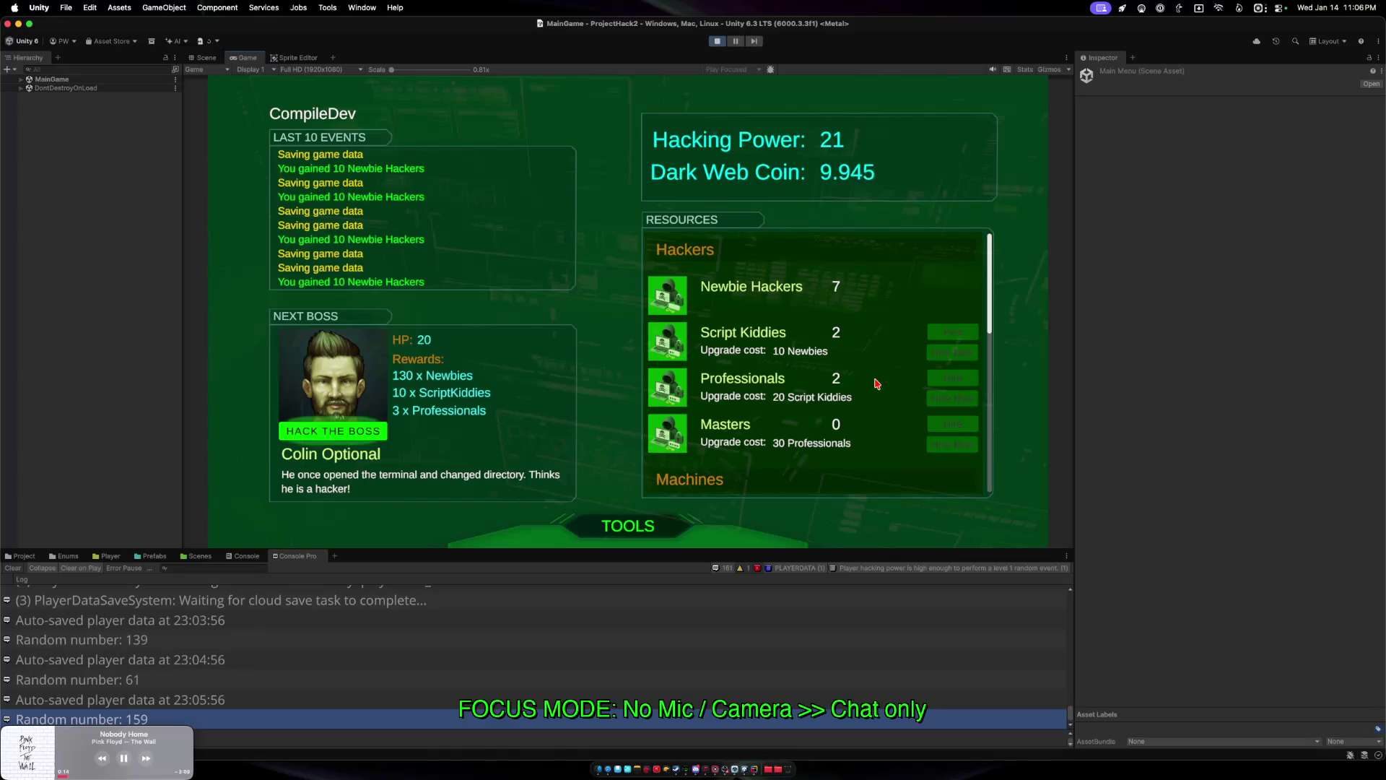
Attempt a hack against boss Colin Optional, lose the fight, and dismiss the result.
click(340, 431)
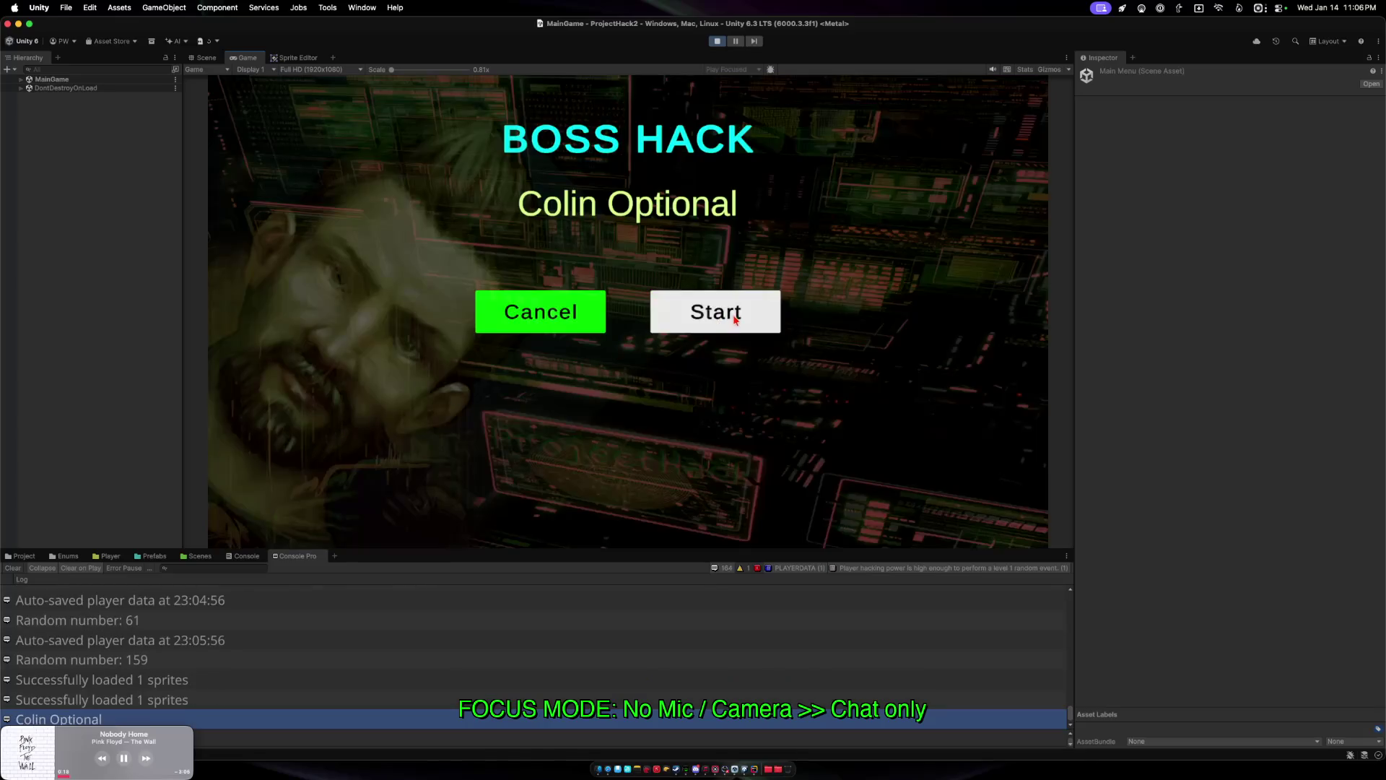
click(758, 315)
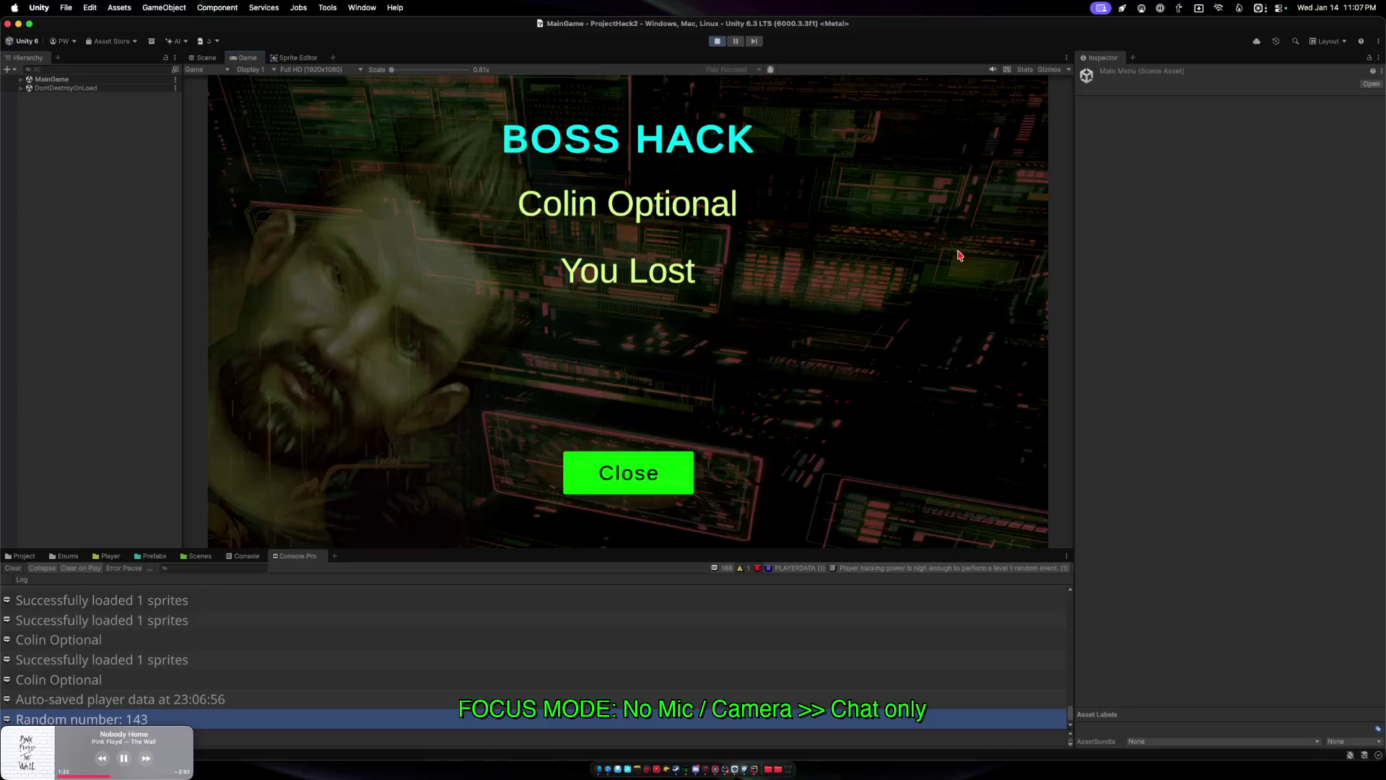
click(620, 462)
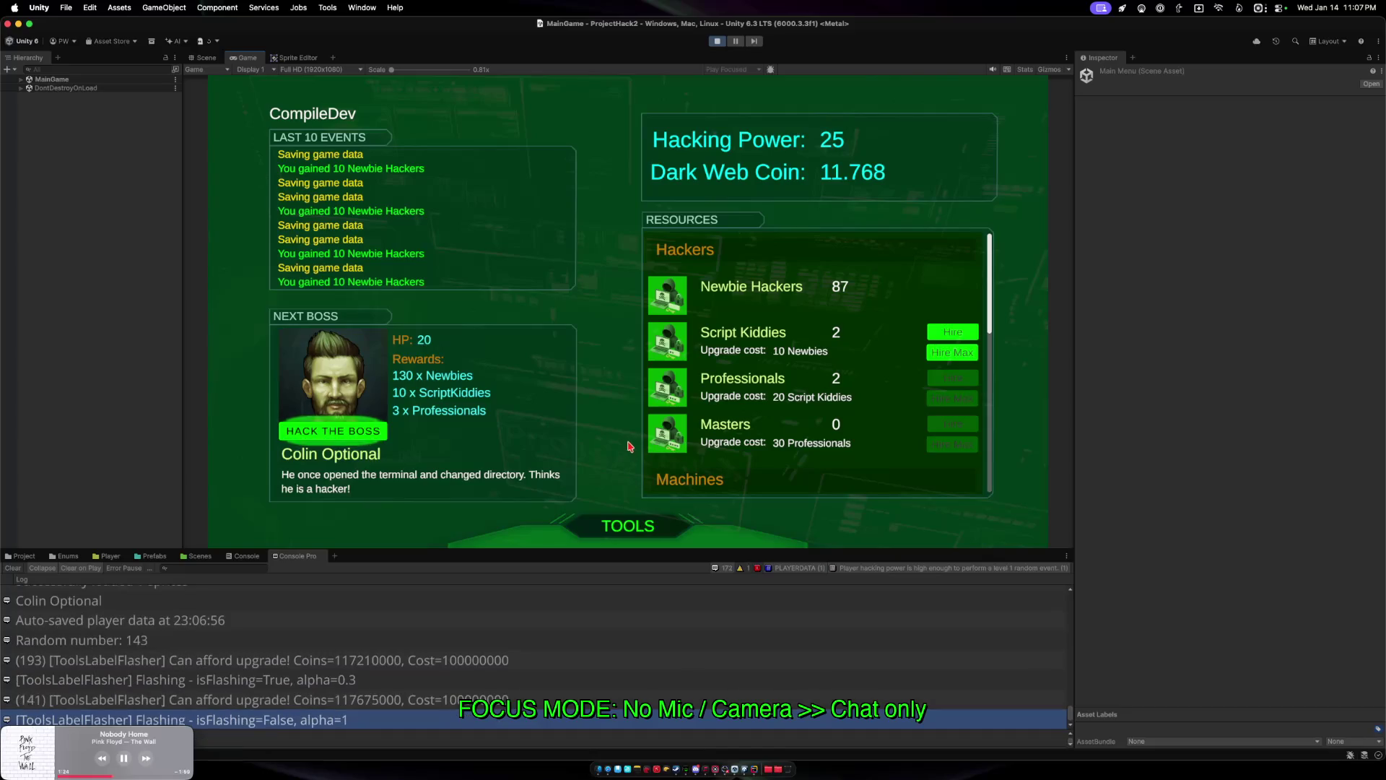
Hire max Script Kiddies, then hack Colin Optional again and win.
click(951, 354)
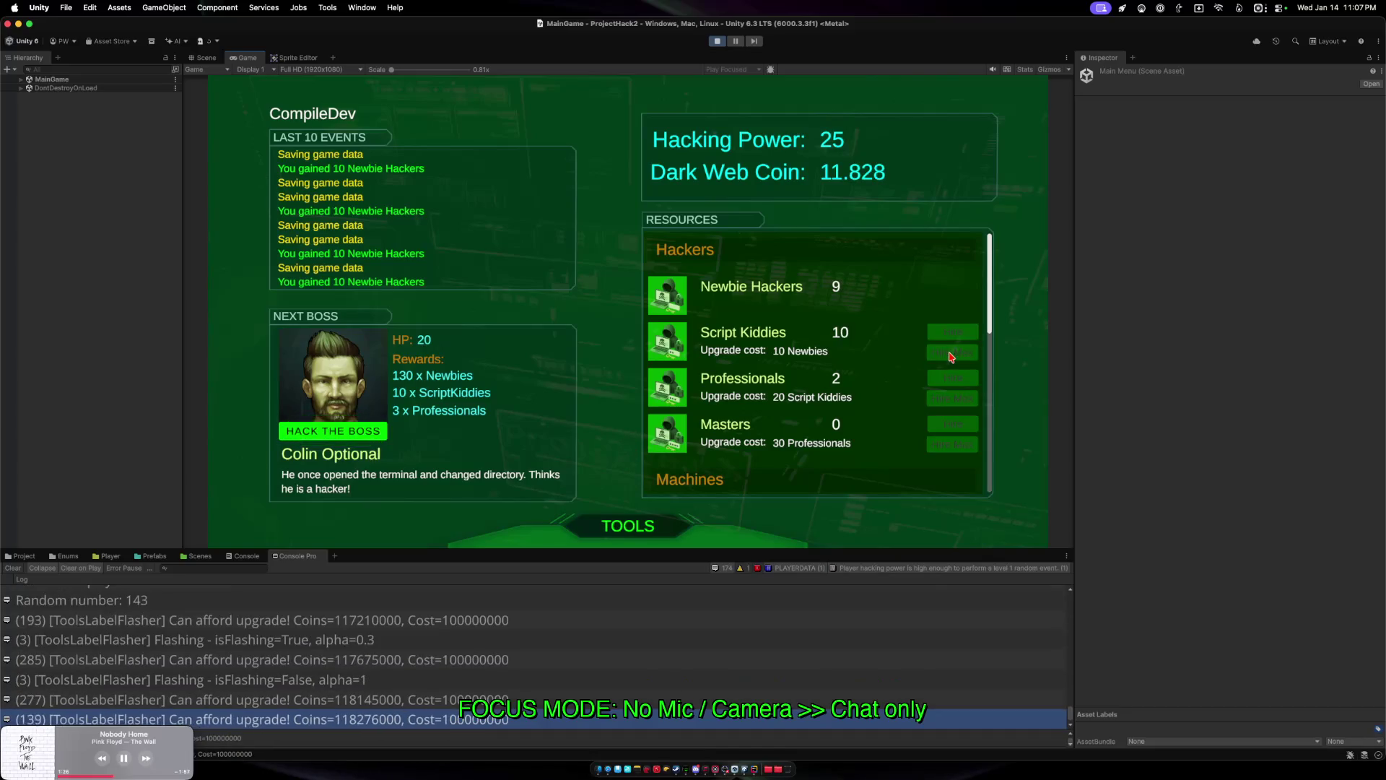
click(355, 433)
click(711, 312)
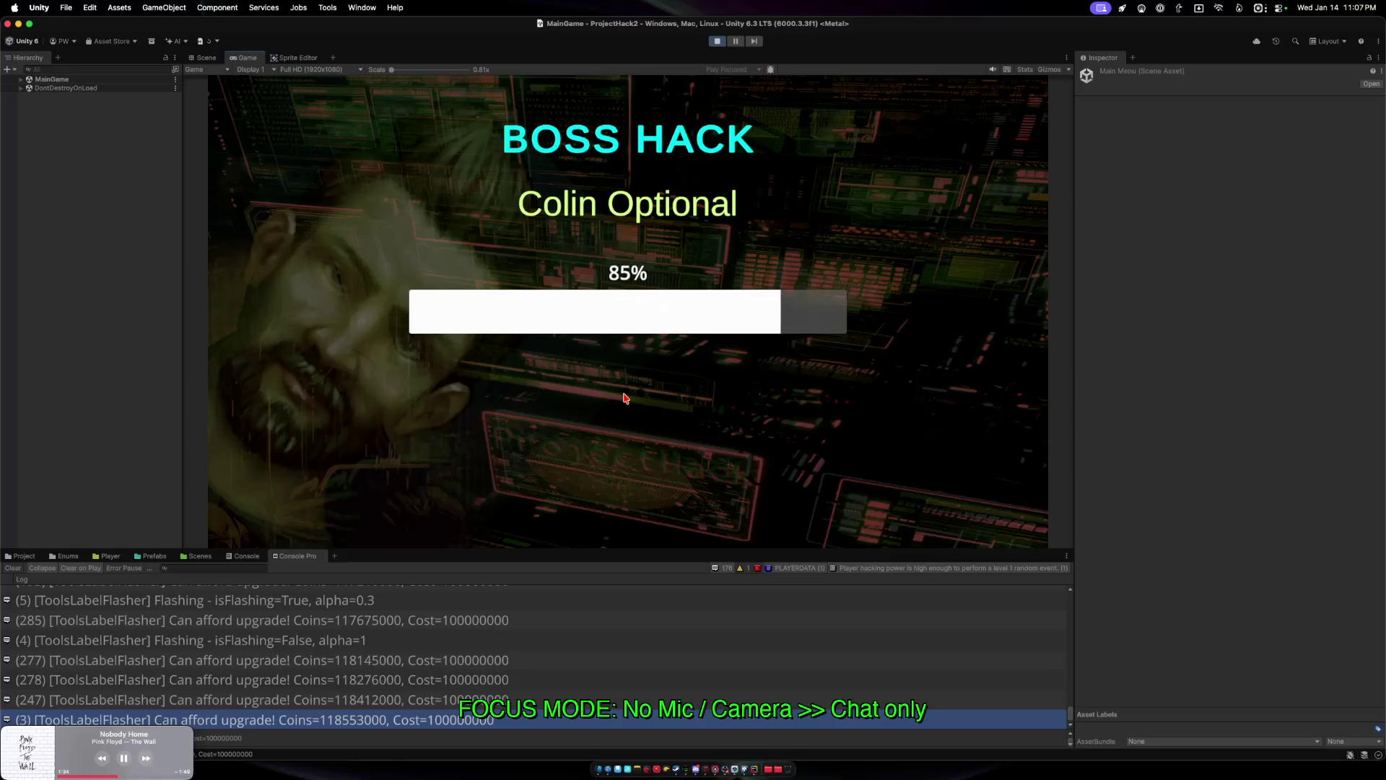
click(620, 473)
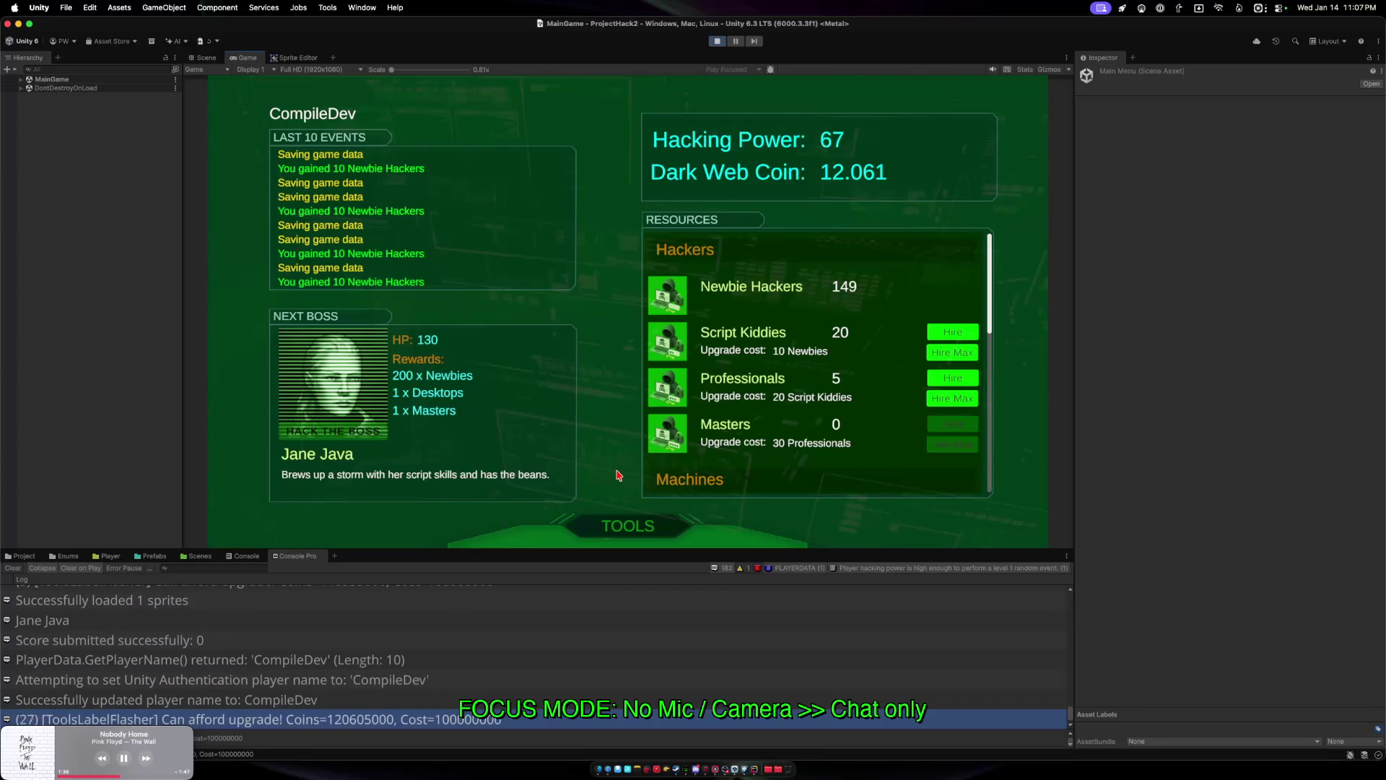
Hire the maximum affordable Professionals and Script Kiddies.
click(963, 396)
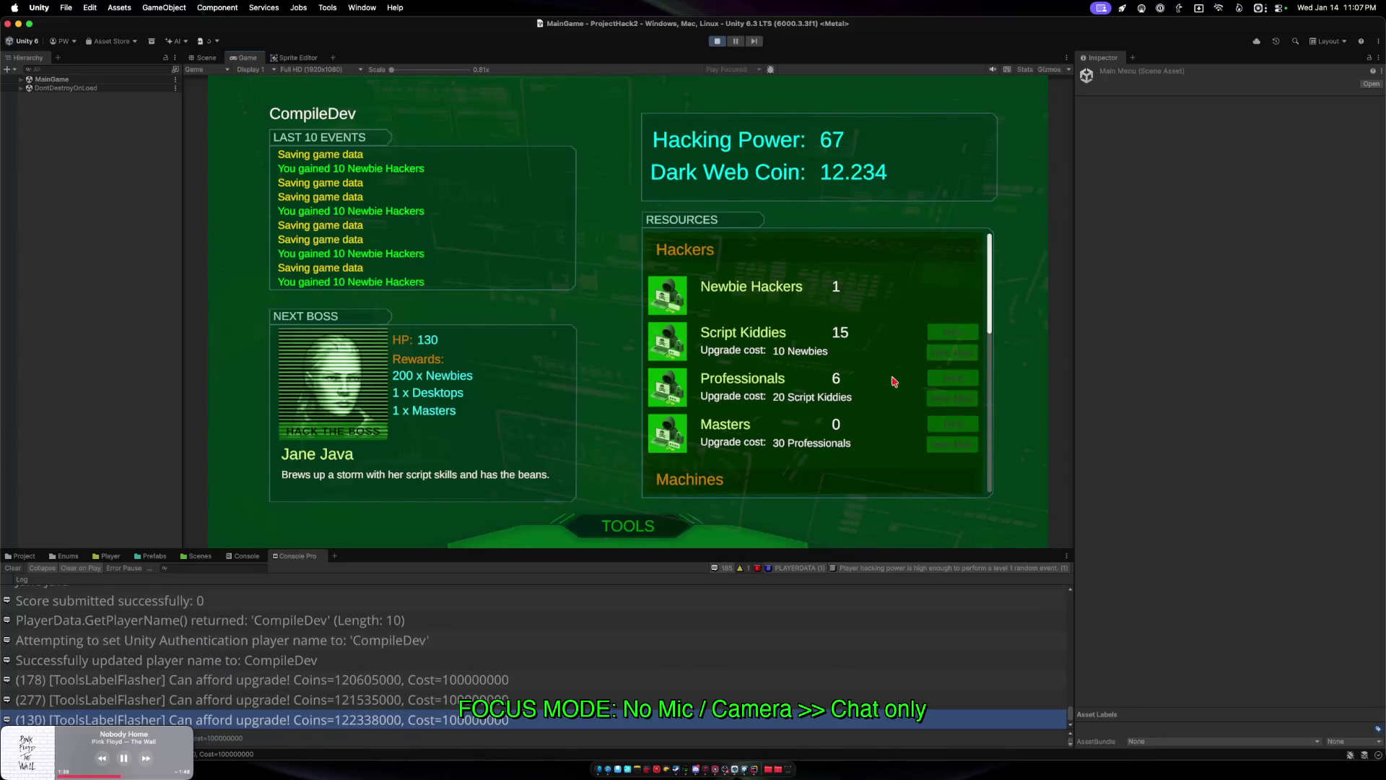
scroll(777, 298, down, 10)
scroll(777, 297, up, 10)
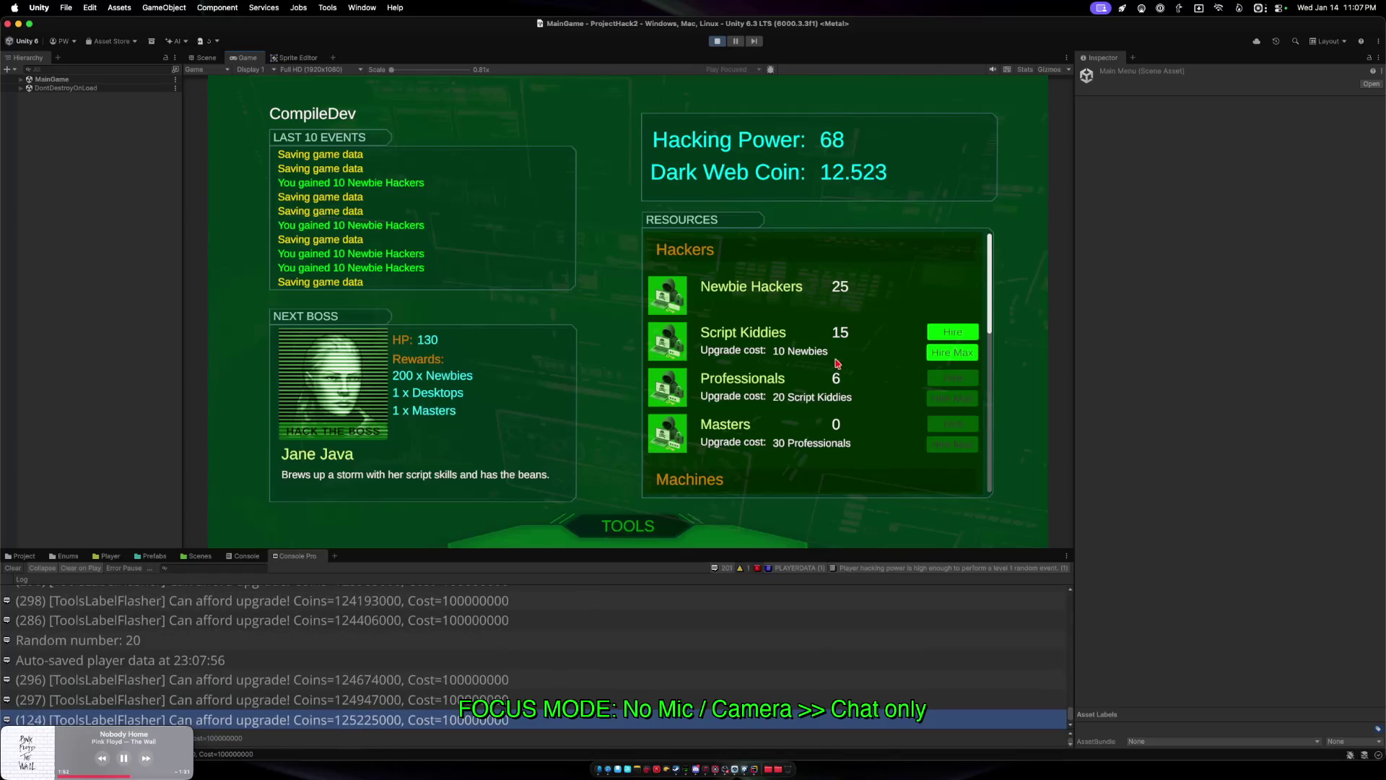
click(952, 352)
scroll(766, 396, down, 2)
scroll(766, 397, down, 10)
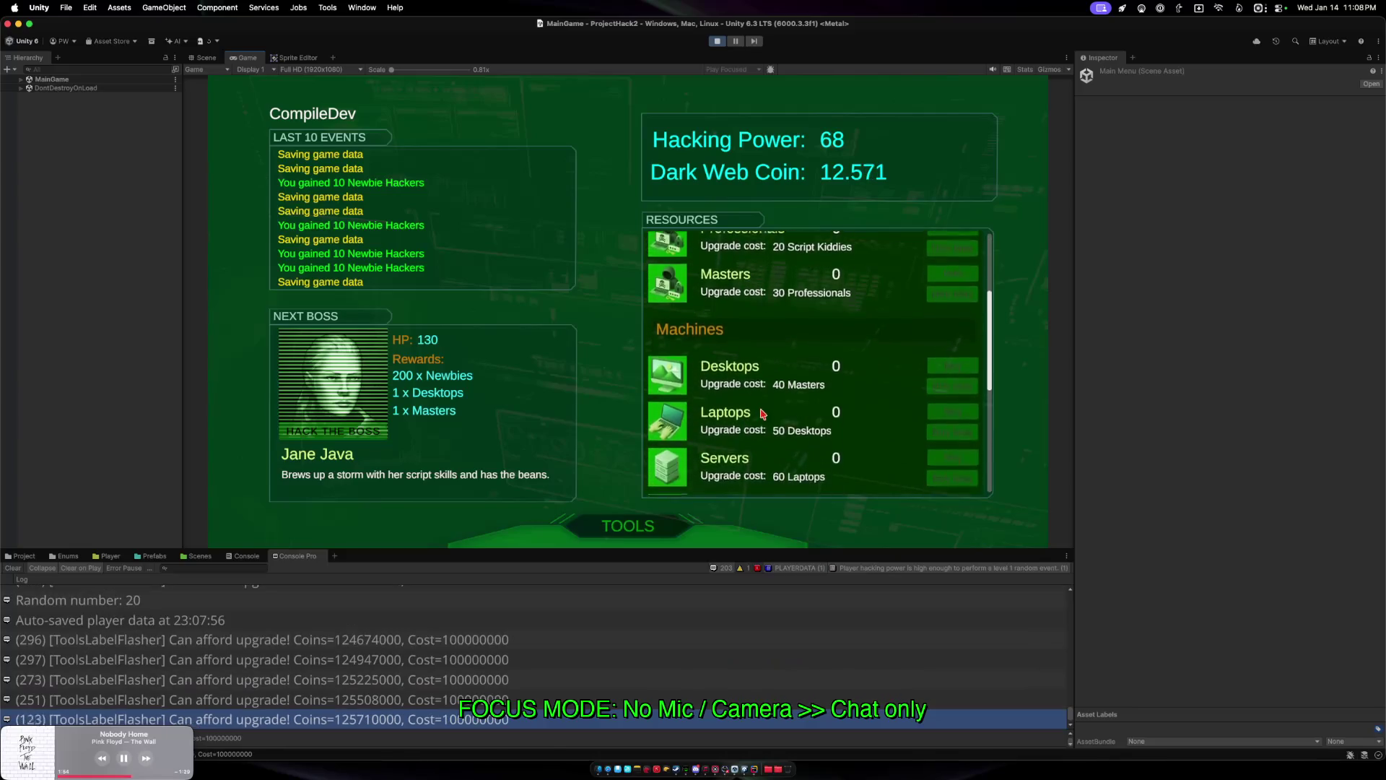
scroll(809, 433, up, 5)
scroll(809, 462, up, 5)
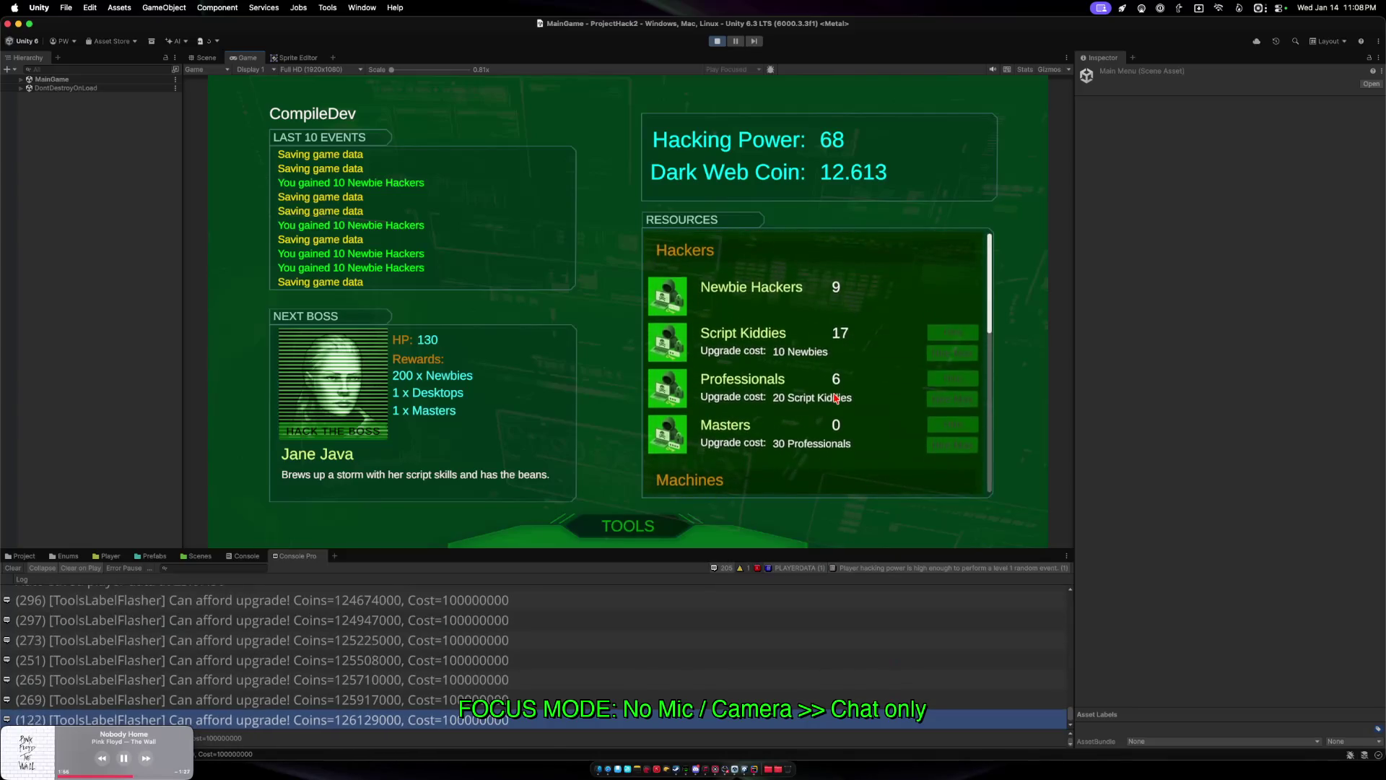
Buy the Newbie Hacker Hire Rate upgrade from TOOLS > Upgrades.
click(624, 523)
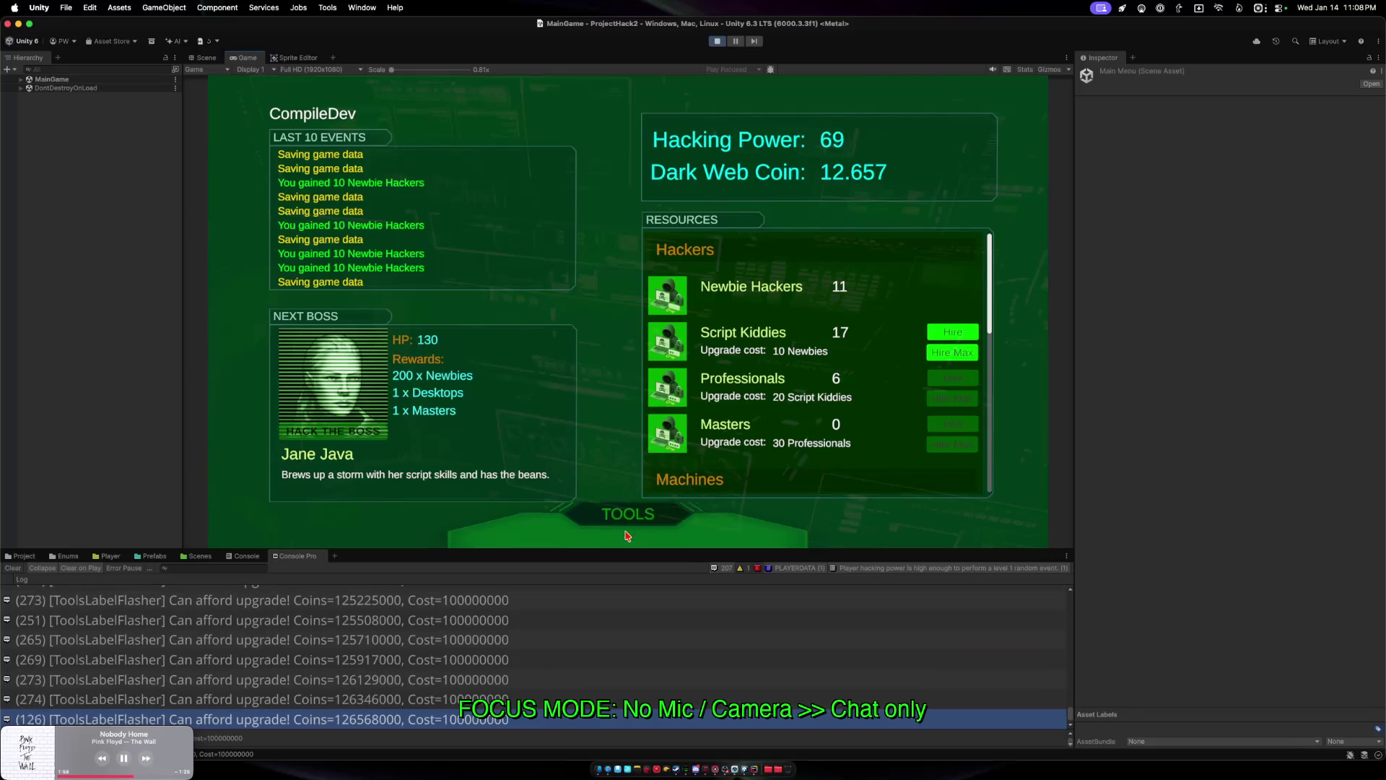
click(600, 527)
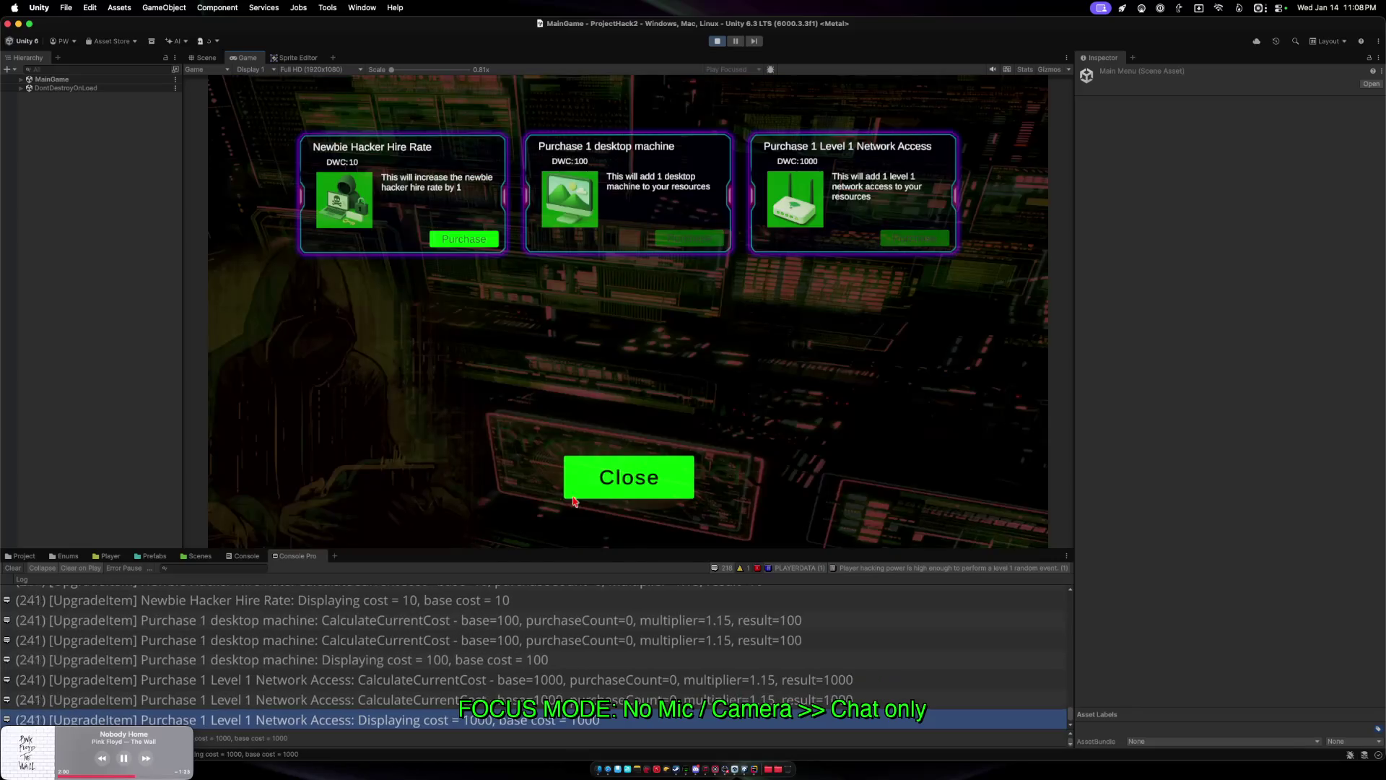
click(464, 239)
click(614, 478)
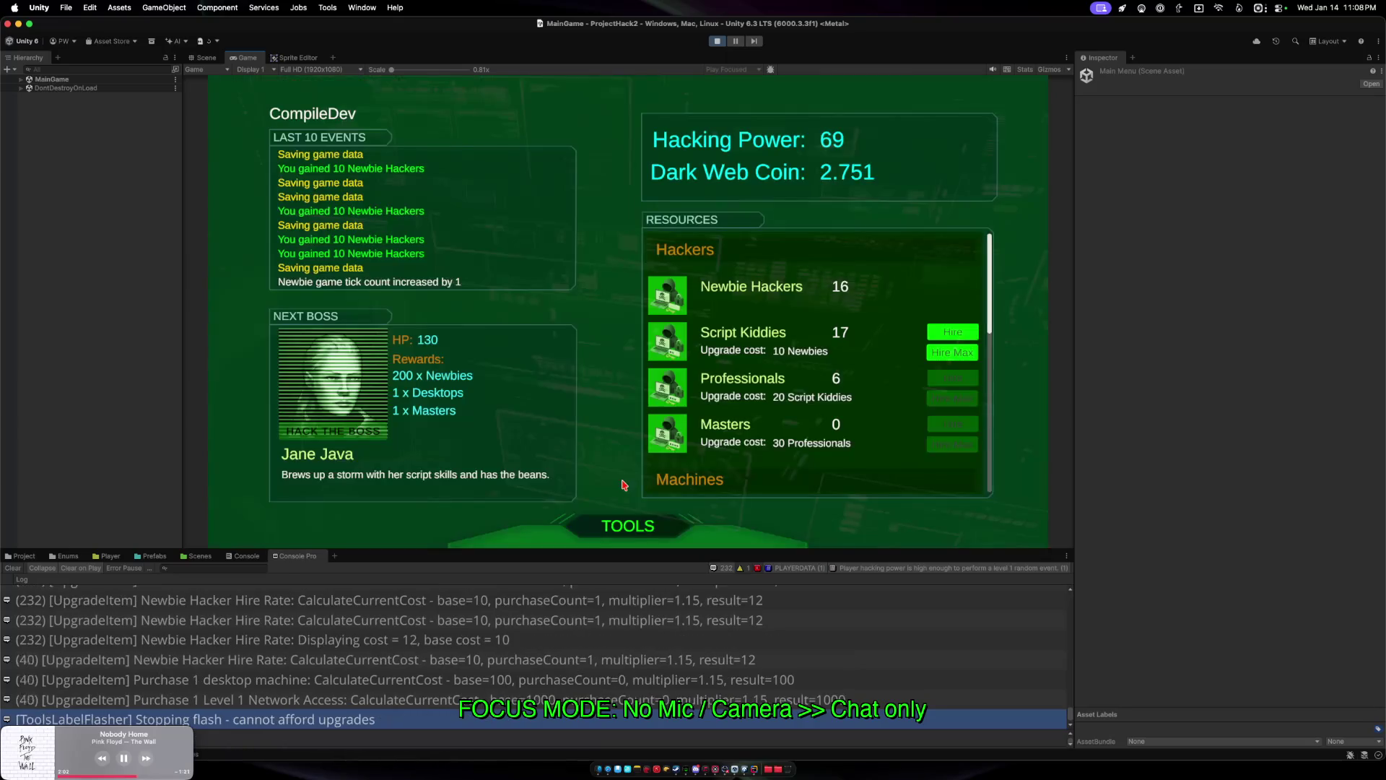
Check the most powerful hackers leaderboard, then close it.
click(657, 533)
click(669, 530)
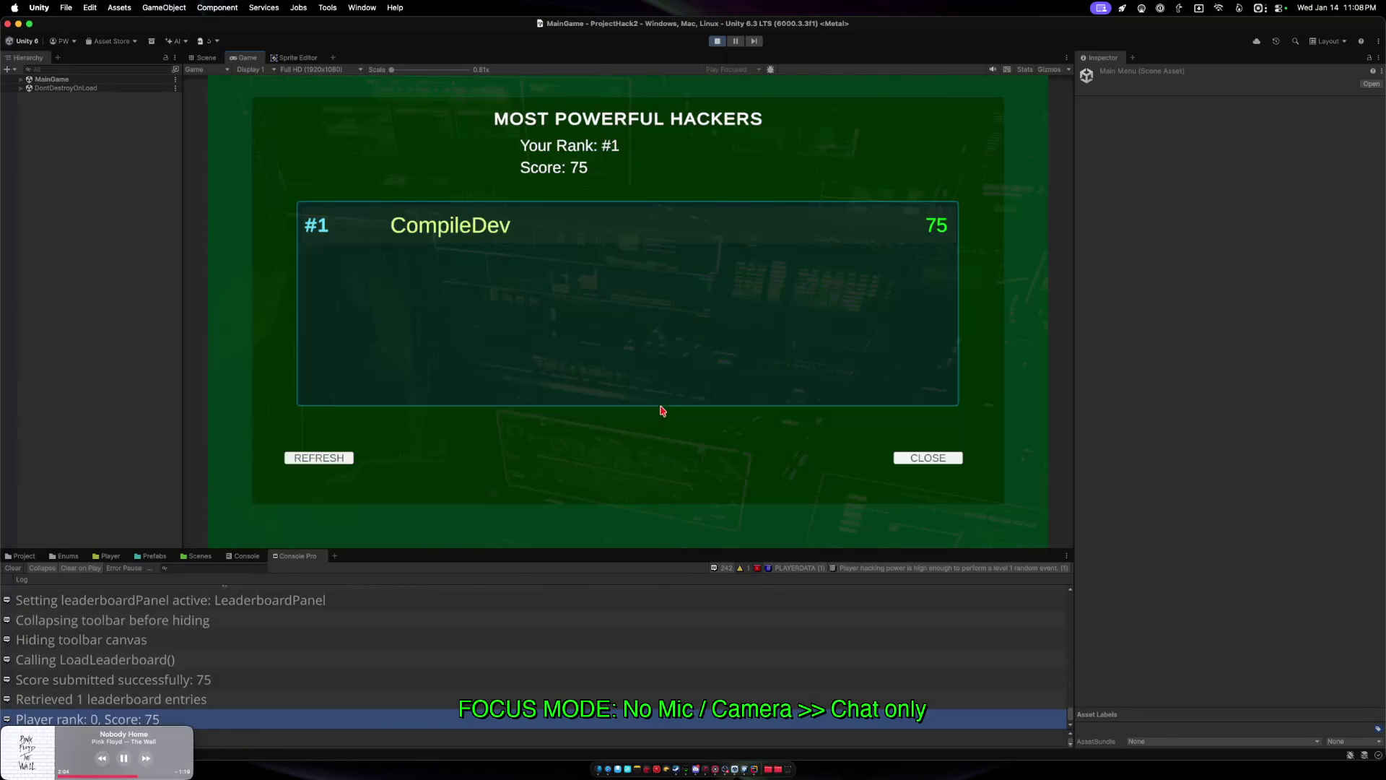
click(905, 458)
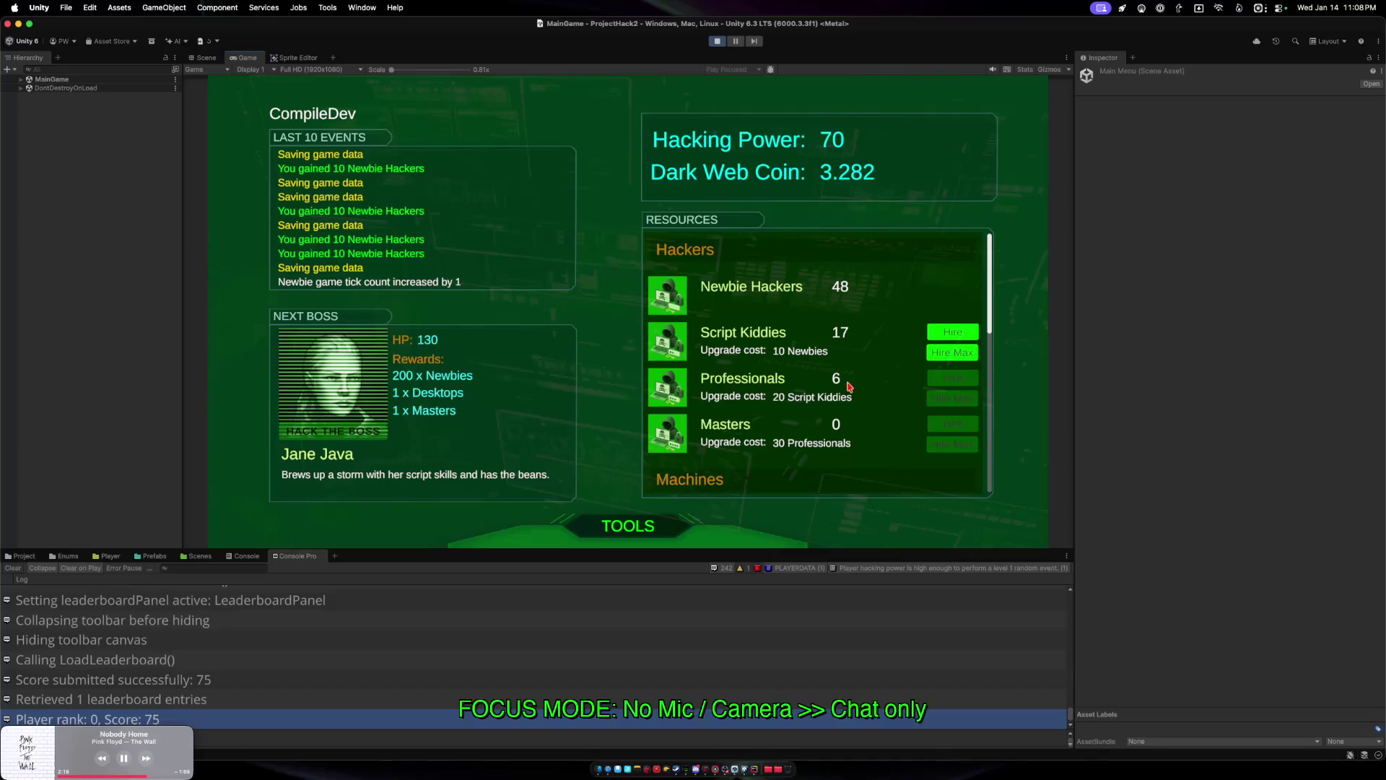
Hire more Script Kiddies and Professionals, then expand DontDestroyOnLoad in the Hierarchy.
click(942, 355)
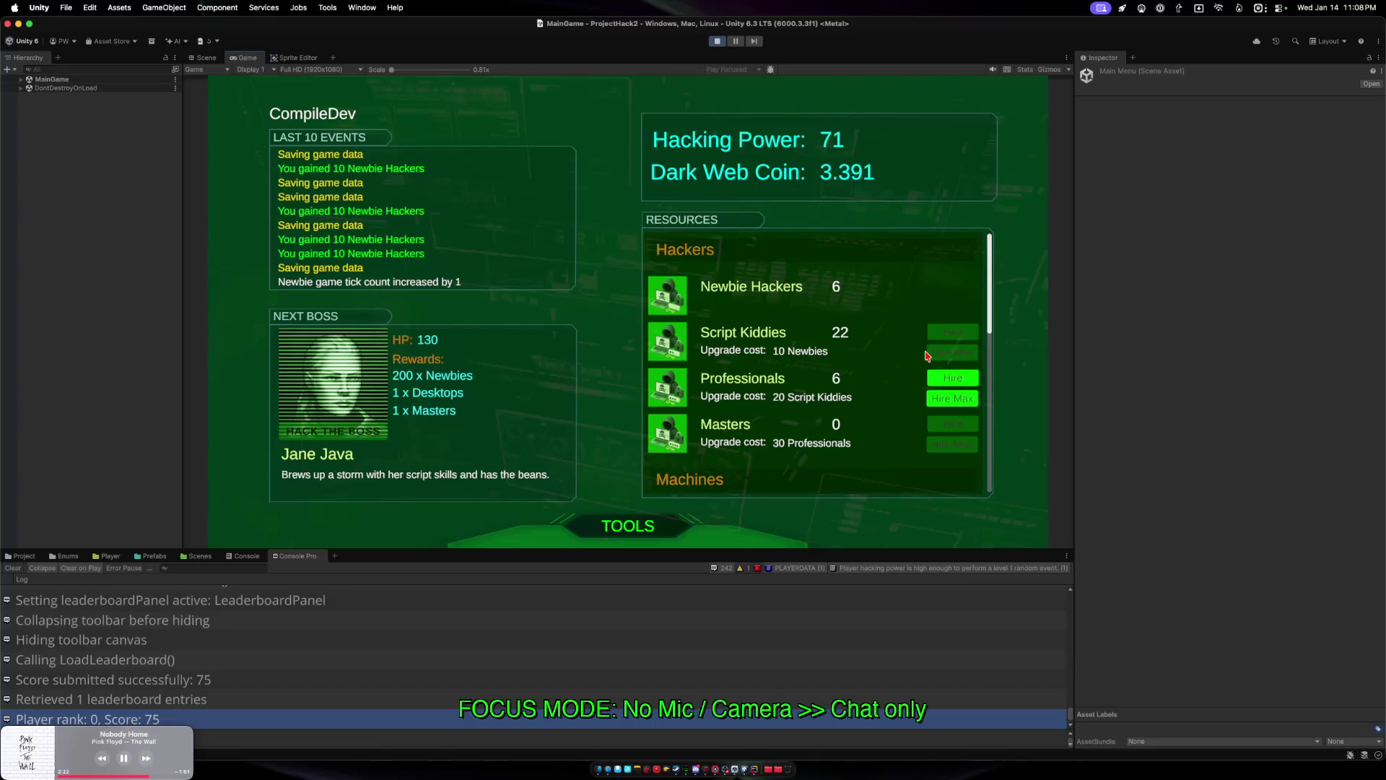
click(955, 401)
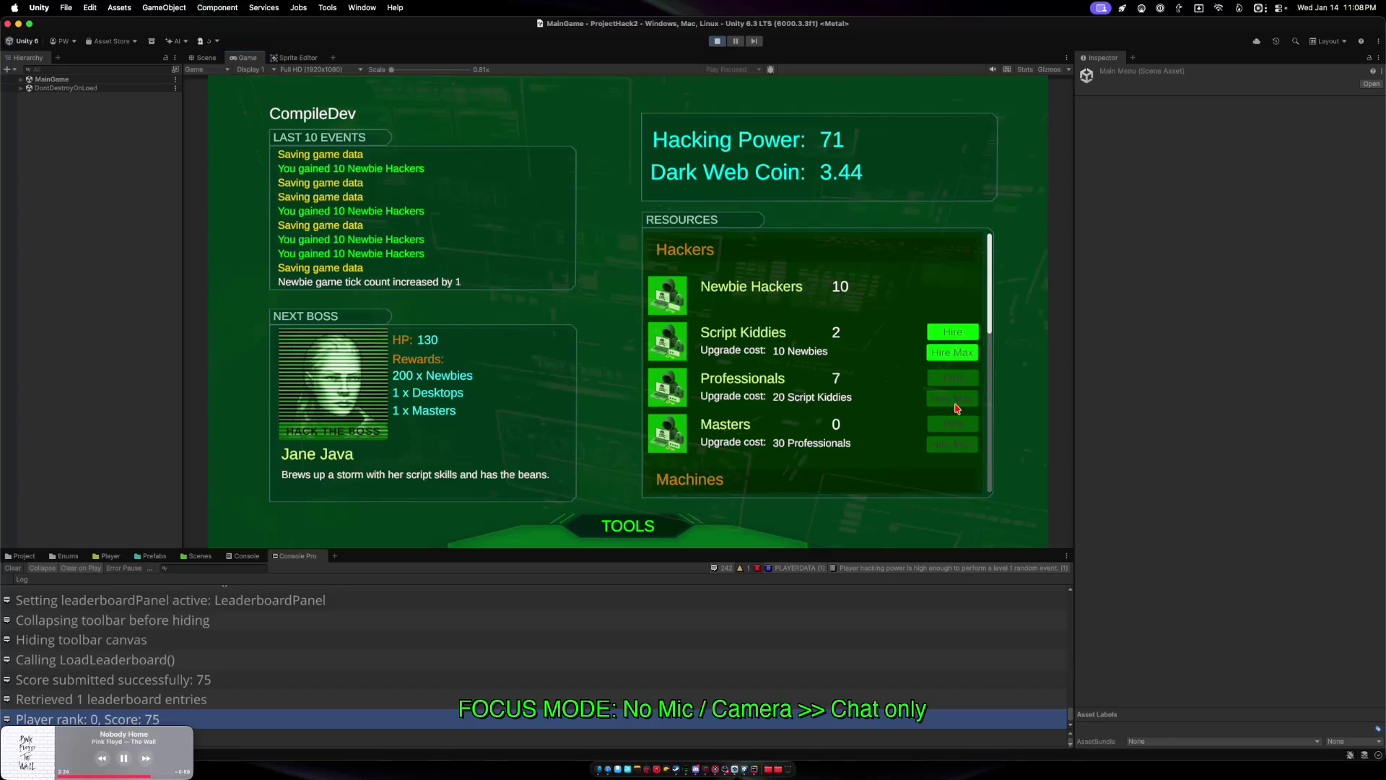
click(952, 353)
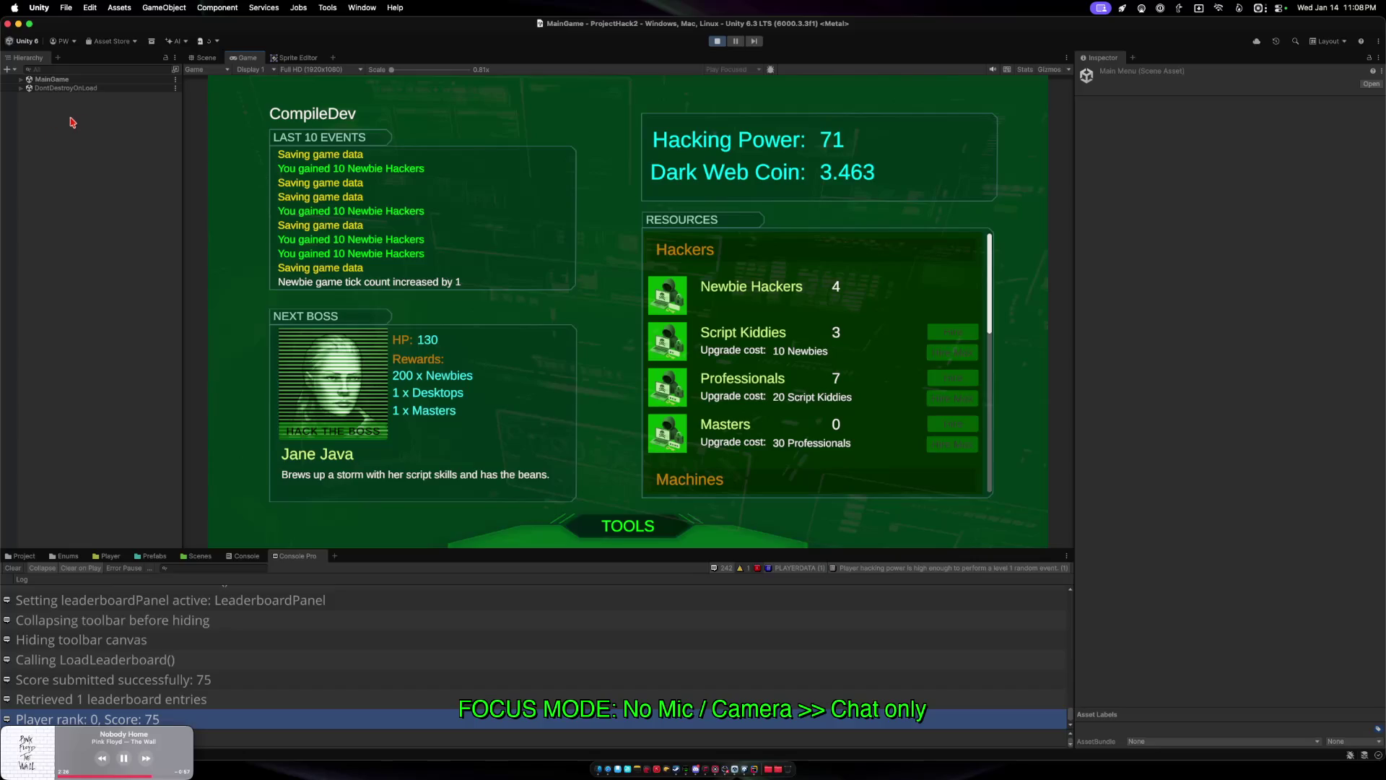
click(21, 88)
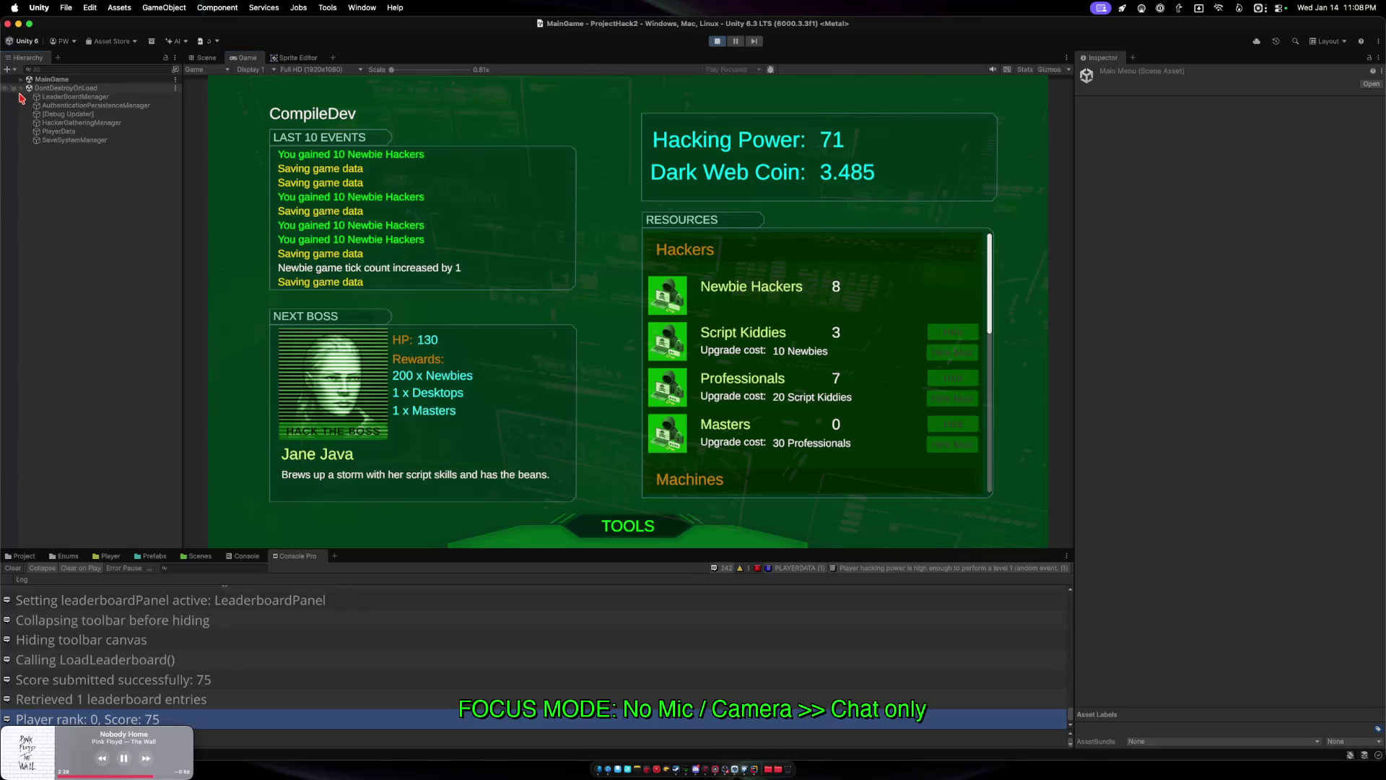
Inspect PlayerData, hire more Script Kiddies, then stop Play mode and switch to Rider.
click(57, 131)
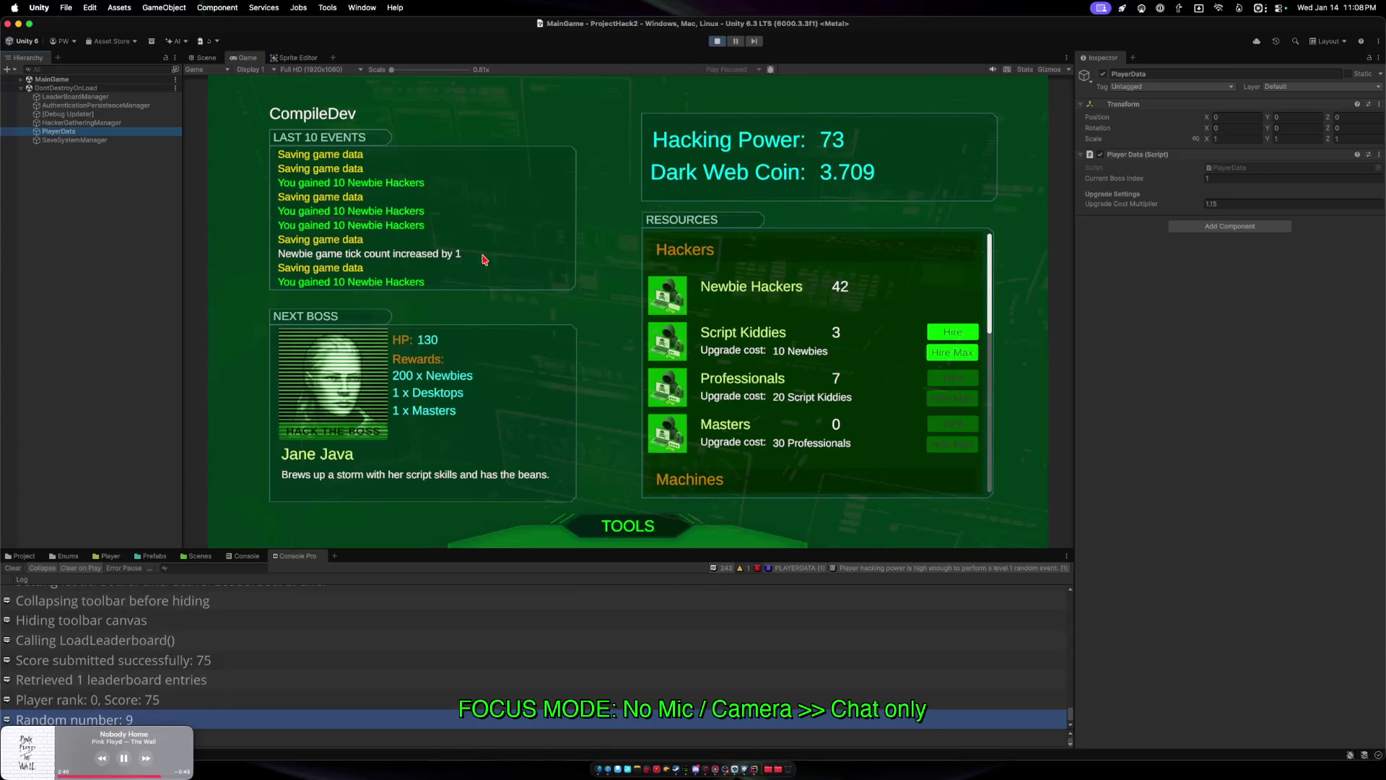
click(952, 353)
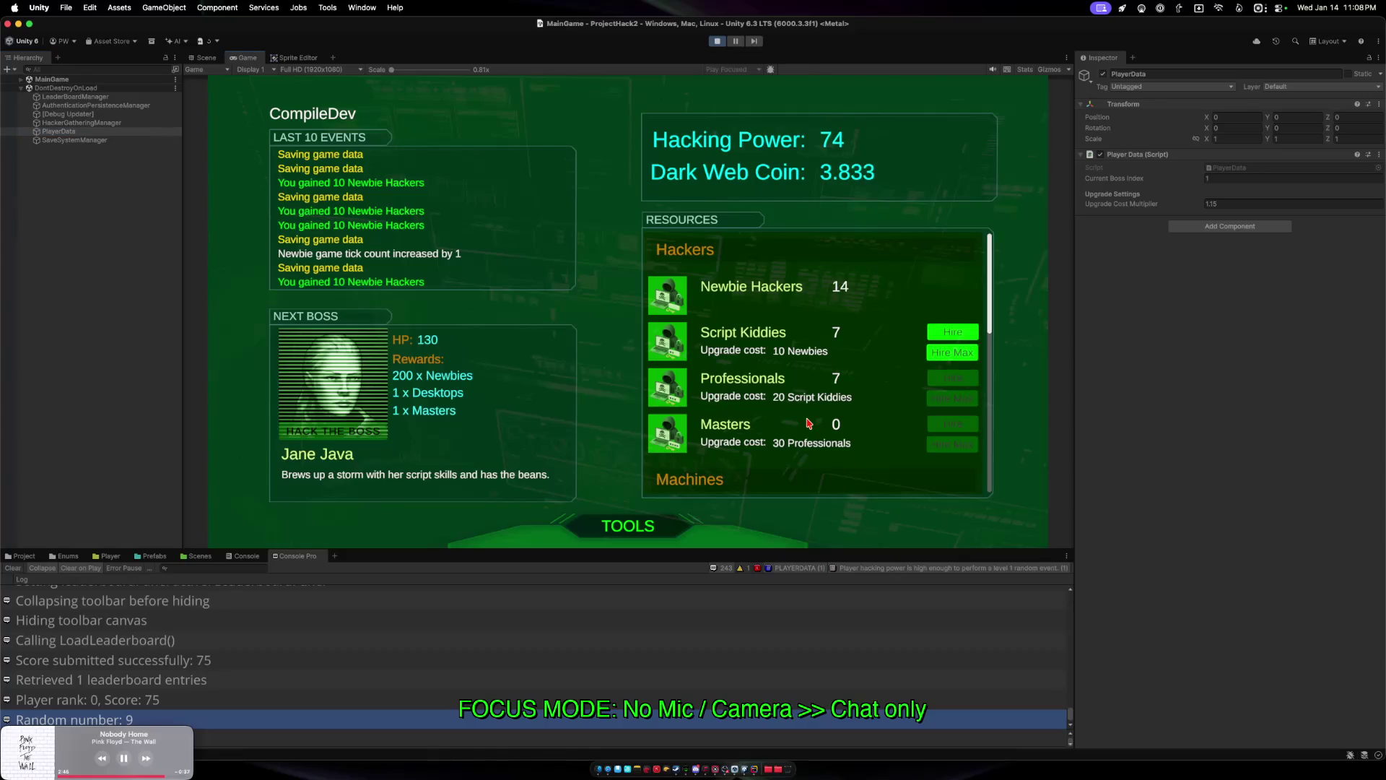
key(super+p)
key(super+Tab)
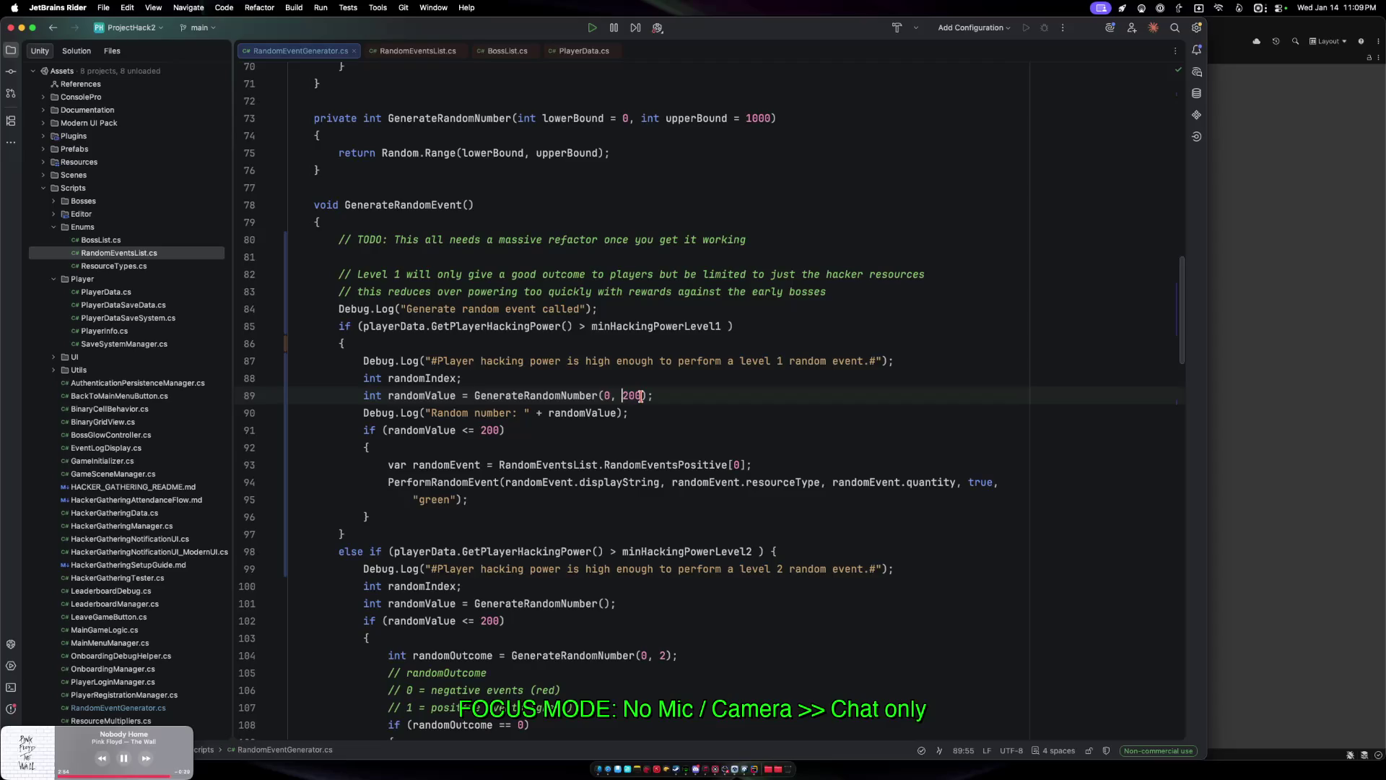
Raise the level-1 upper bound from 200 to 500 and add an indented 'Level 2 has no cap' catch-all comment.
double_click(634, 395)
text(500)
click(811, 551)
key(Return)
key(super+slash)
text(el 2 is)
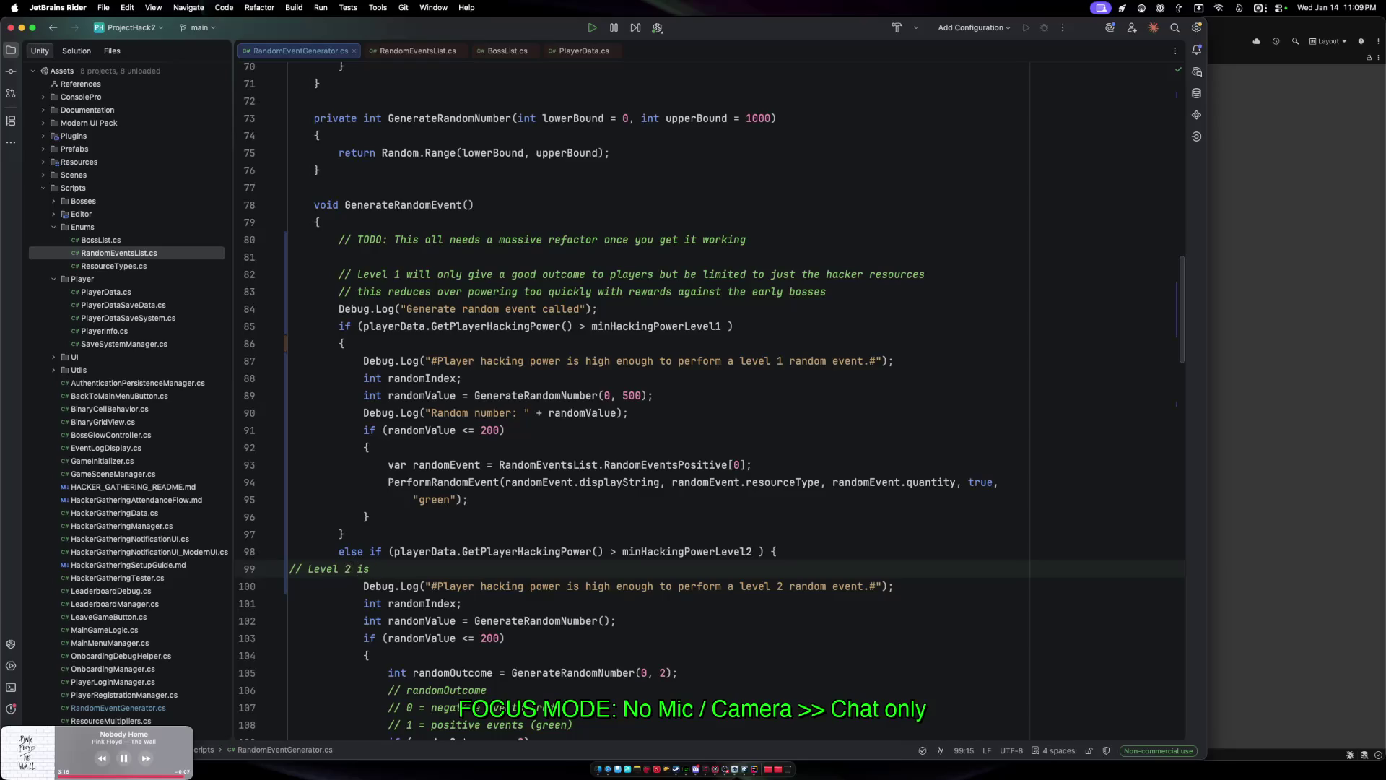
key(Home)
key(Tab)
key(Tab)
key(End)
text(has no cap a)
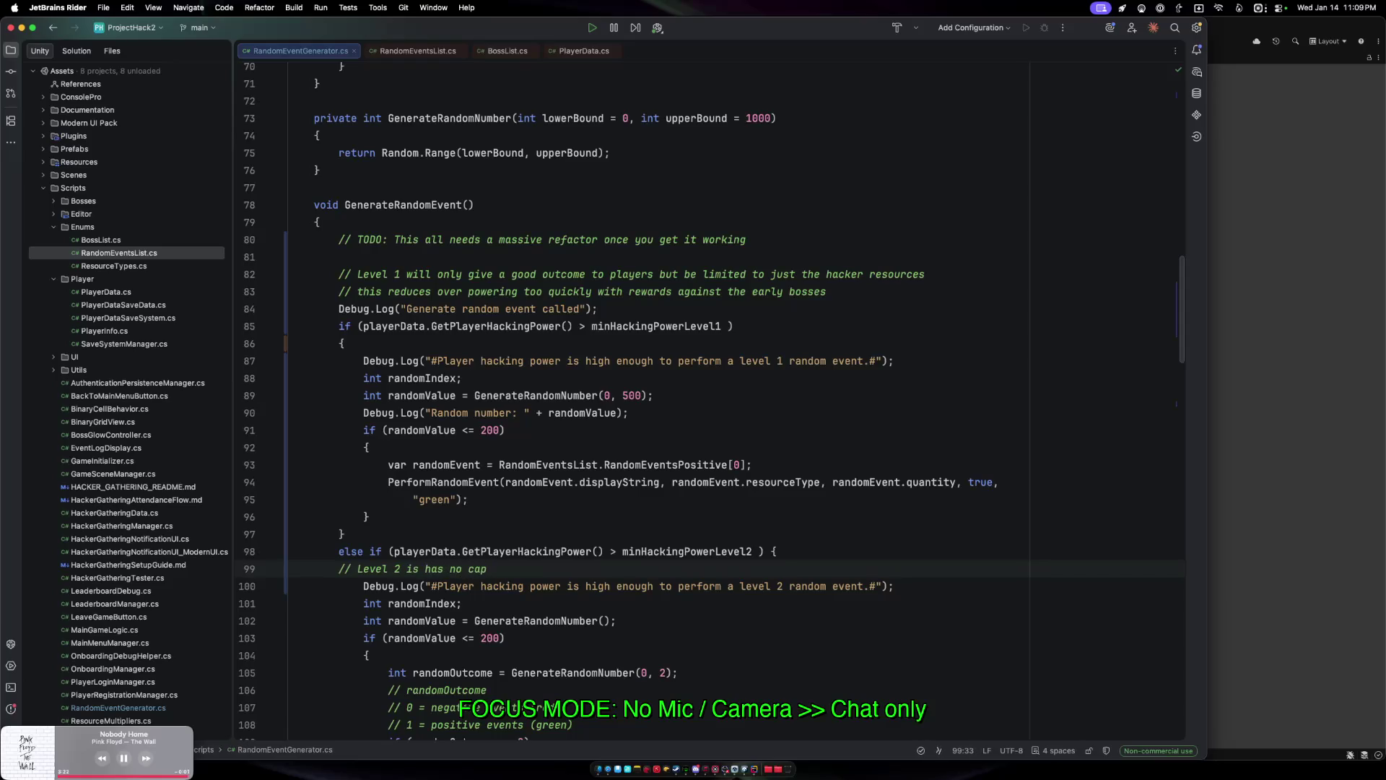
text(t this time)
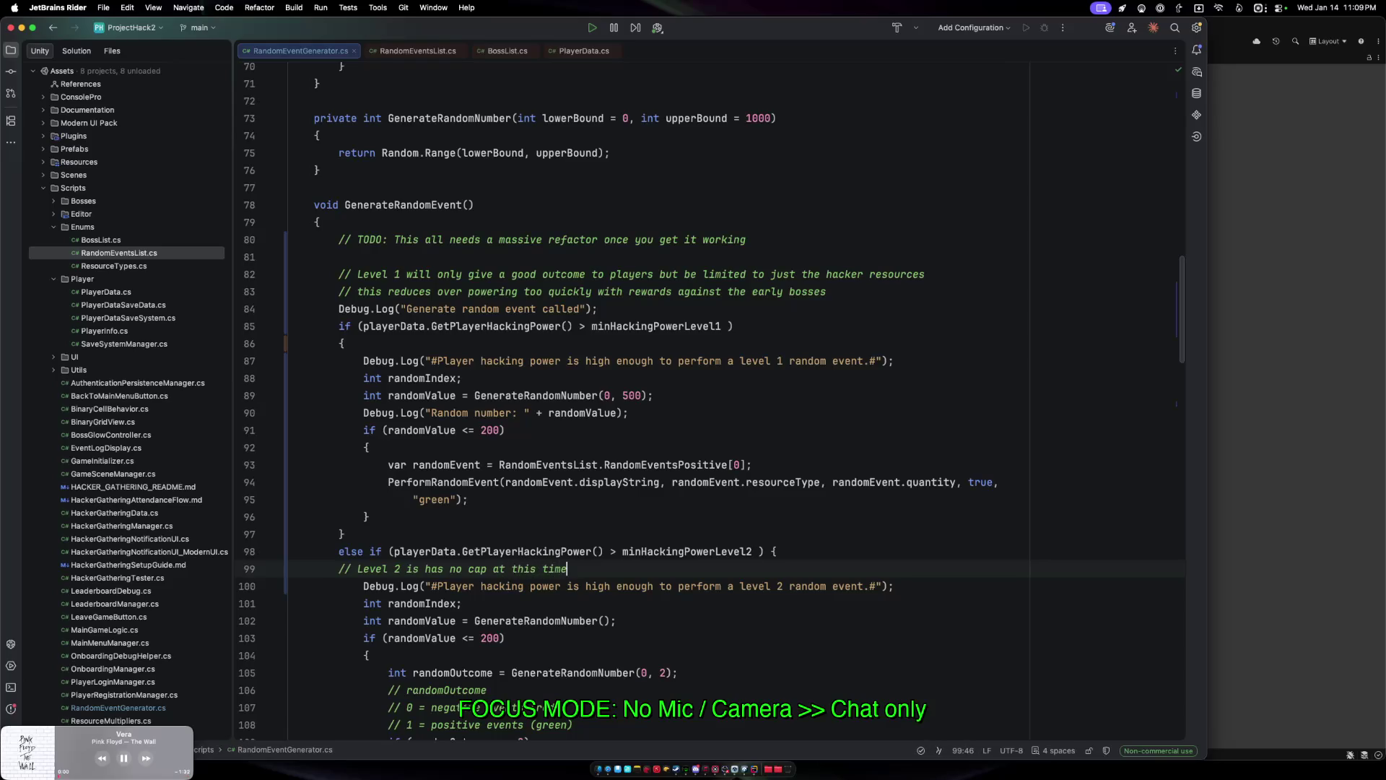
text( and should be consid)
text(ered)
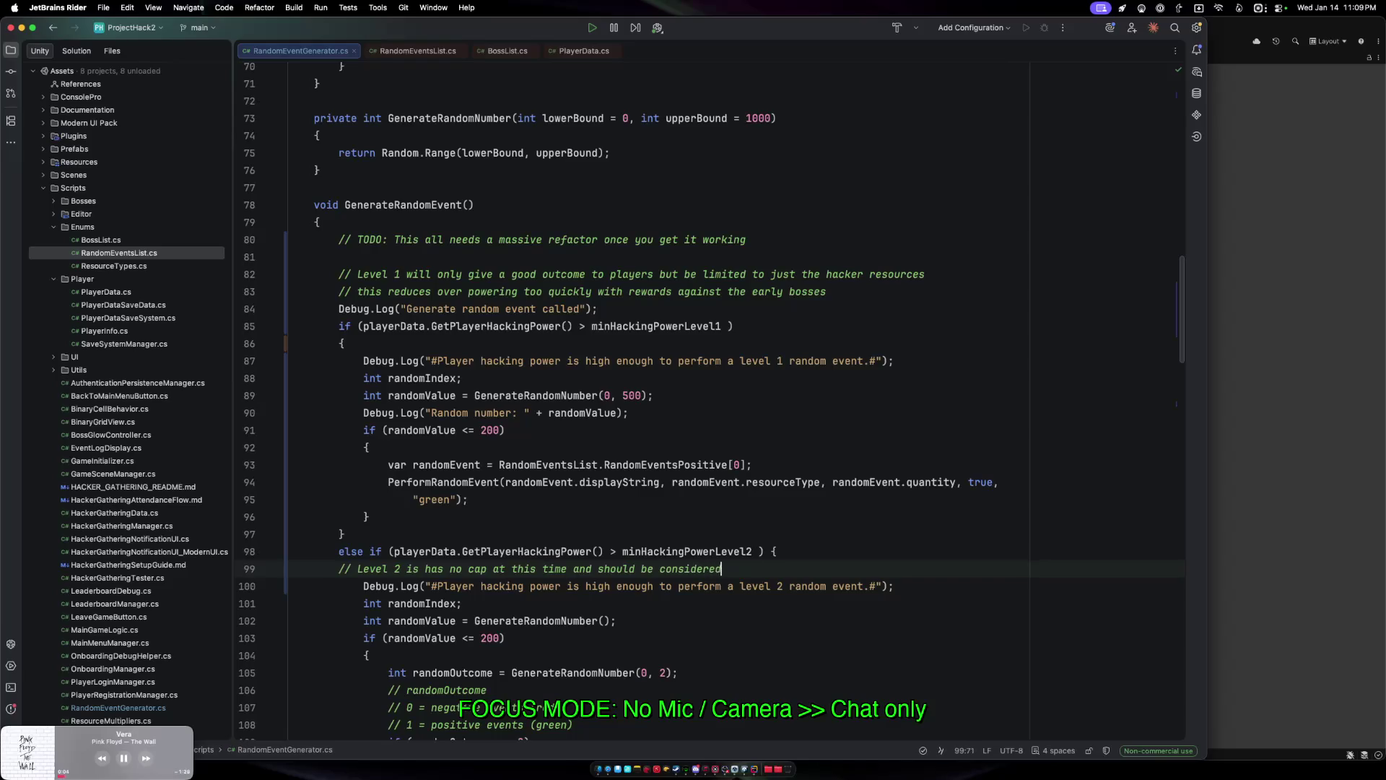
text( the catch all.)
Add a second Level 2 comment about a tiered system needing balancing with boss rewards.
key(Return)
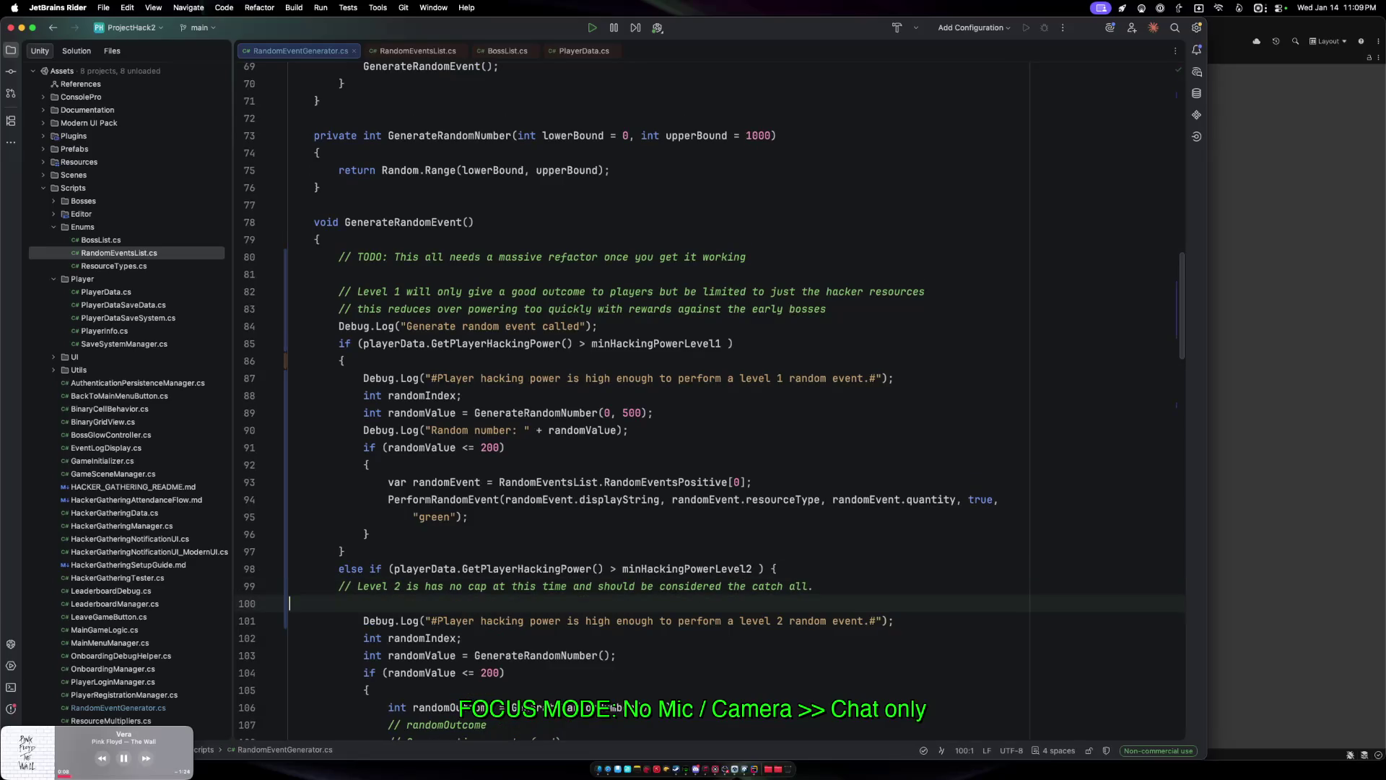
text(// a ti)
text(ered system would )
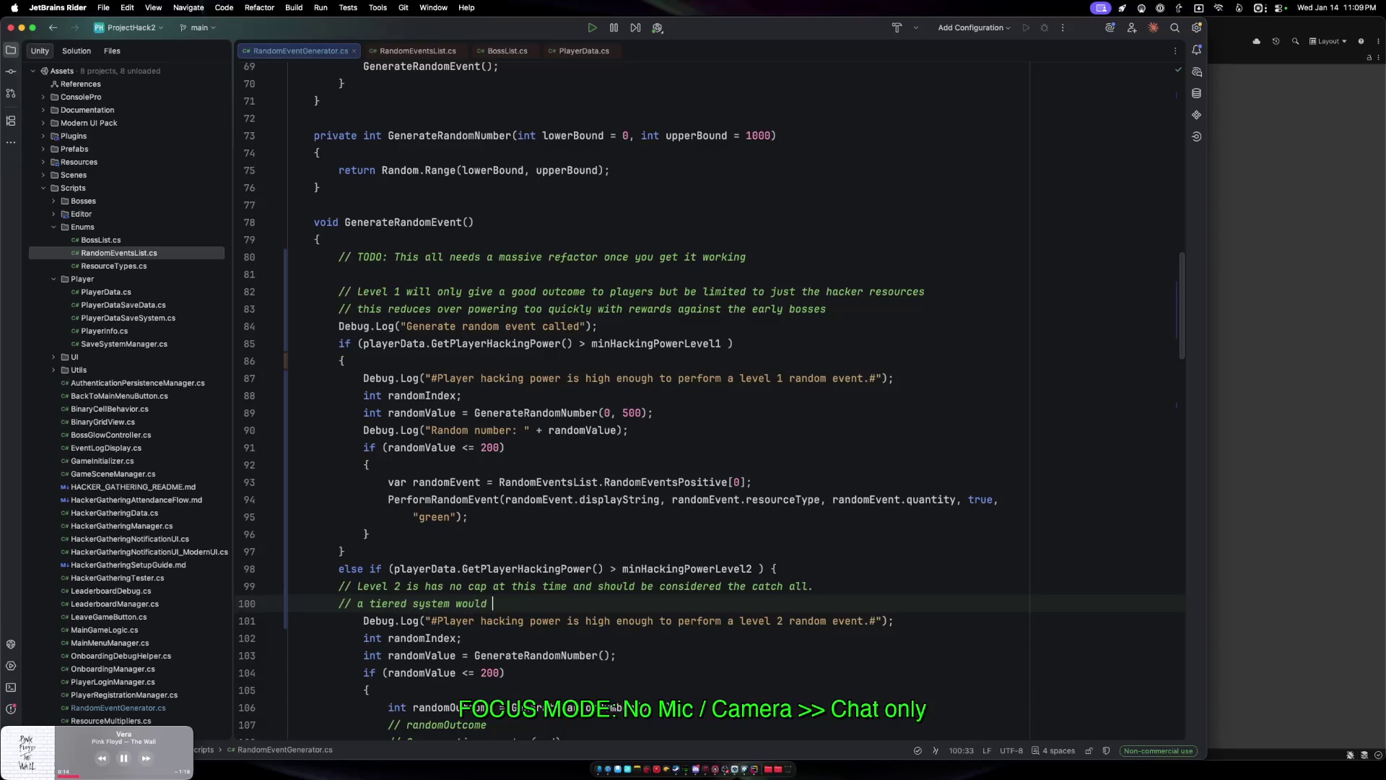
text(bet)
text(ter as the)
text( player )
text(progresses)
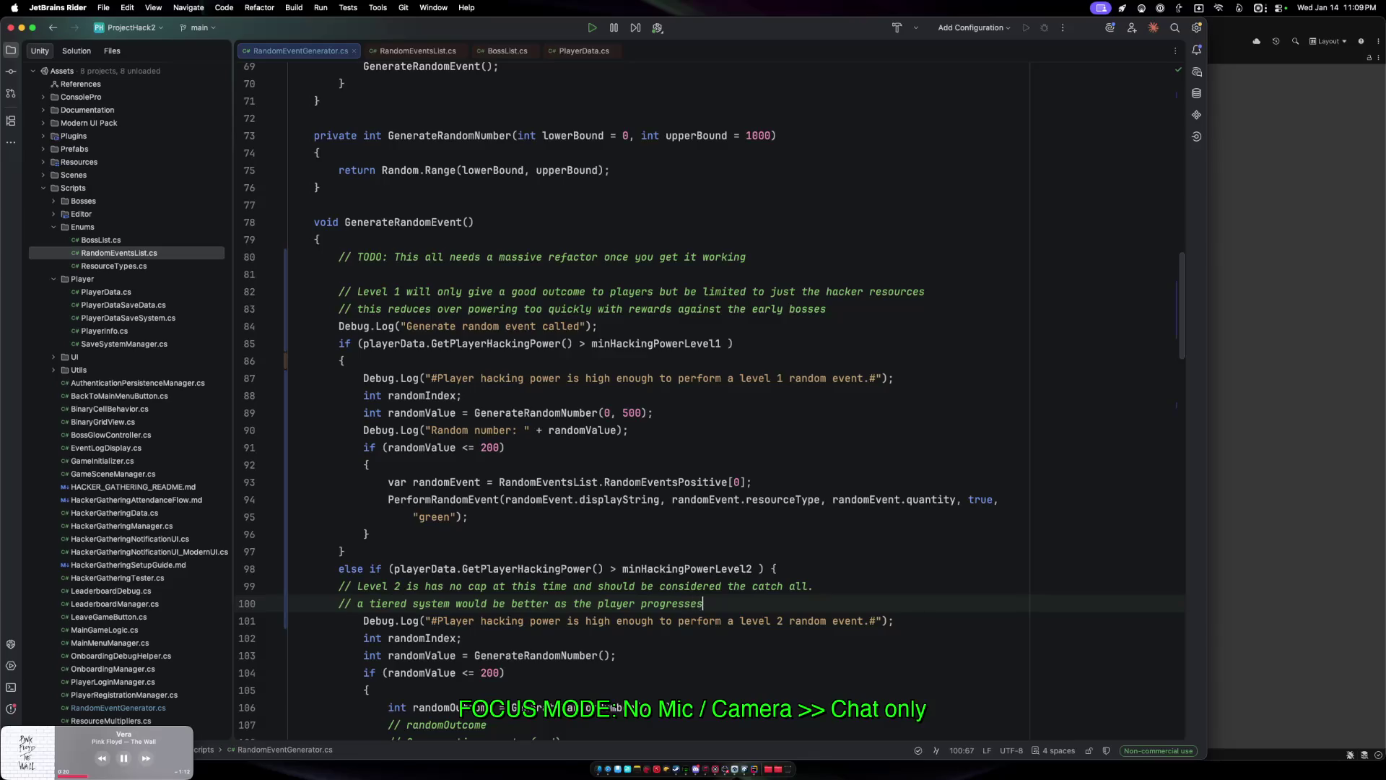
text(, bth)
text(eeds working)
text( alon)
key(BackSpace)
key(BackSpace)
key(BackSpace)
text(balancing with re)
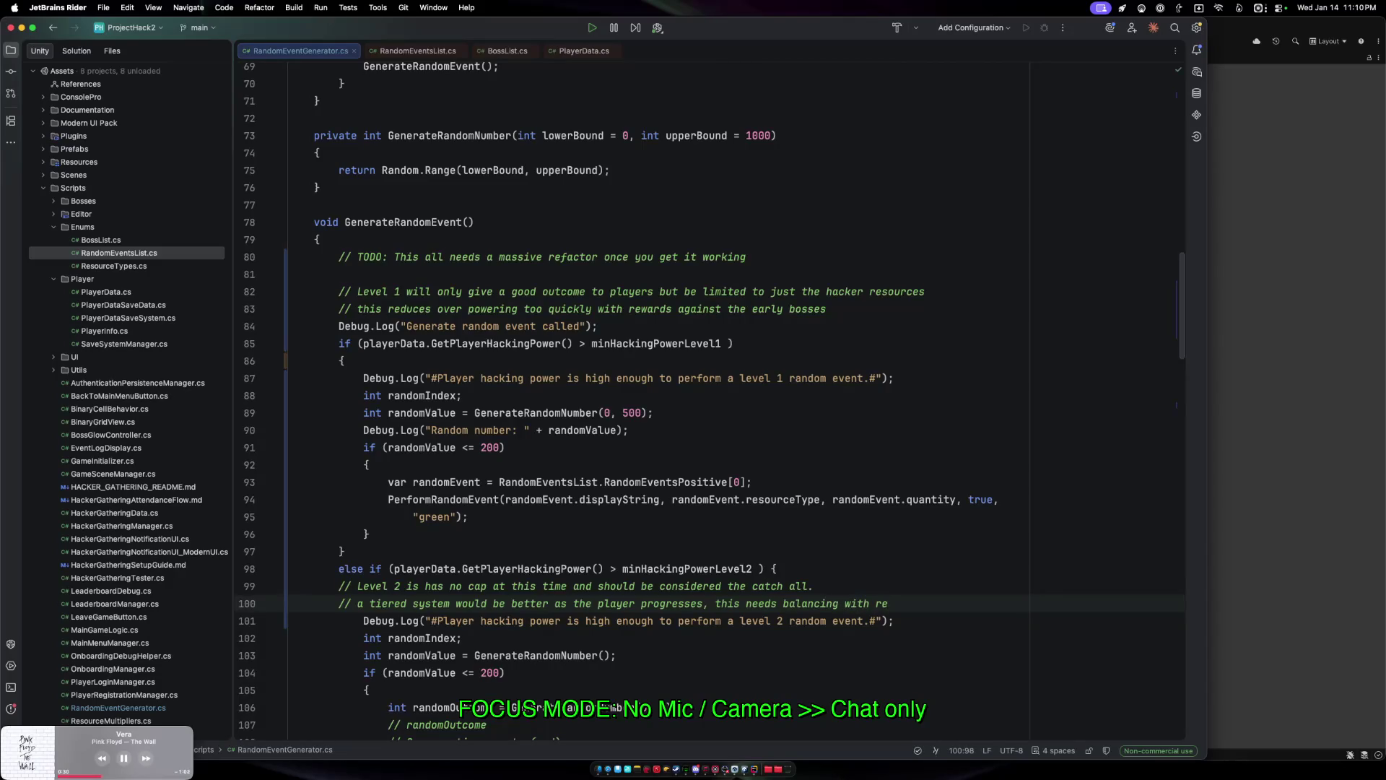
key(BackSpace)
key(BackSpace)
key(BackSpace)
text(with boss rew)
text(ards)
Skip the music track twice and bring the Unity editor to the front.
click(145, 759)
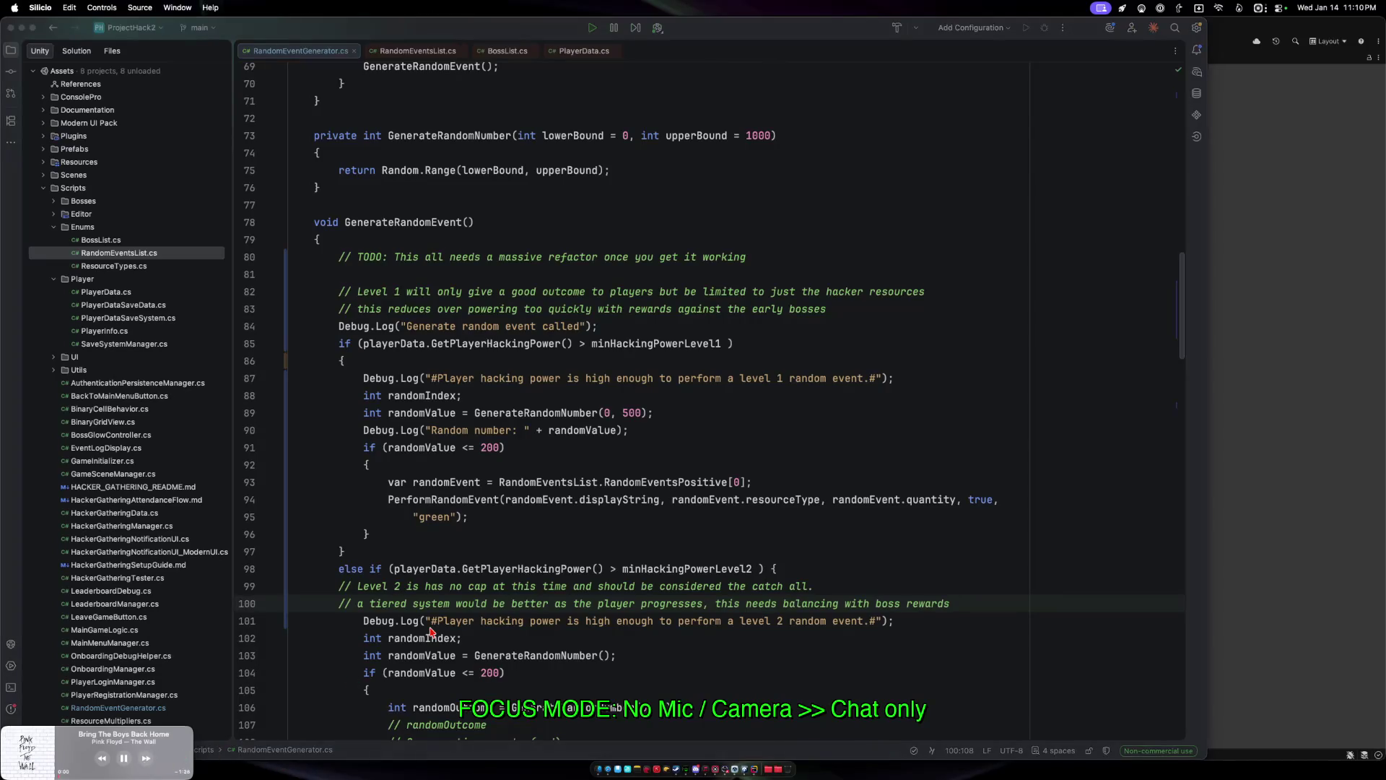
click(145, 758)
key(ctrl+Up)
click(894, 420)
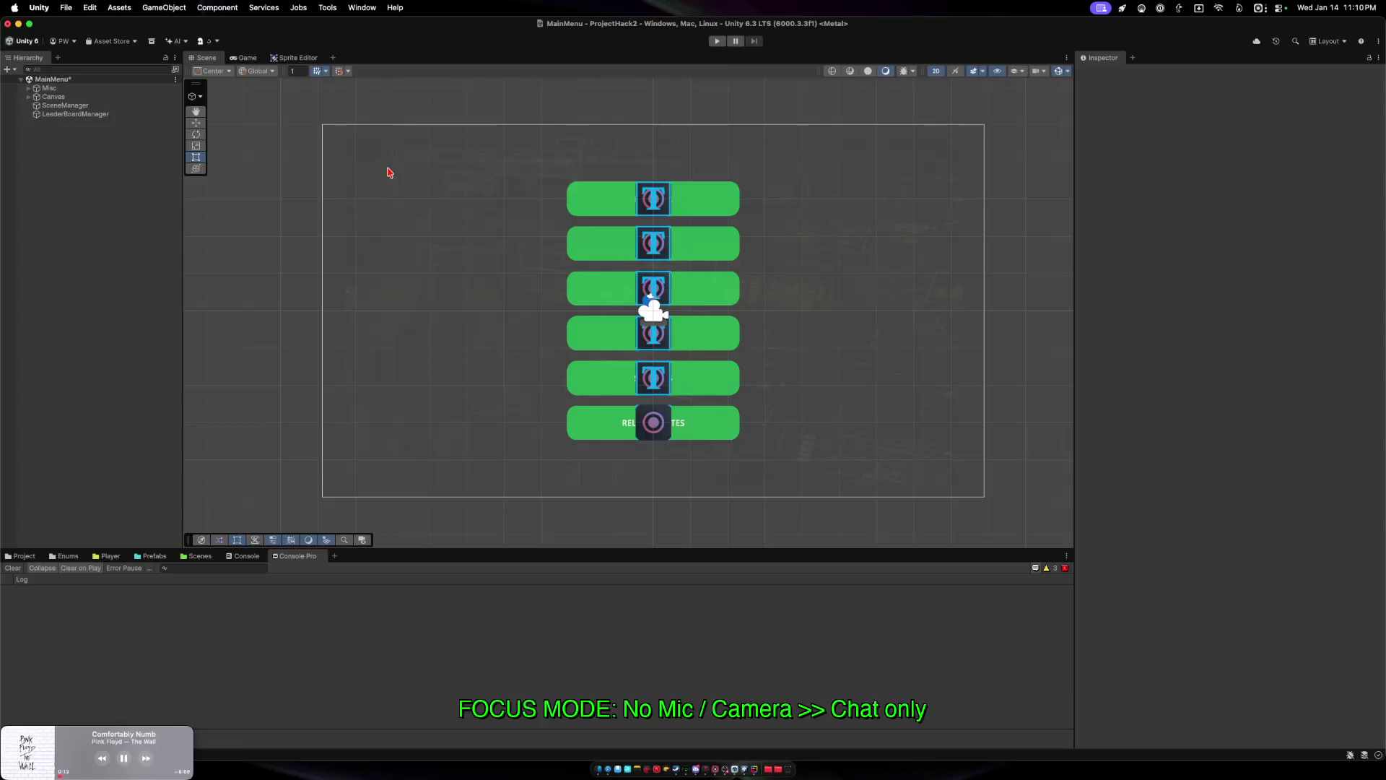
Enter Play mode and view the Release Notes twice, returning to the main menu each time.
click(717, 42)
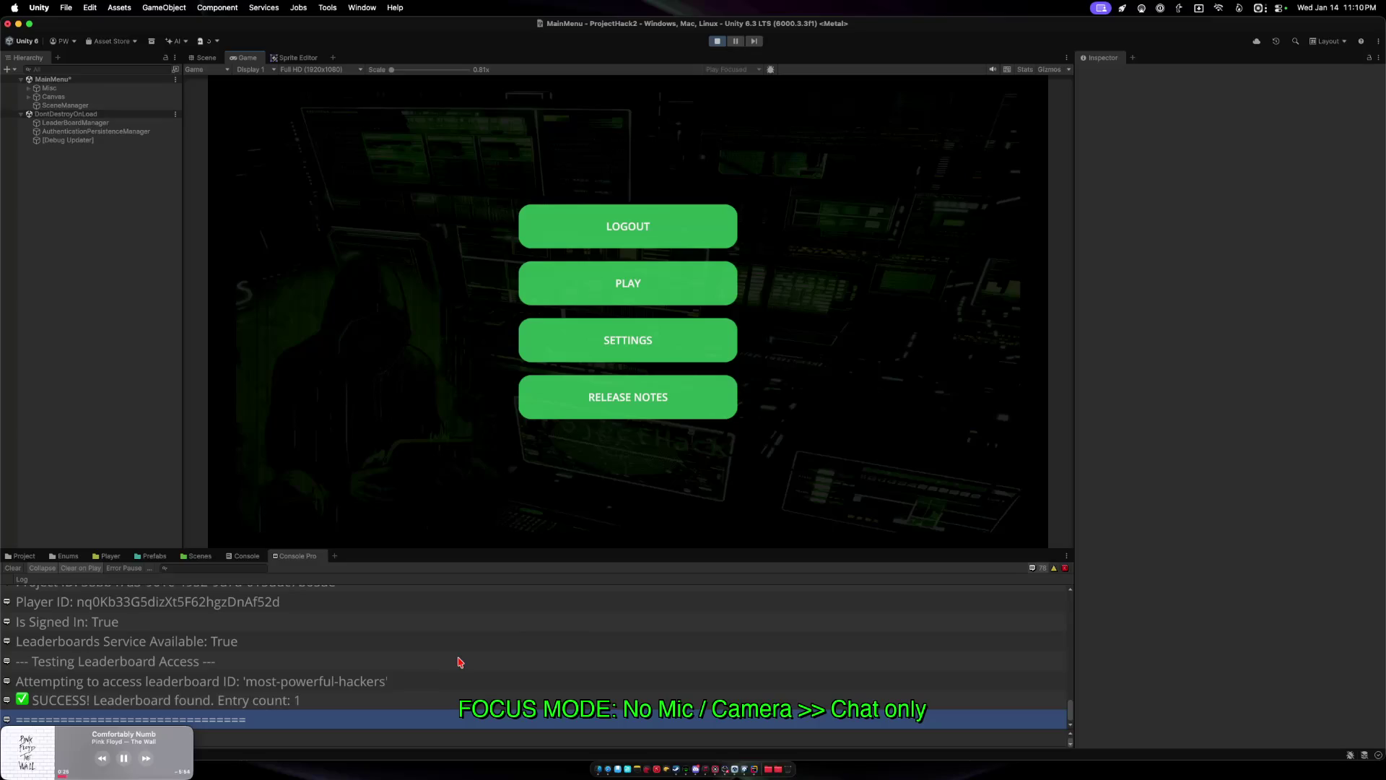
click(551, 396)
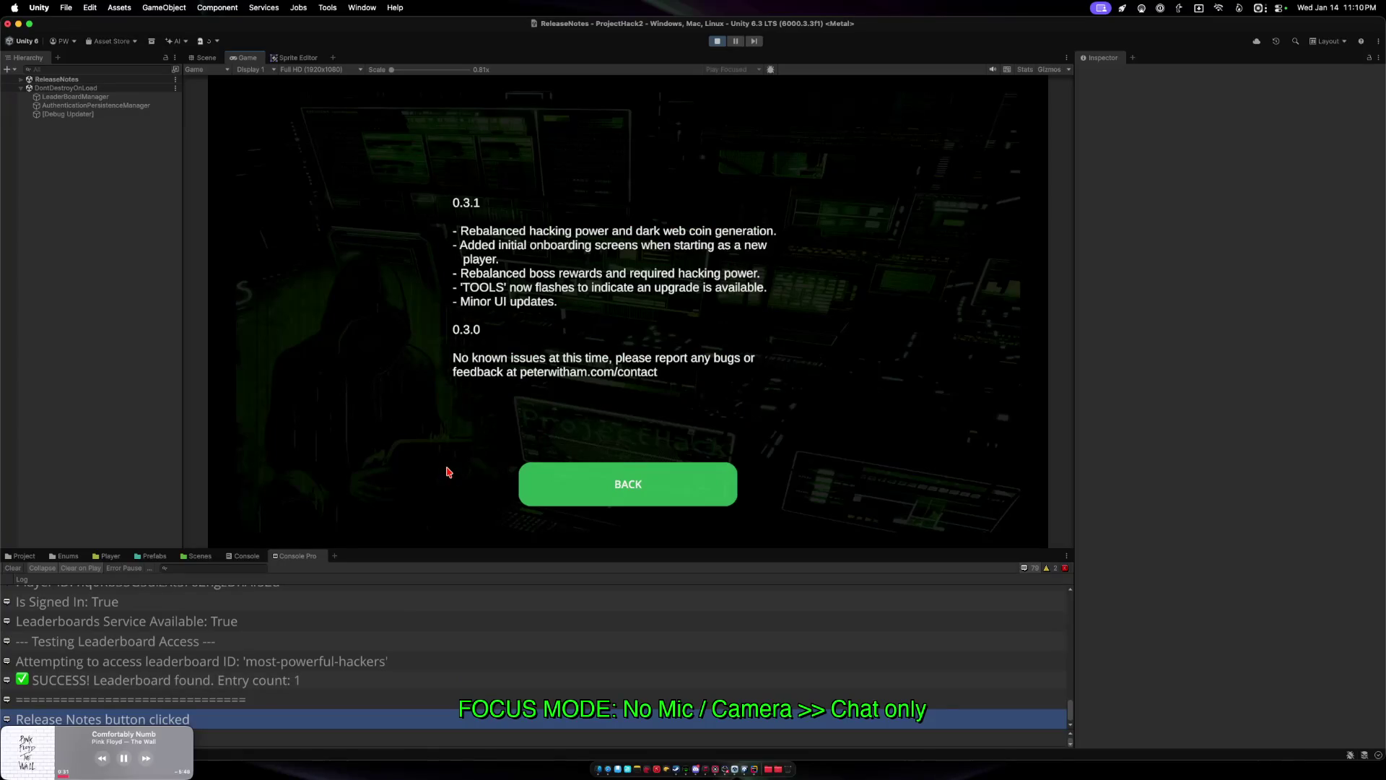
key(Escape)
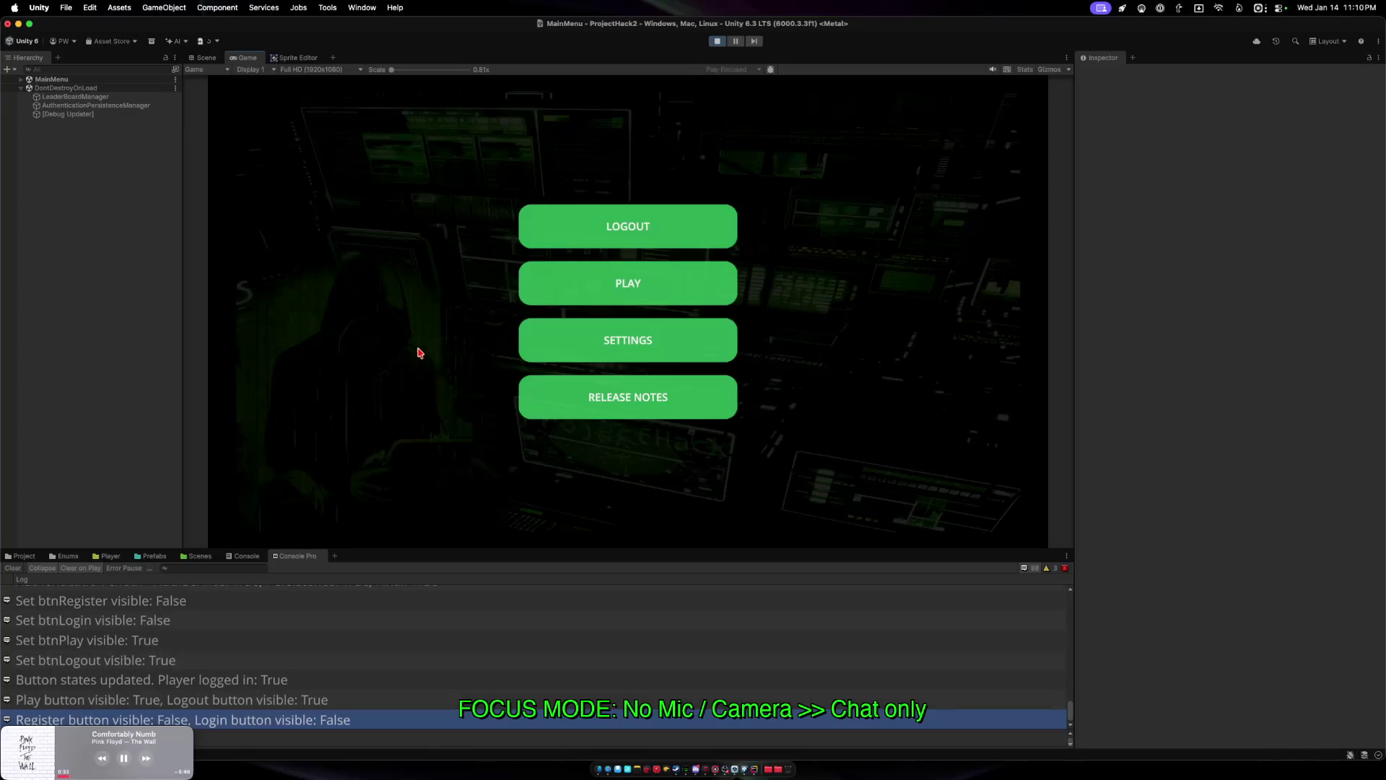
key(Return)
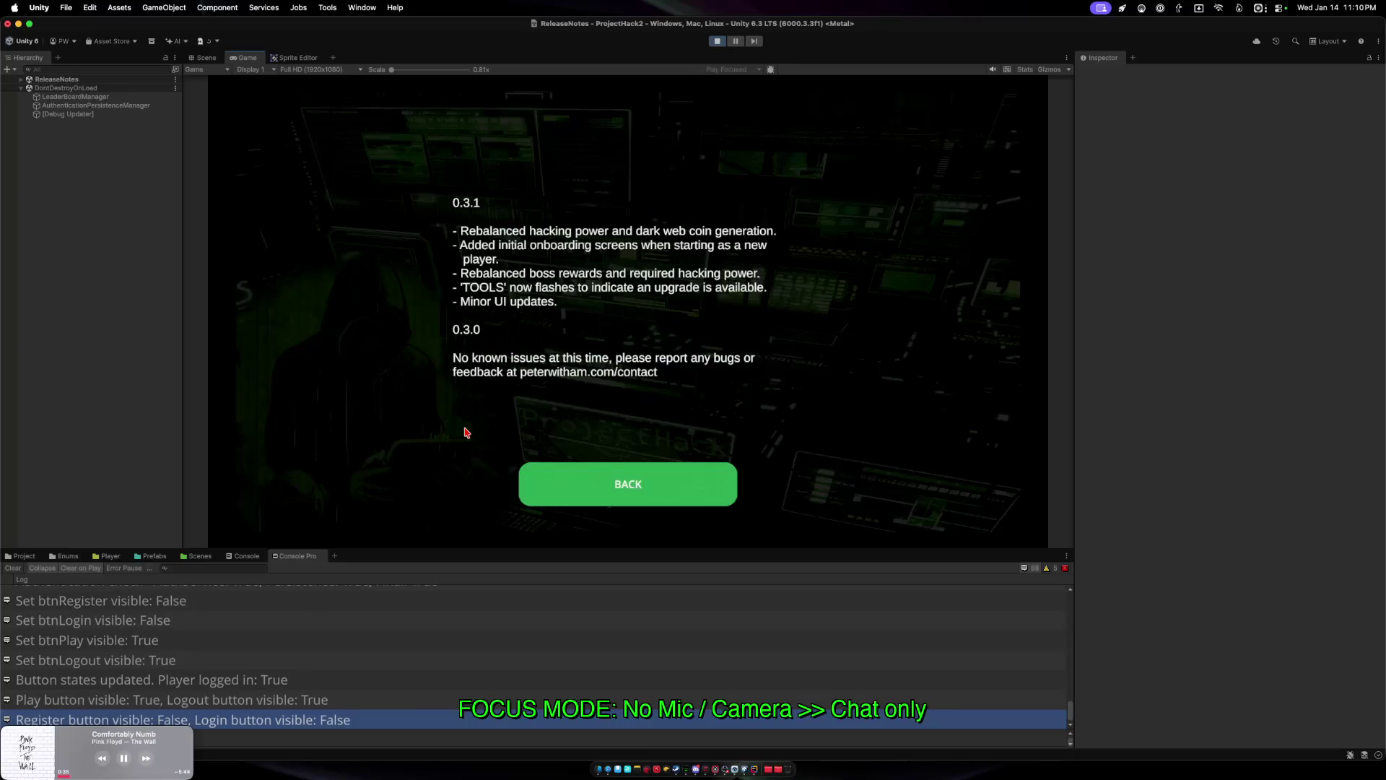
click(535, 480)
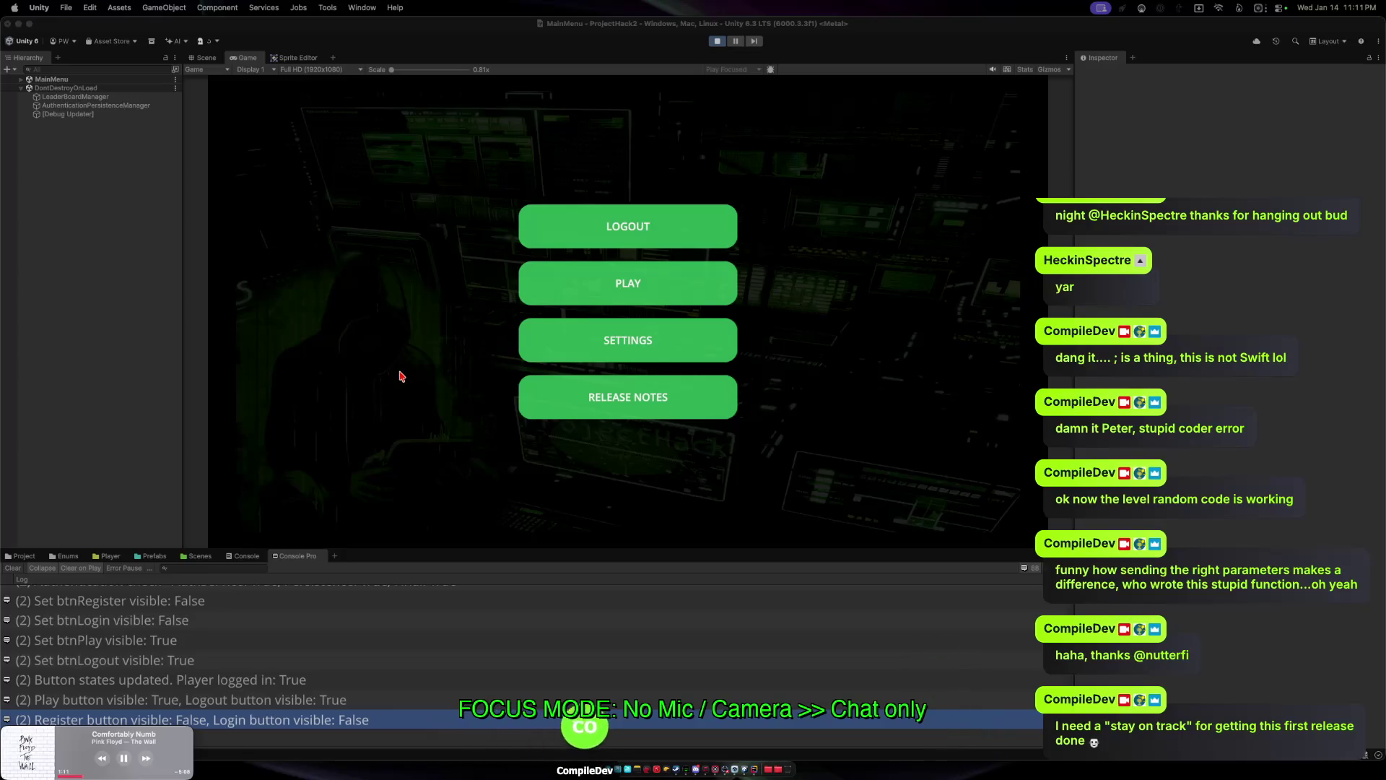
Press PLAY on the main menu and JOIN the Hacker Gathering event.
click(541, 284)
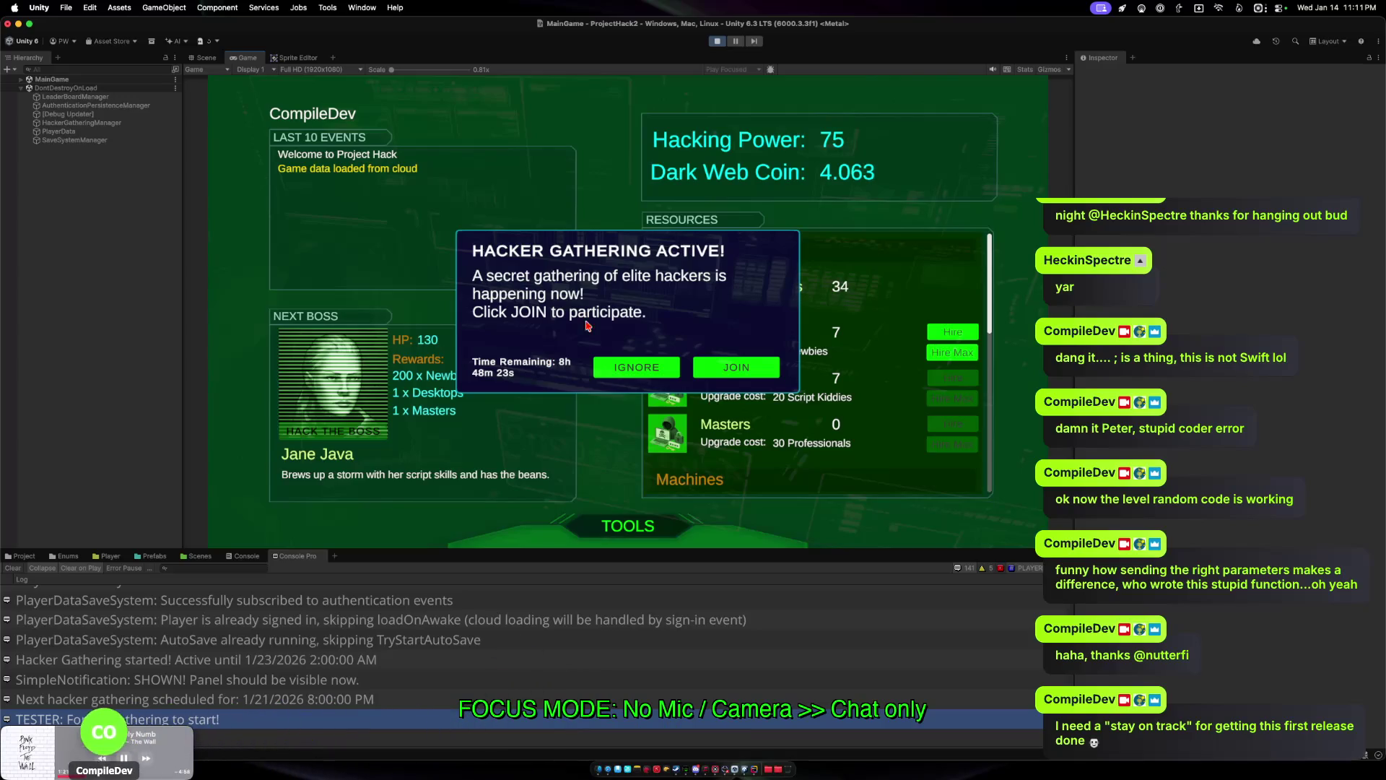
click(736, 366)
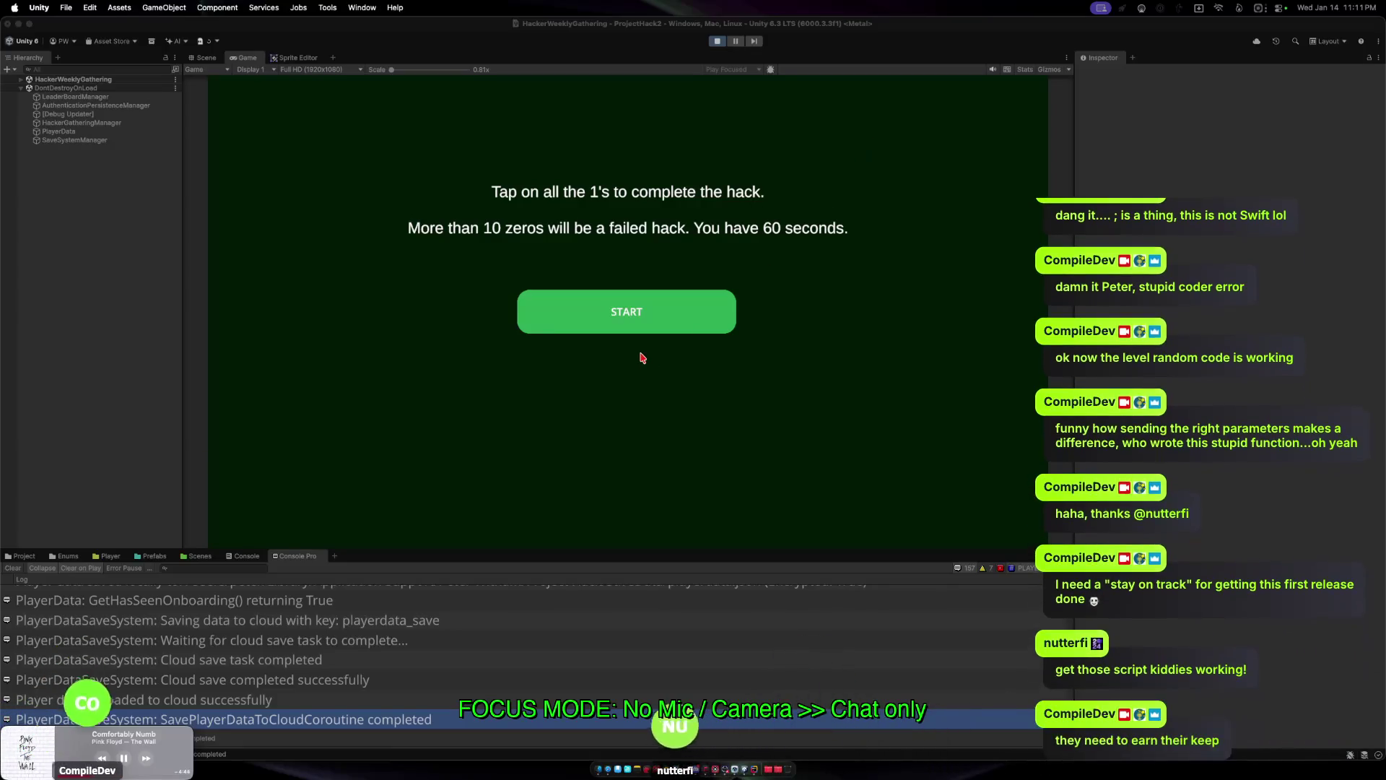
Start the hack challenge and tap the 1s across the left side of the grid.
click(687, 311)
click(576, 339)
click(625, 240)
click(727, 340)
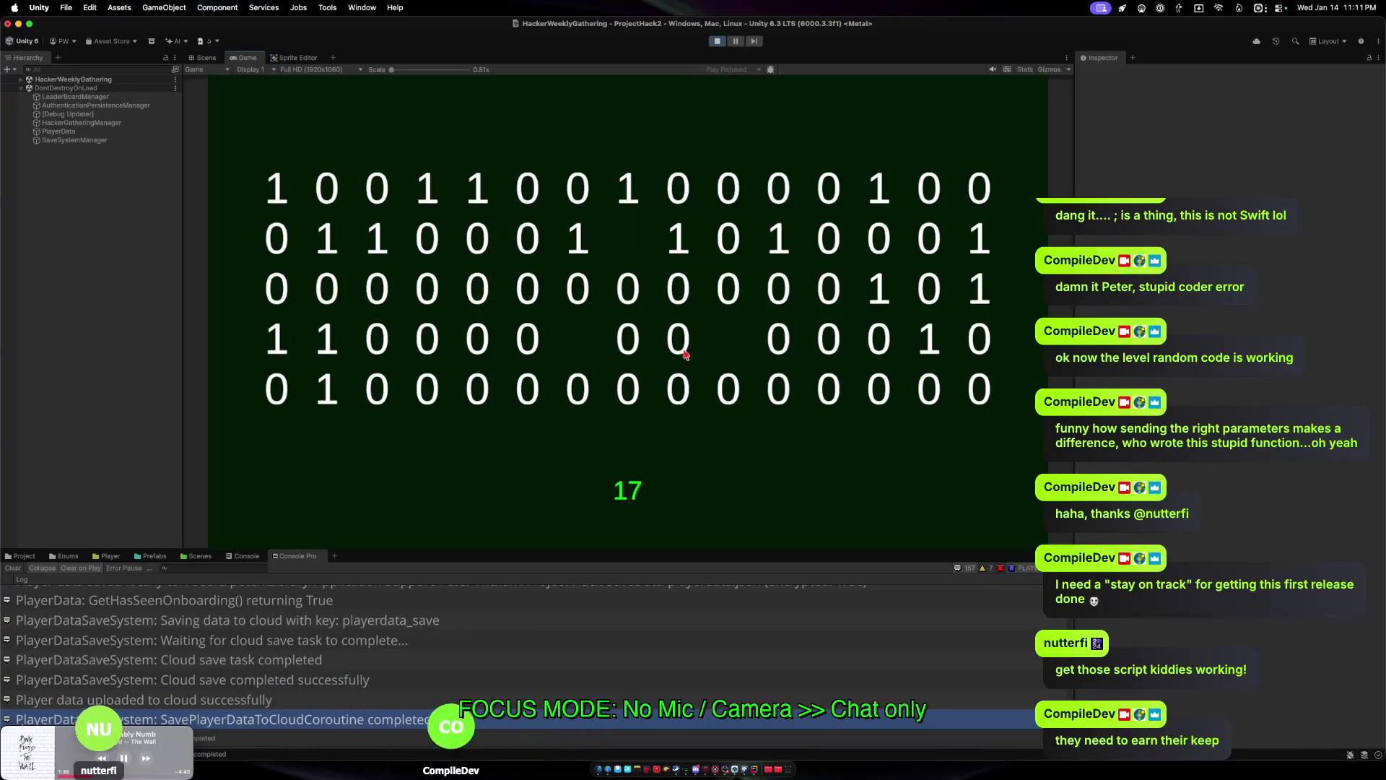
click(377, 345)
click(324, 357)
click(327, 390)
click(377, 289)
click(376, 238)
click(329, 237)
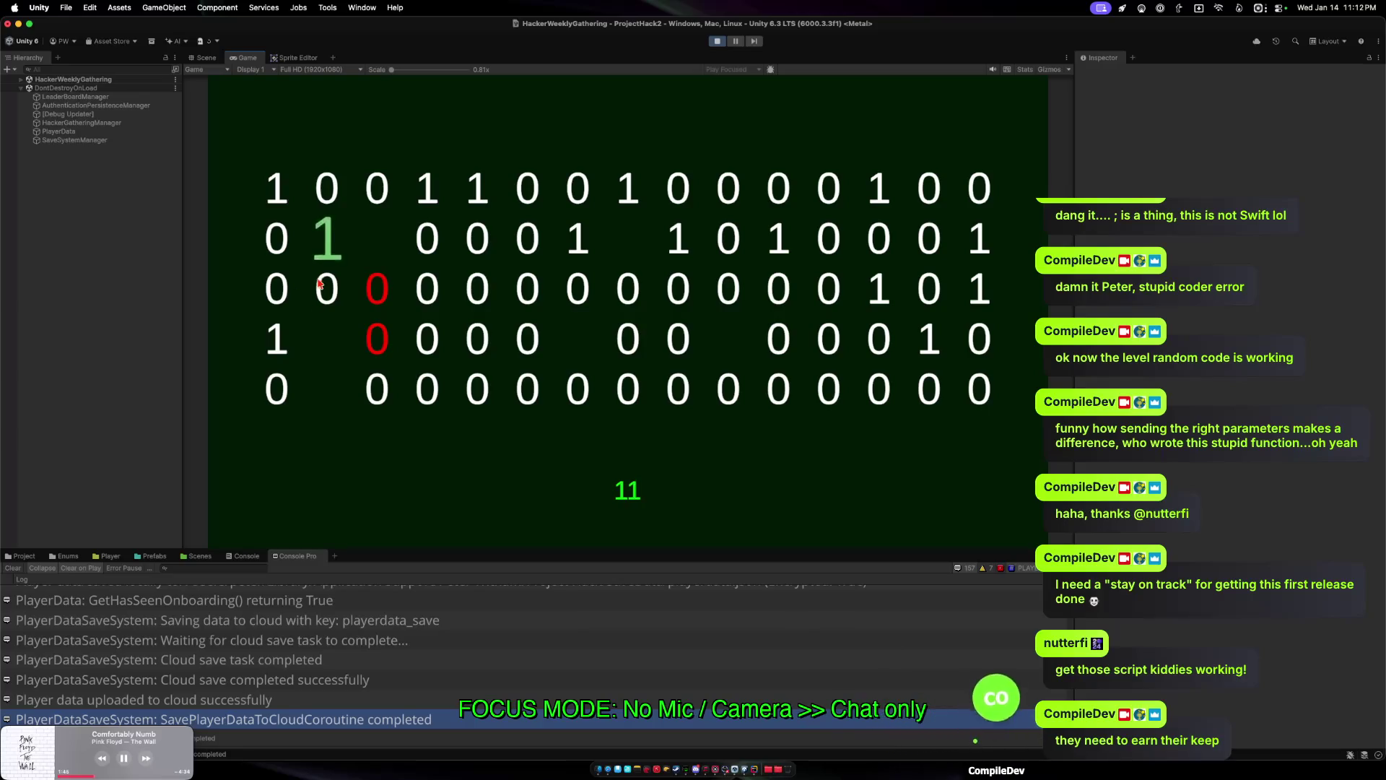
click(283, 332)
click(276, 189)
Tap the remaining 1s toward the right of the grid, then leave the Game Over screen.
click(427, 189)
click(473, 191)
click(627, 191)
click(674, 240)
click(578, 238)
click(775, 238)
click(880, 291)
click(978, 238)
click(978, 288)
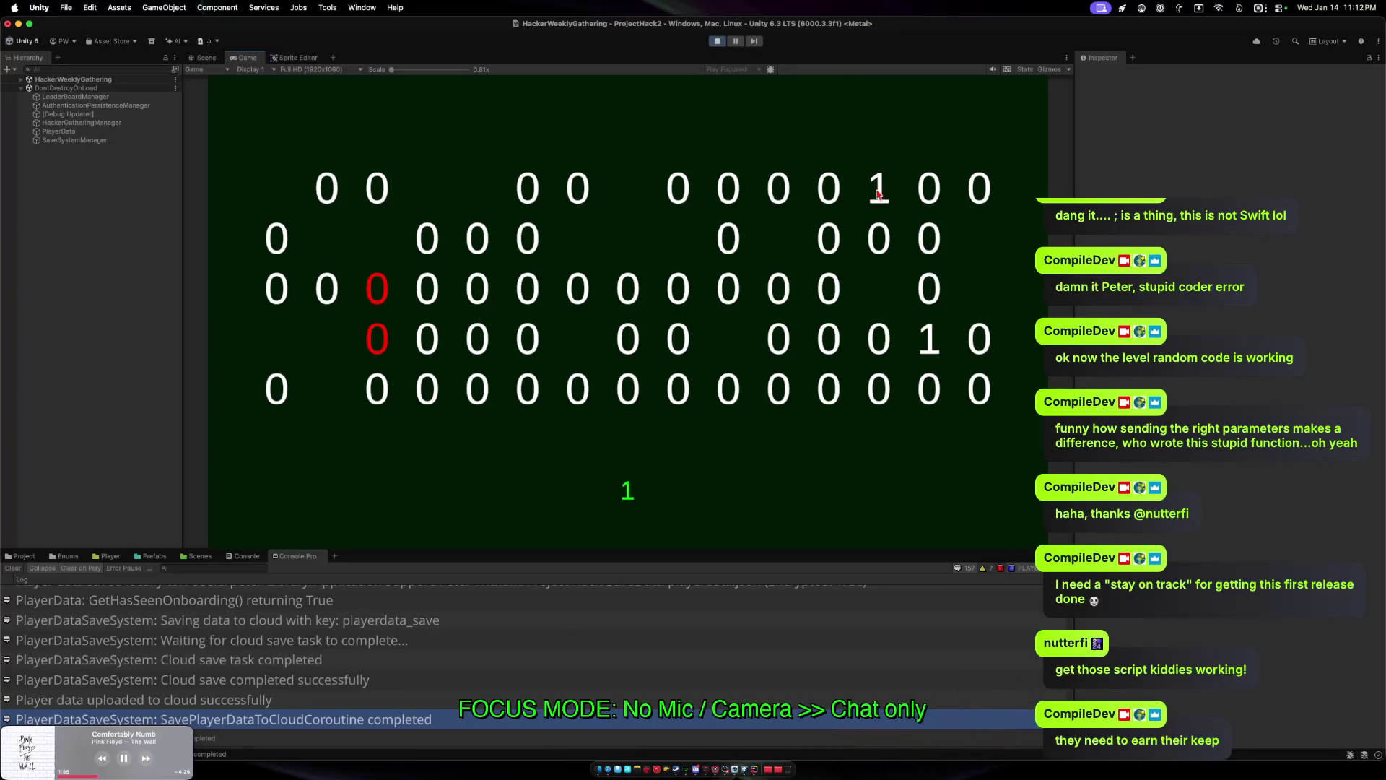
click(880, 192)
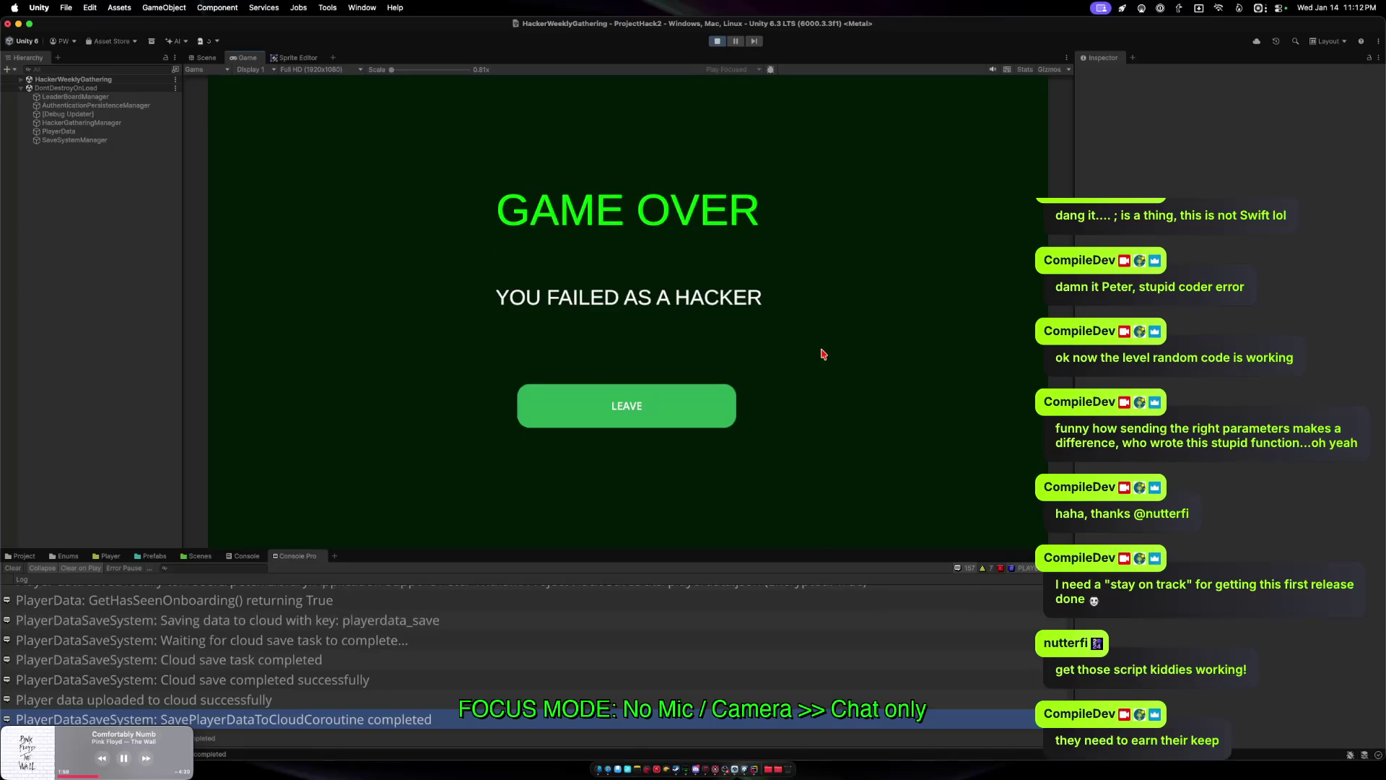
click(628, 407)
click(693, 407)
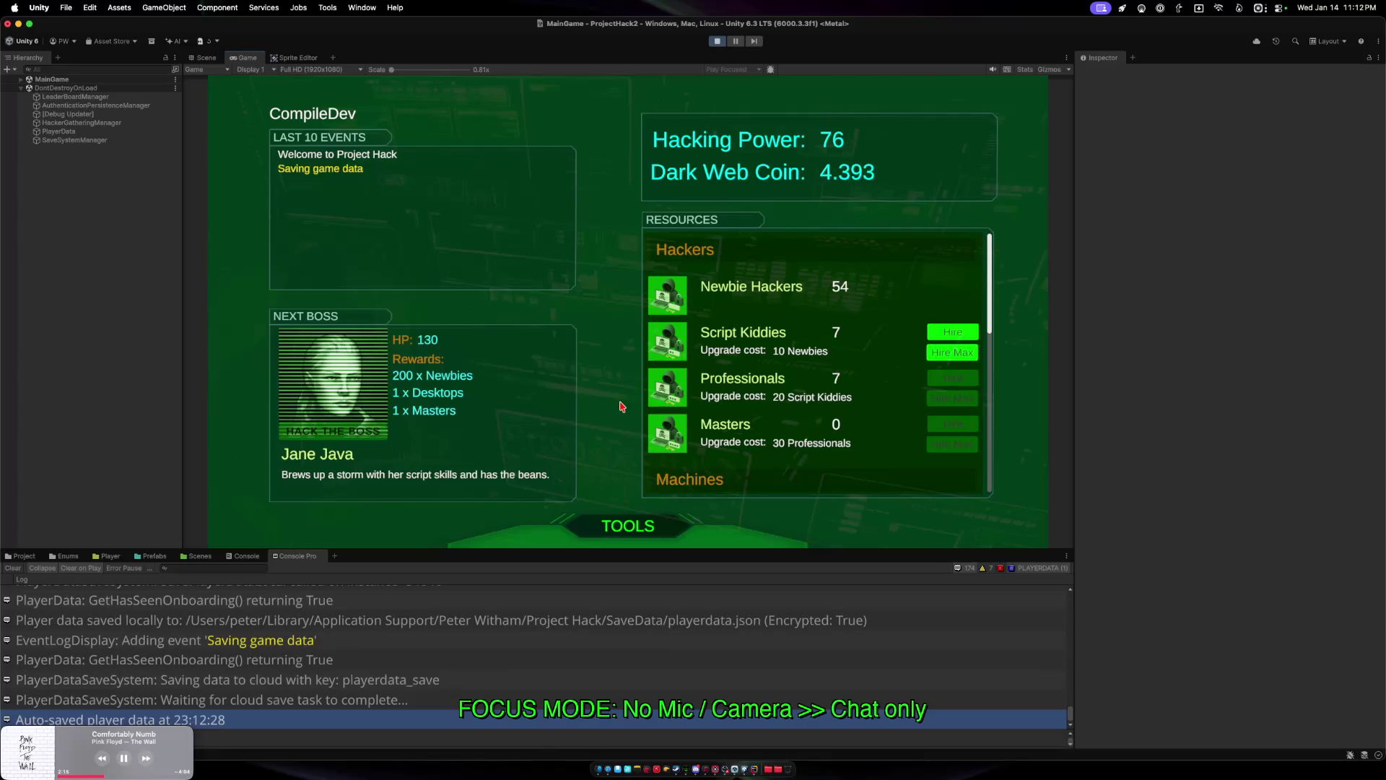
Toggle the TOOLS panel, hire max Script Kiddies up to 18, then flip to Rider and back.
click(624, 521)
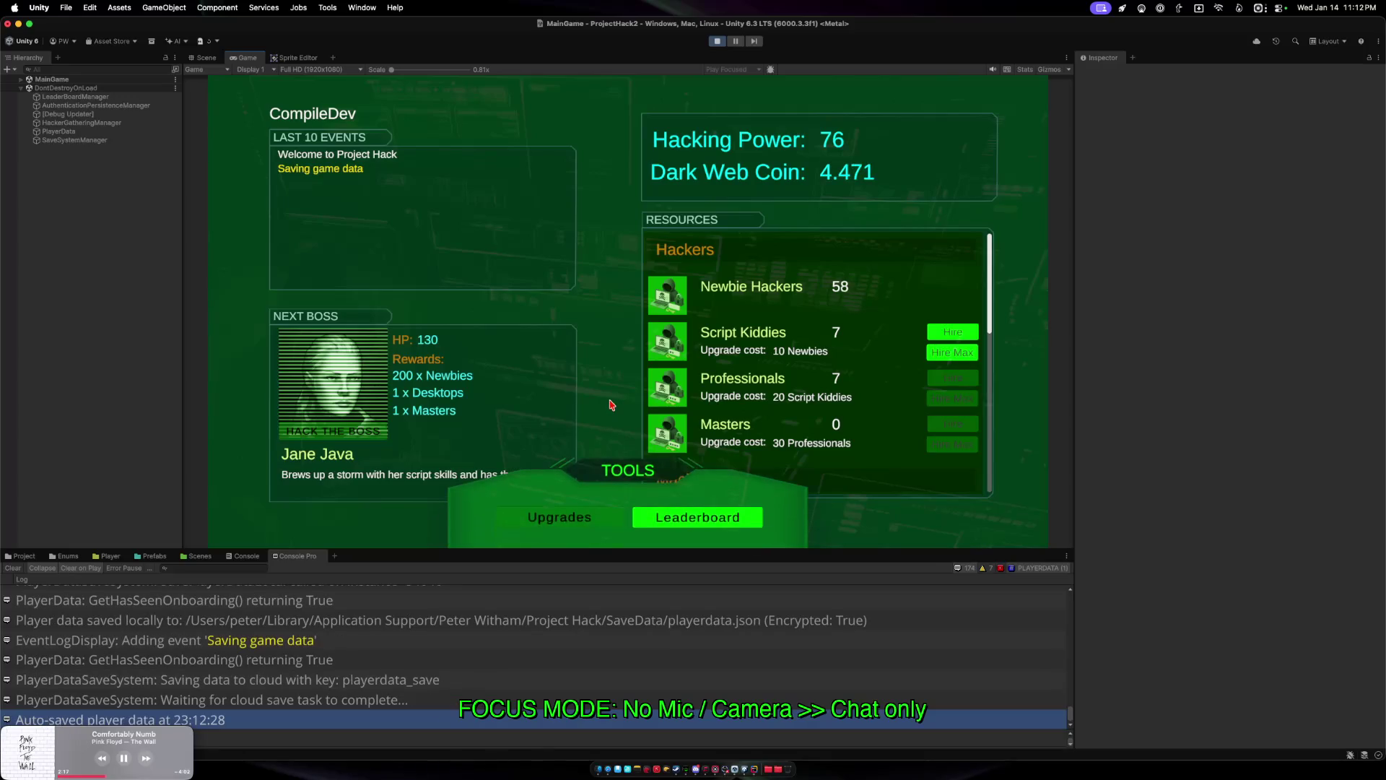
click(616, 466)
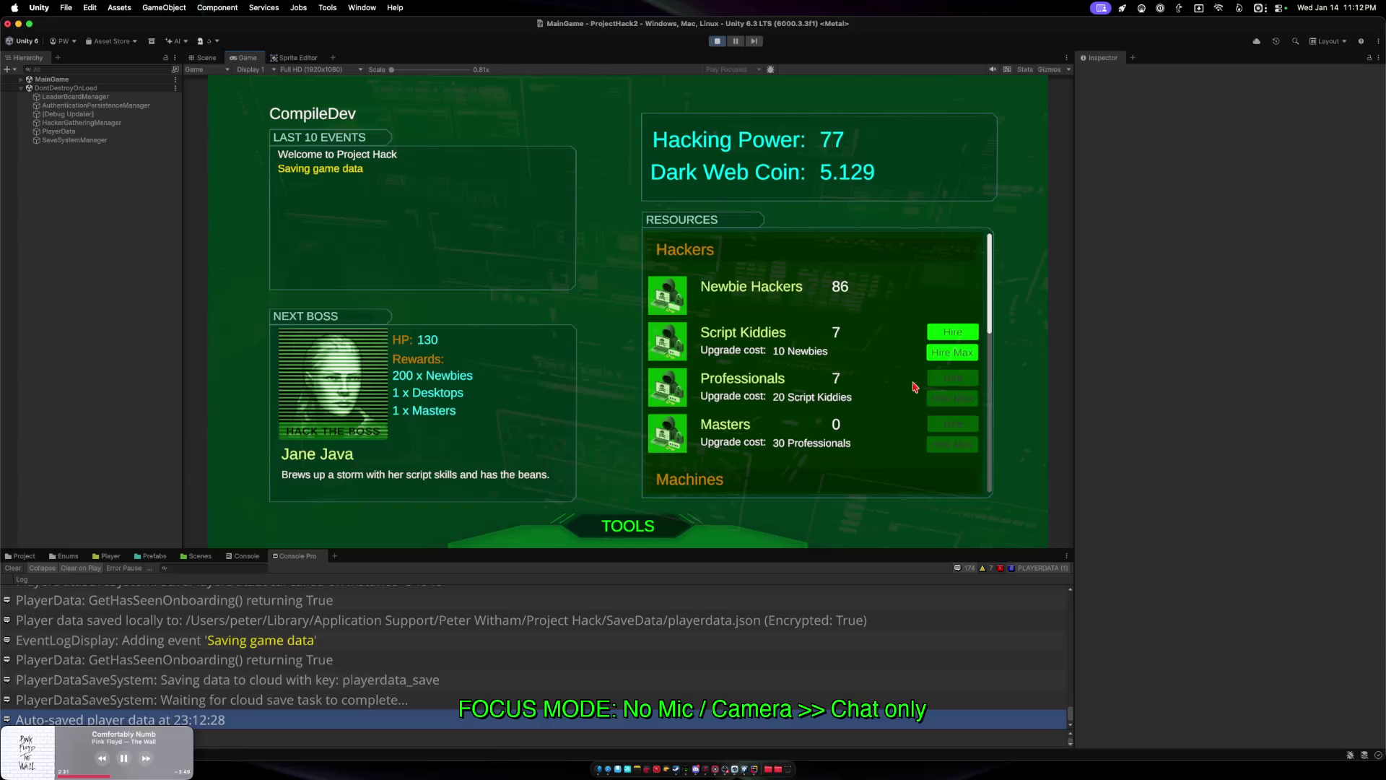
click(952, 352)
key(super+Tab)
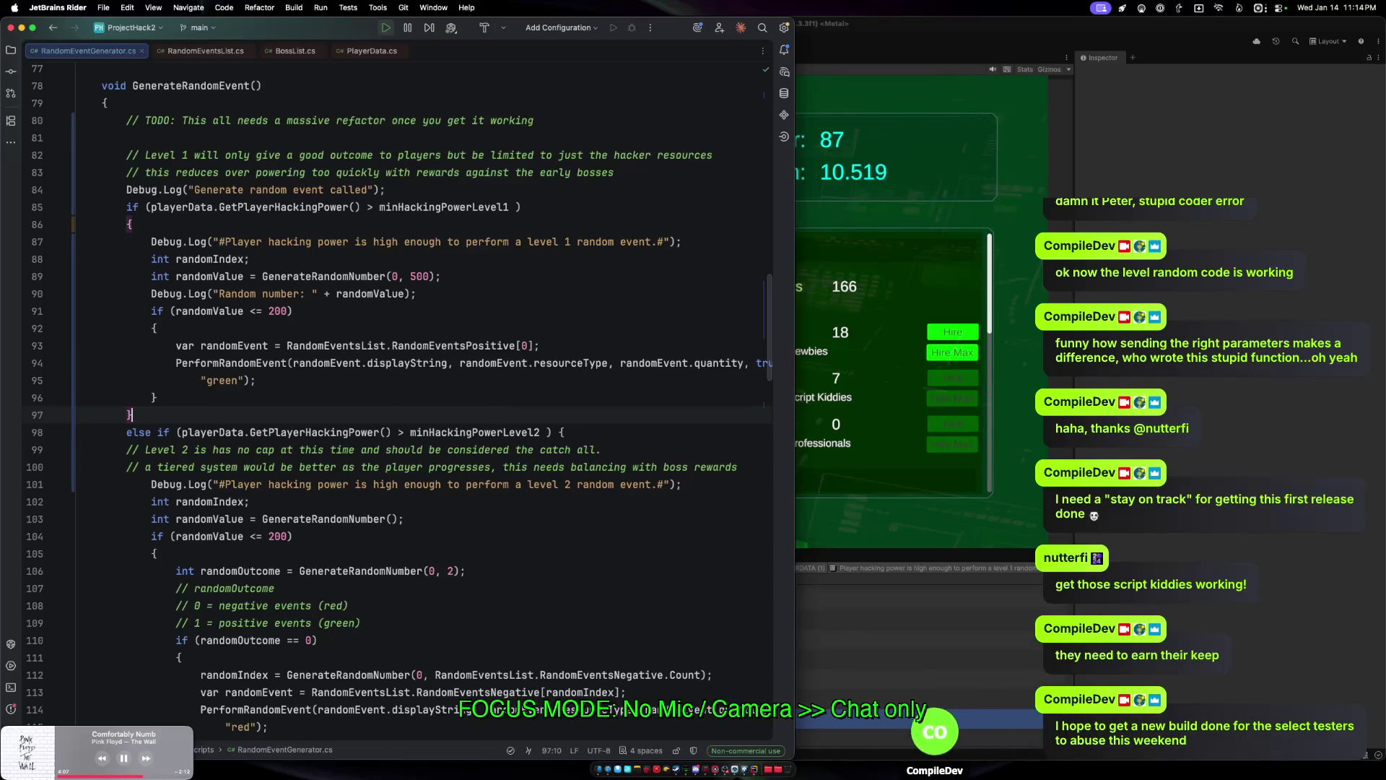
key(super+Tab)
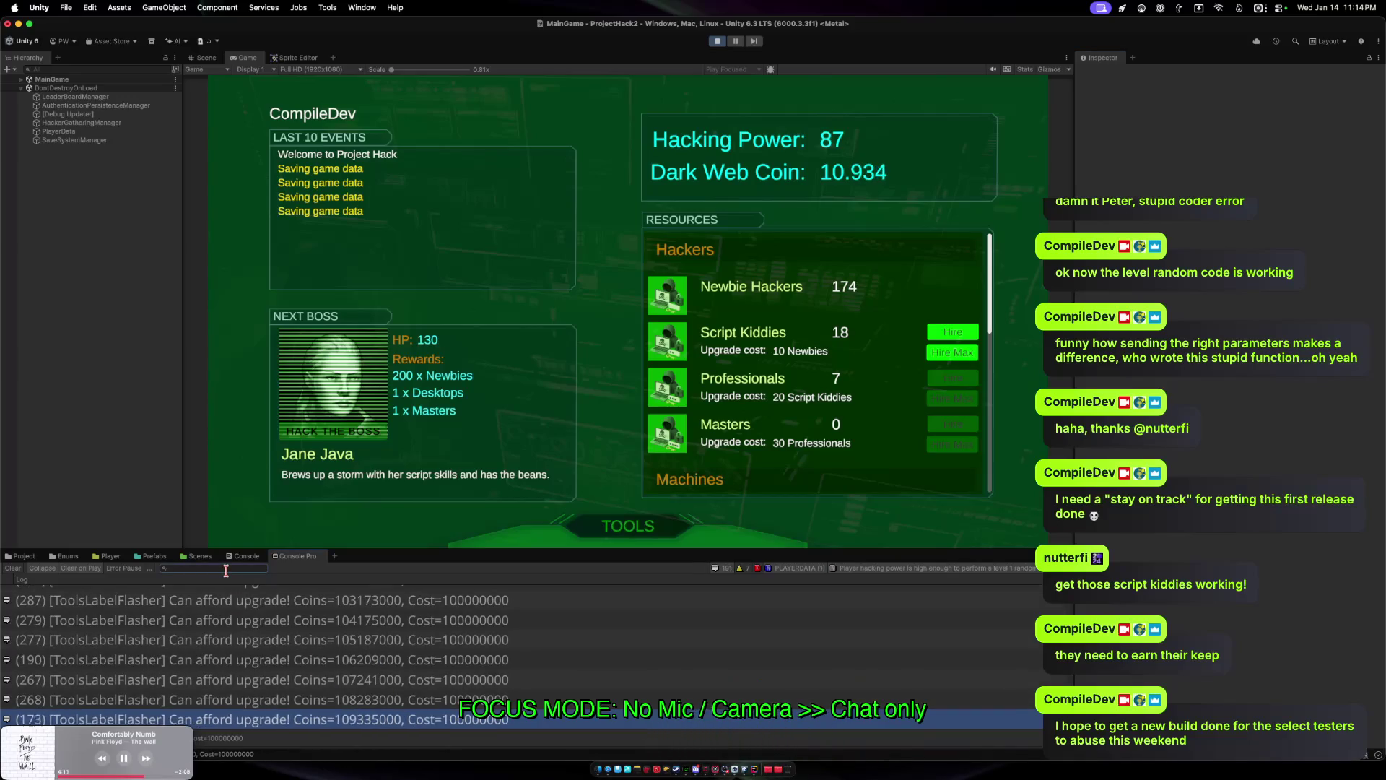
Filter the Console Pro log for 'level' then 'gene', then clear the search.
text(level)
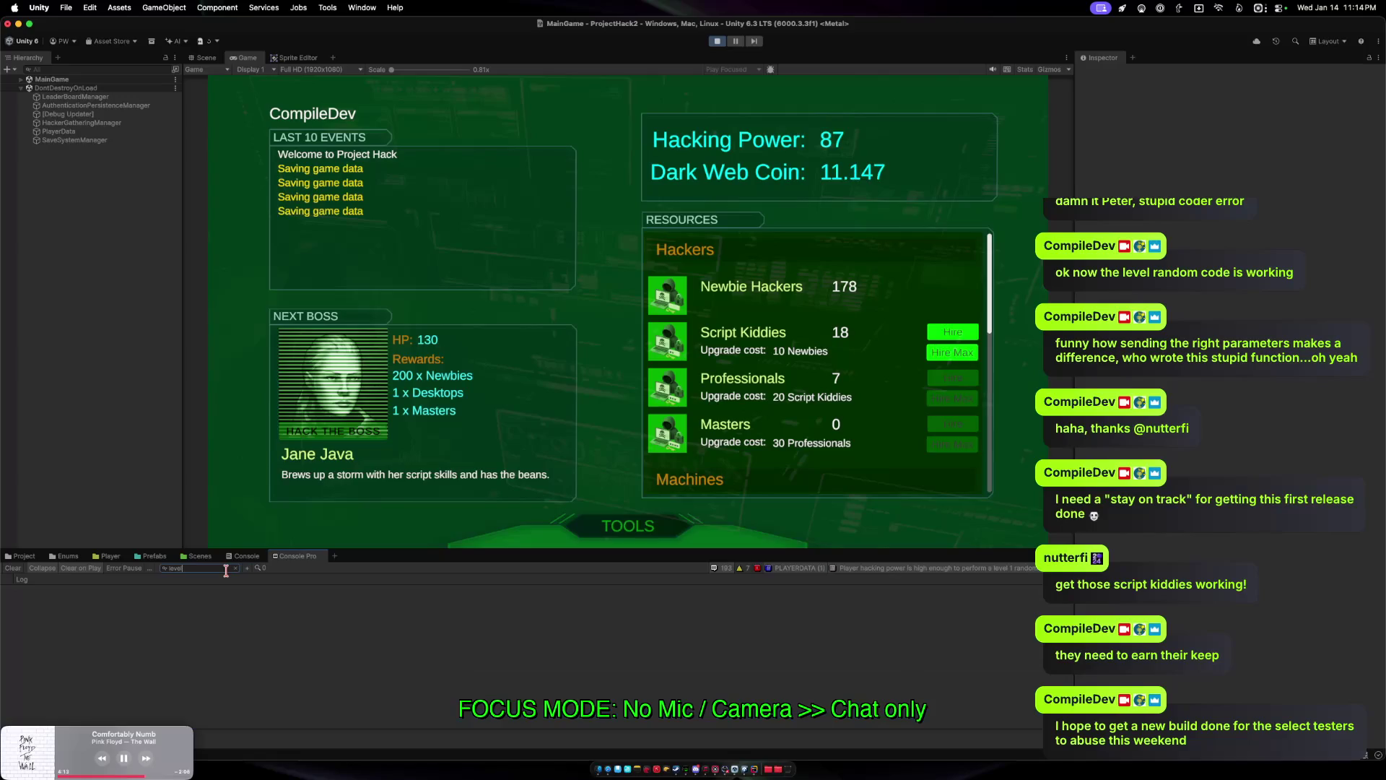
key(BackSpace)
key(BackSpace)
key(BackSpace)
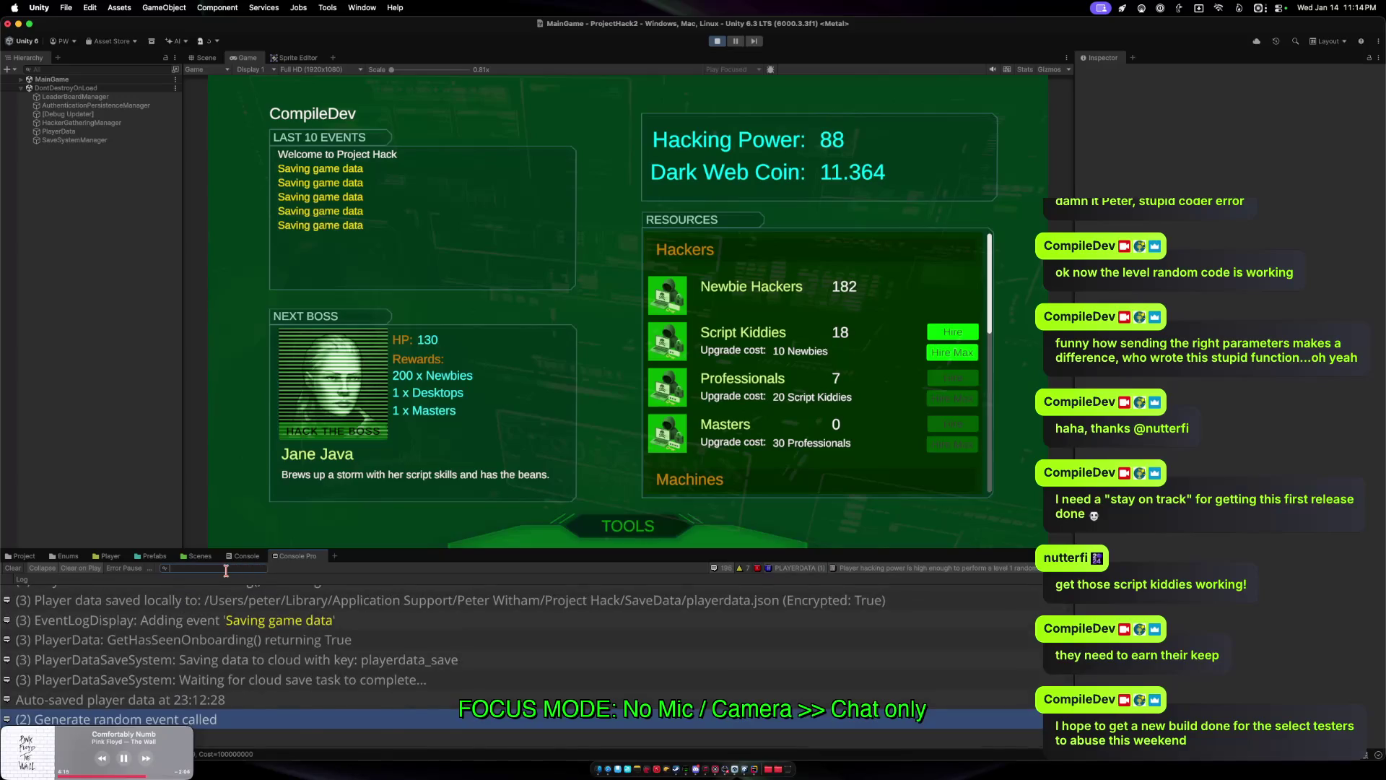
text(gene)
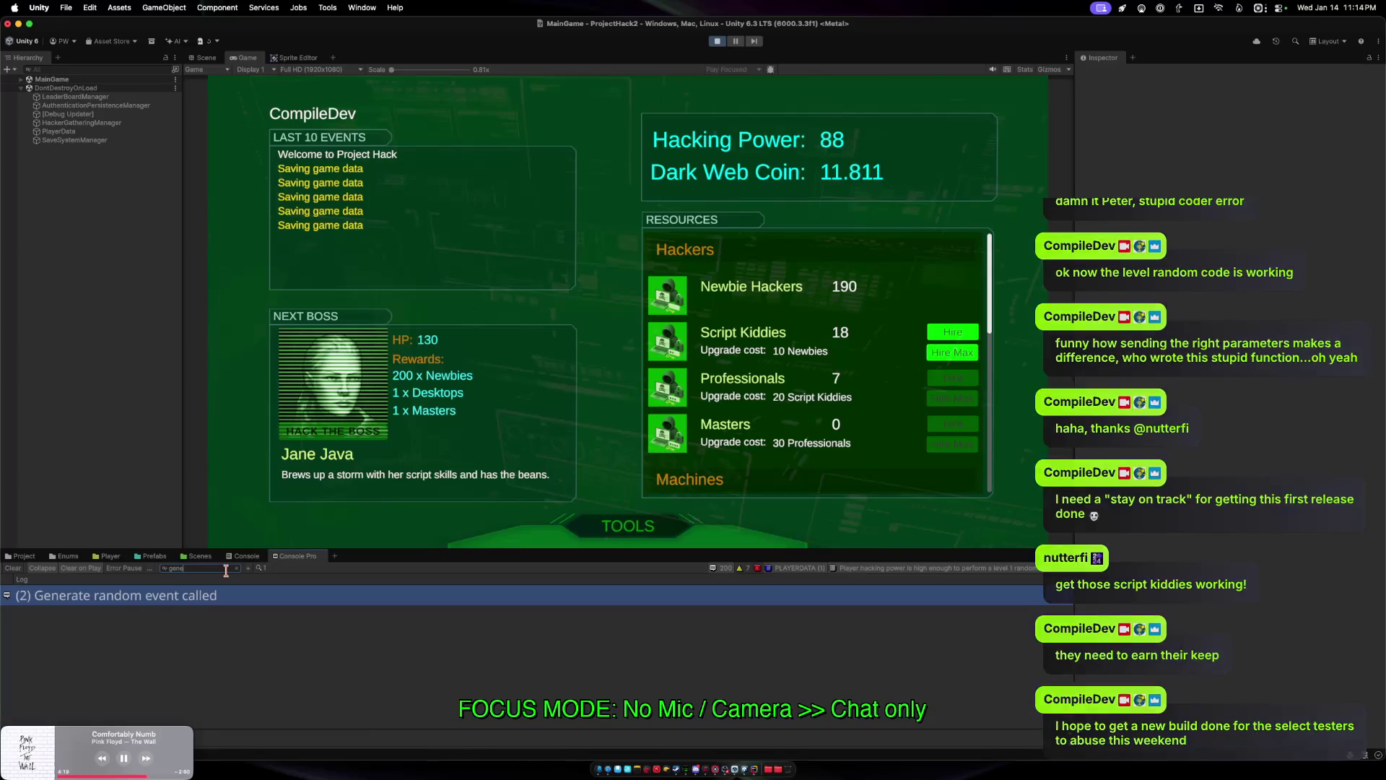
key(BackSpace)
key(BackSpace)
key(BackSpace)
click(229, 569)
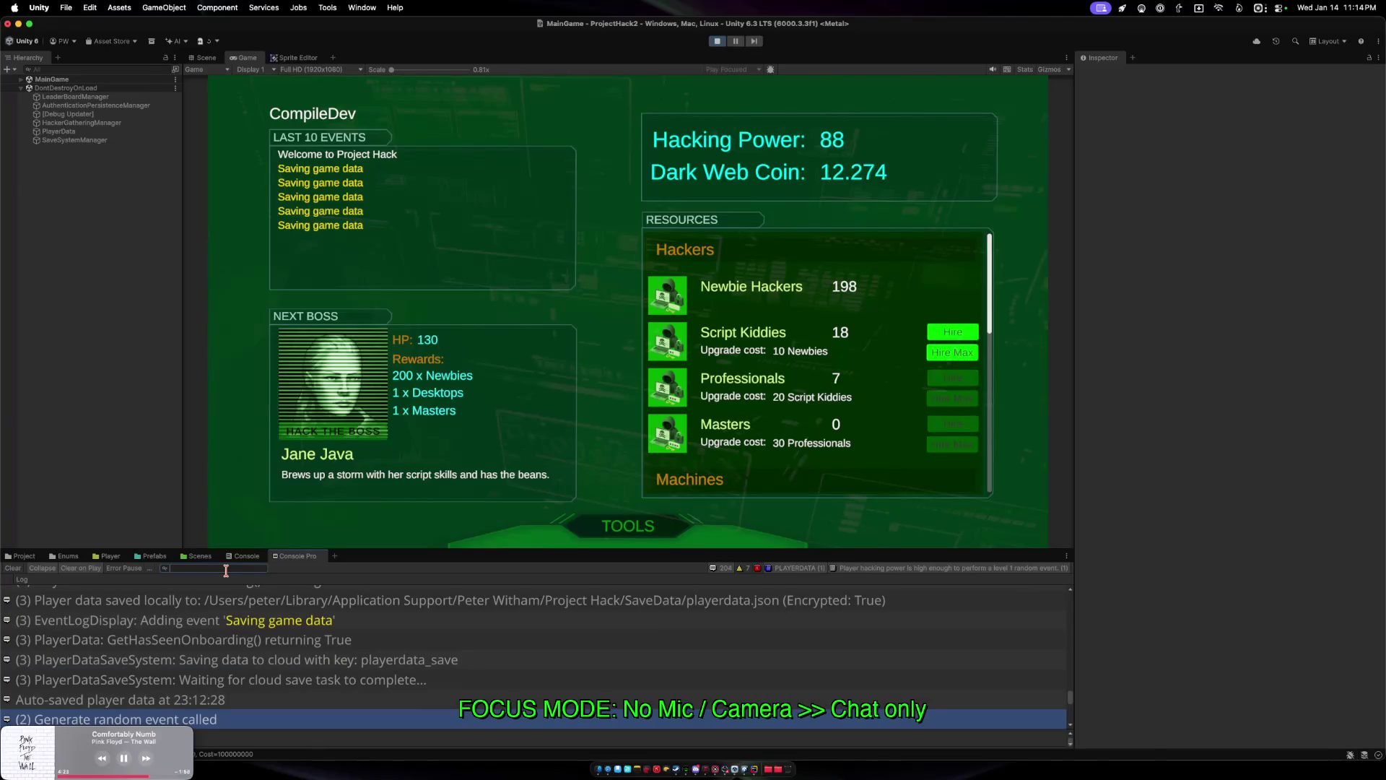
Buy the Newbie Hire Rate upgrade from the game's Upgrades panel.
click(618, 527)
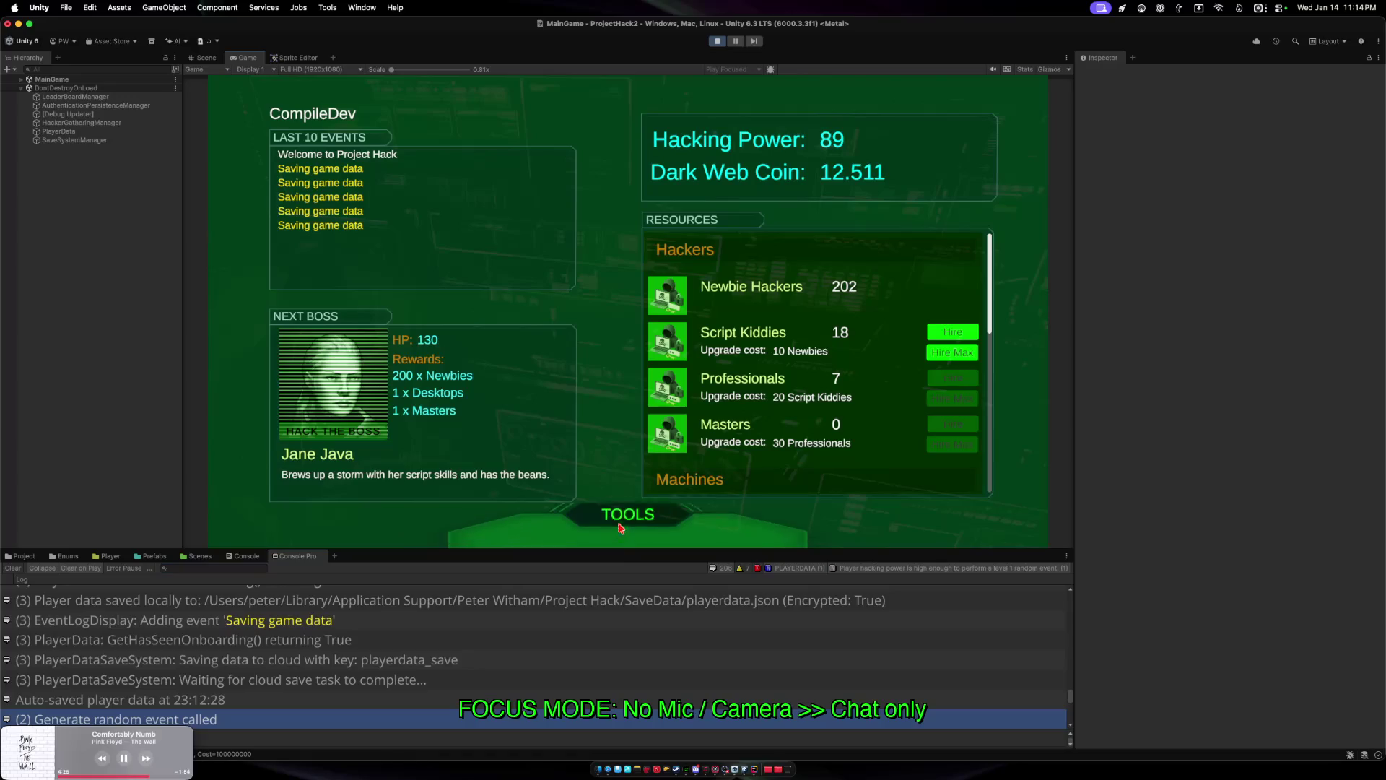
click(615, 524)
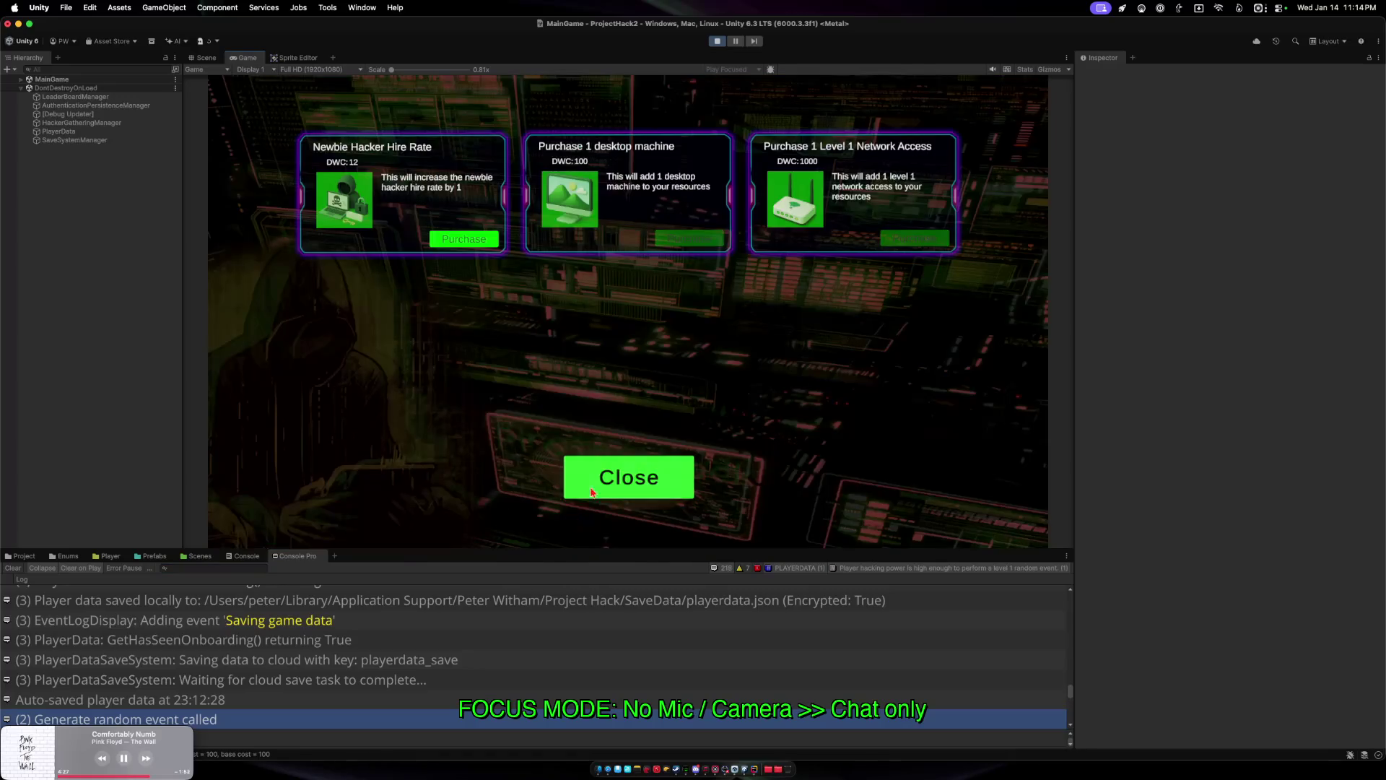
click(464, 239)
click(623, 481)
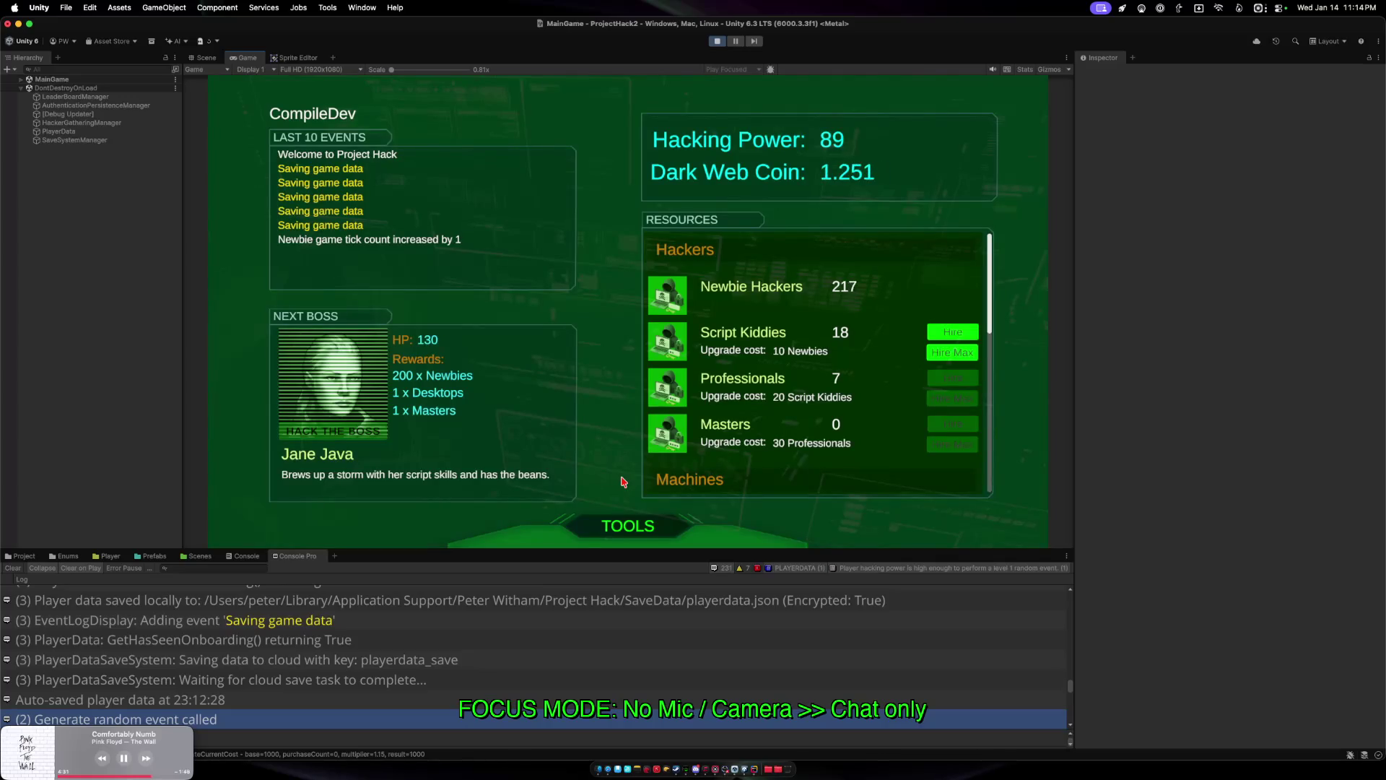
Hire max Script Kiddies and Professionals, bringing Professionals from 7 to 9 and Script Kiddies to 2.
click(945, 353)
click(942, 399)
scroll(858, 449, down, 10)
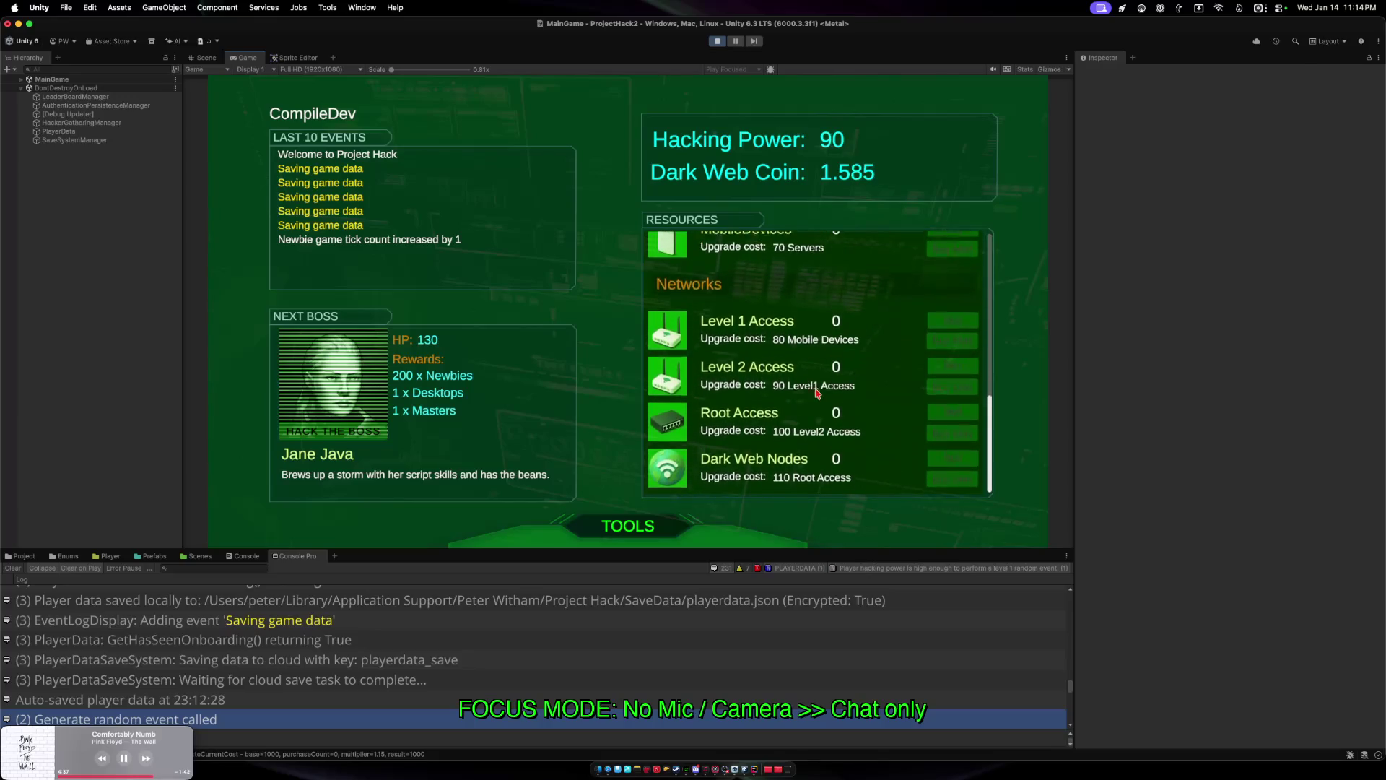
scroll(851, 269, up, 10)
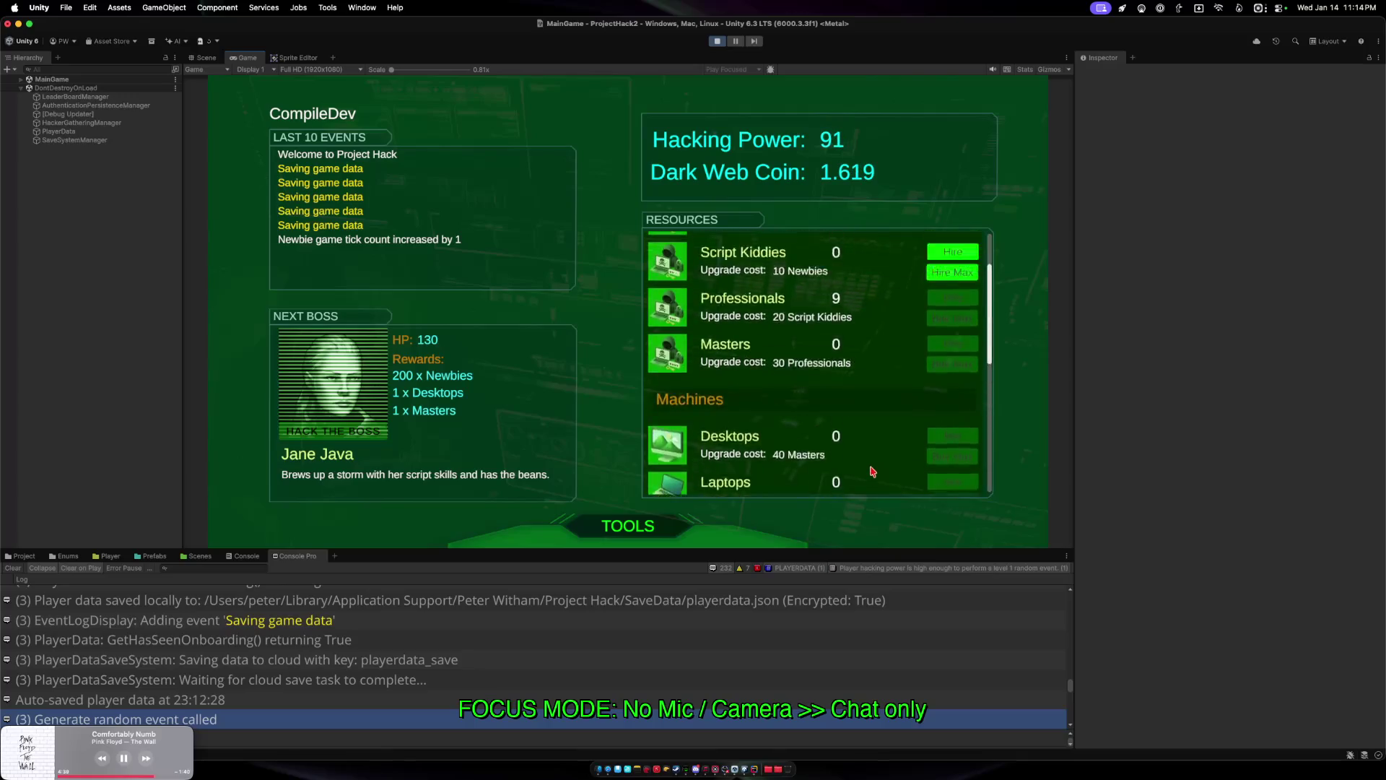
click(951, 352)
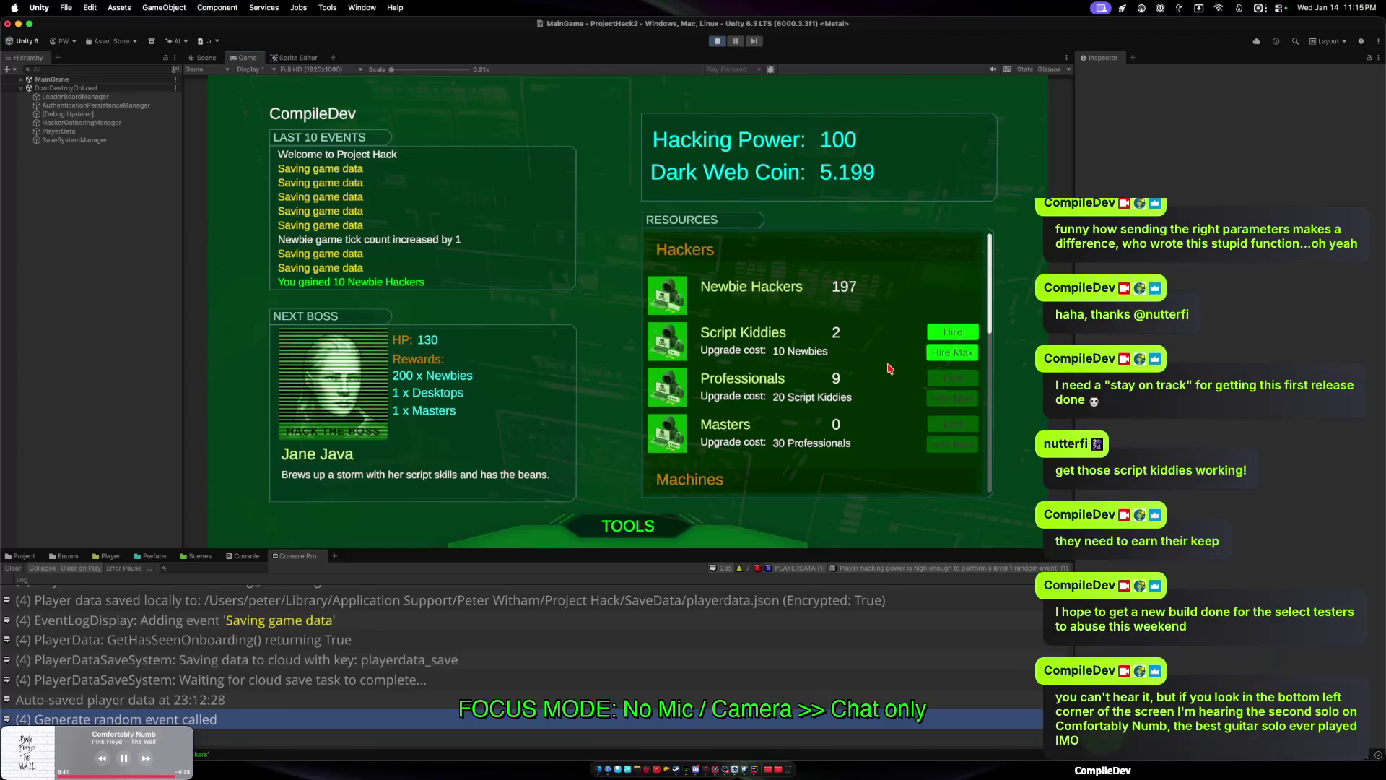
Hire max Script Kiddies and convert them into a 10th Professional.
click(953, 352)
click(952, 399)
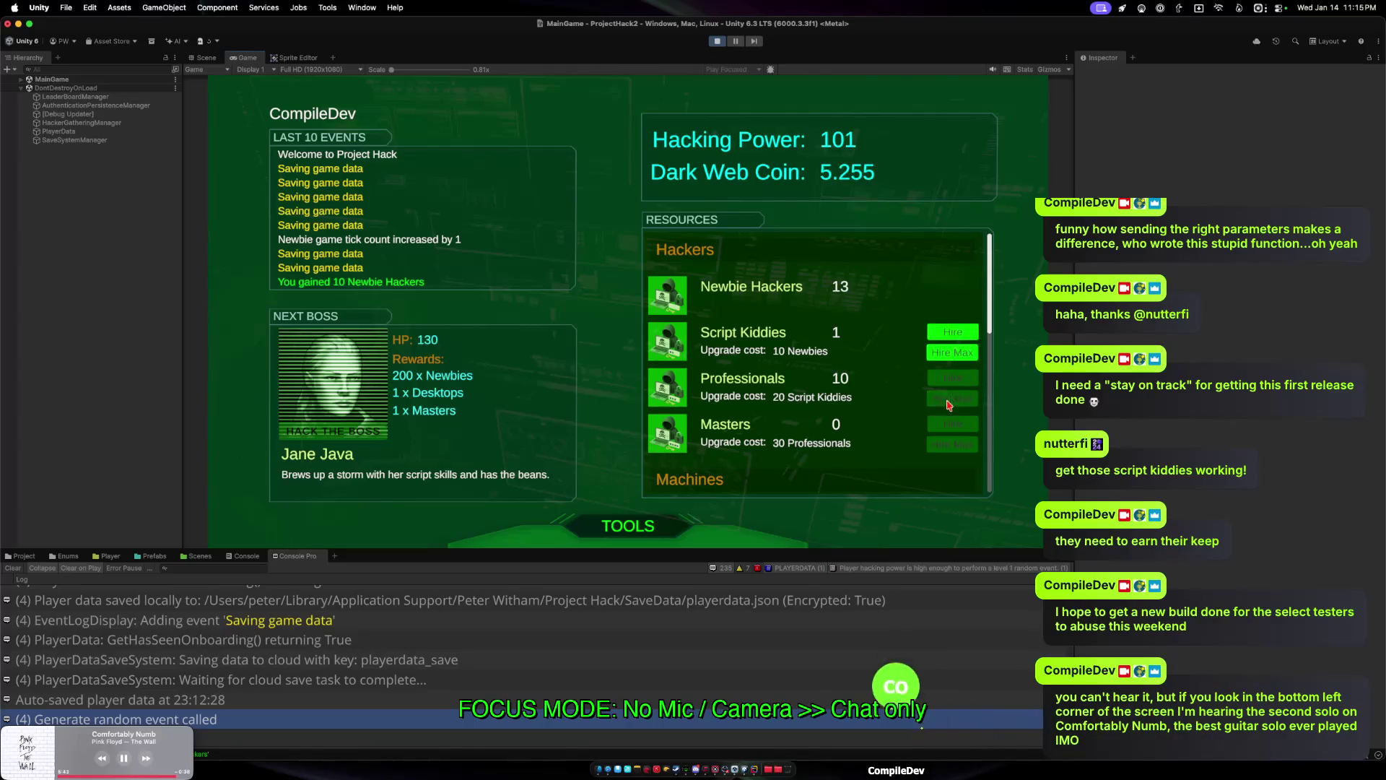
scroll(864, 430, down, 1)
scroll(864, 431, down, 5)
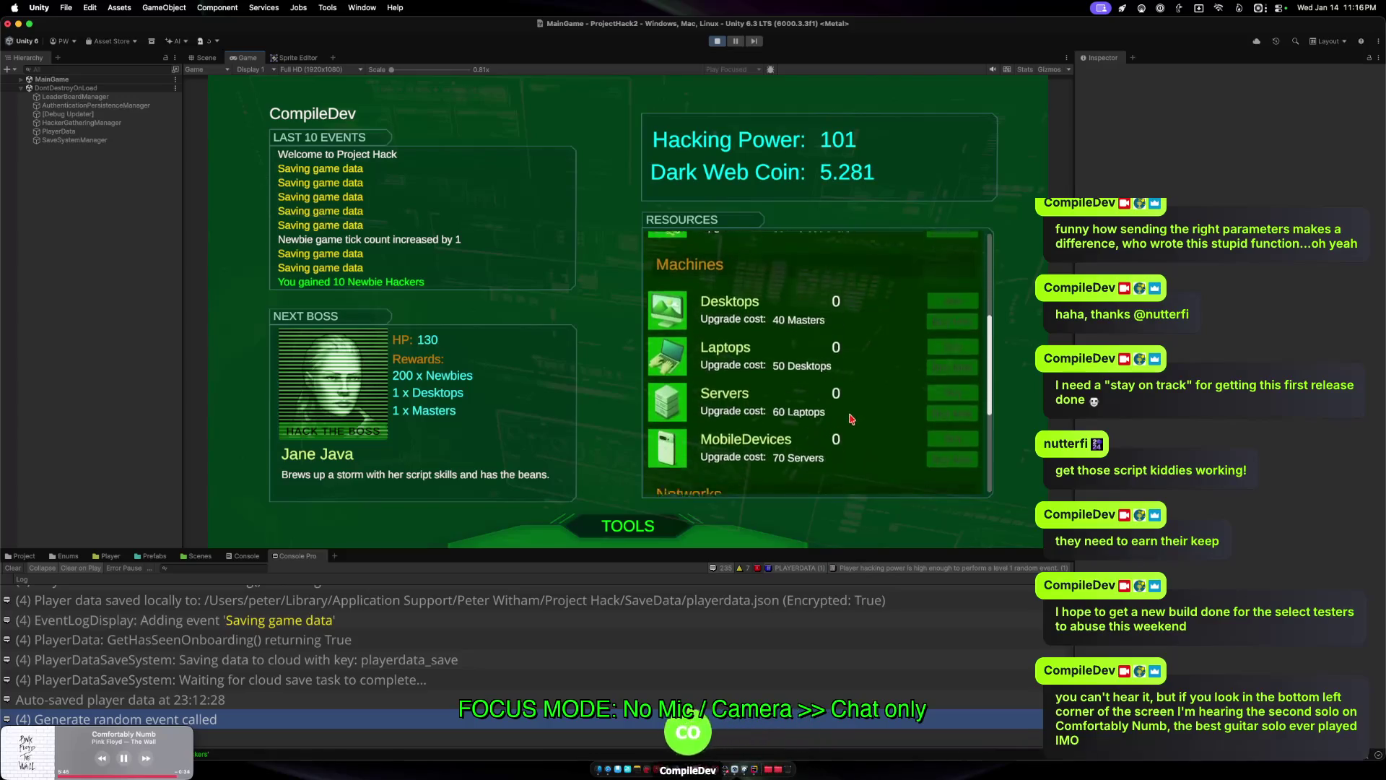
scroll(844, 429, up, 6)
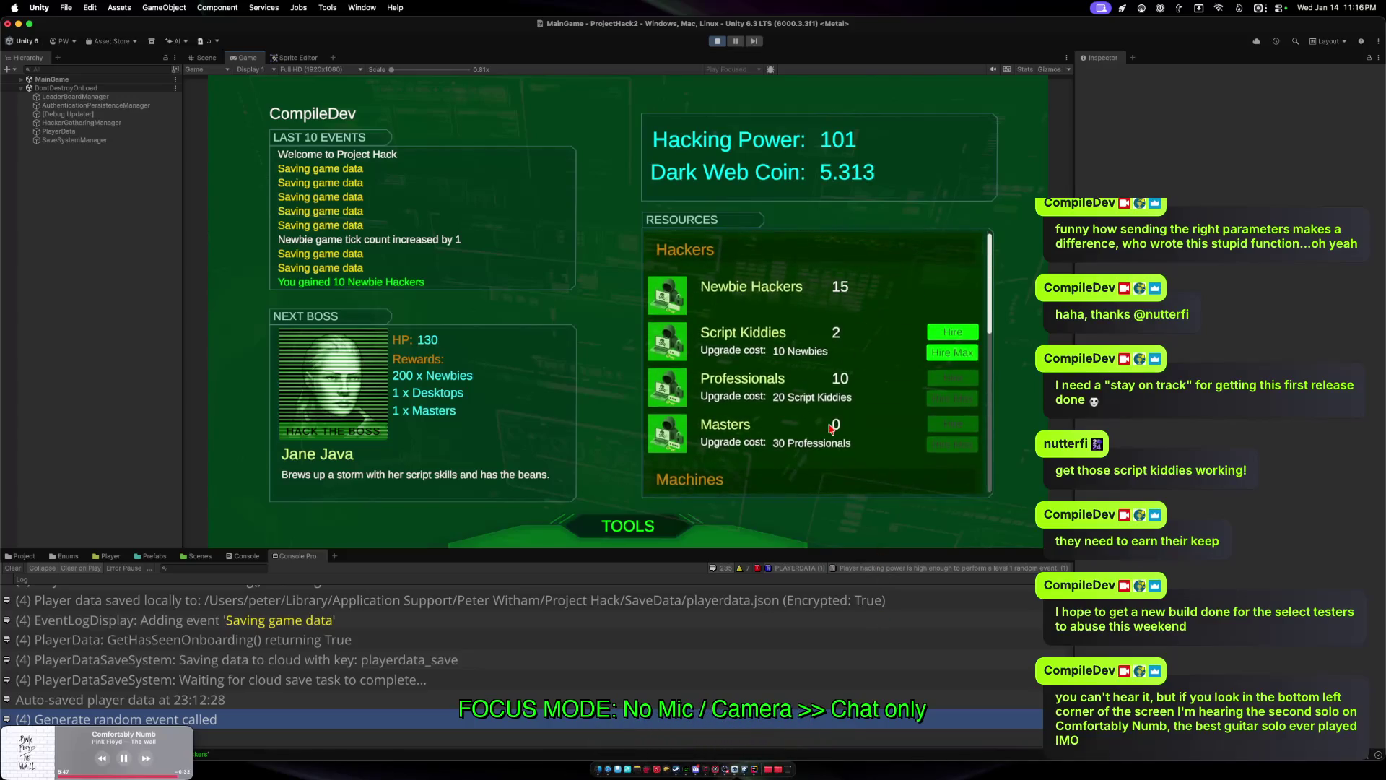
Check the leaderboard (rank #1, score 112), then hire max Script Kiddies to reach 5.
click(611, 522)
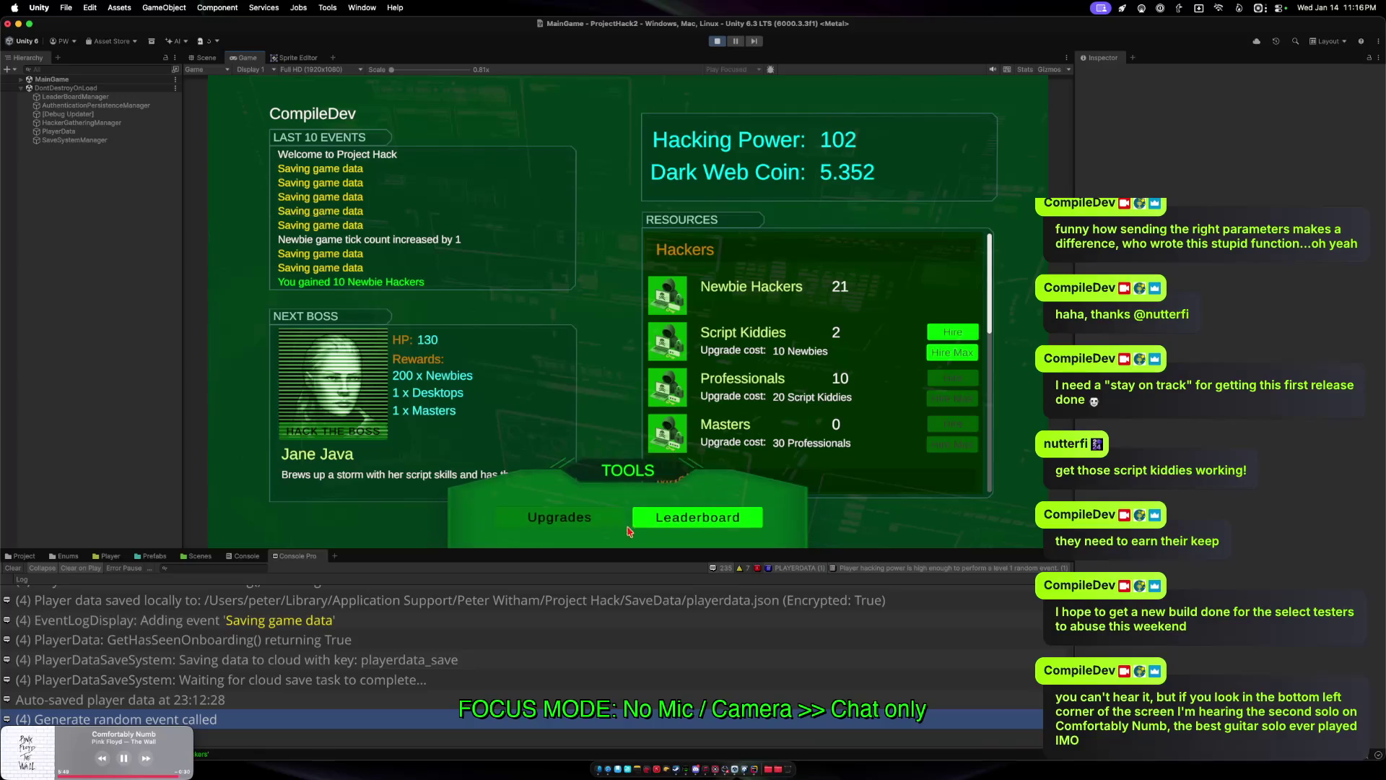
click(650, 527)
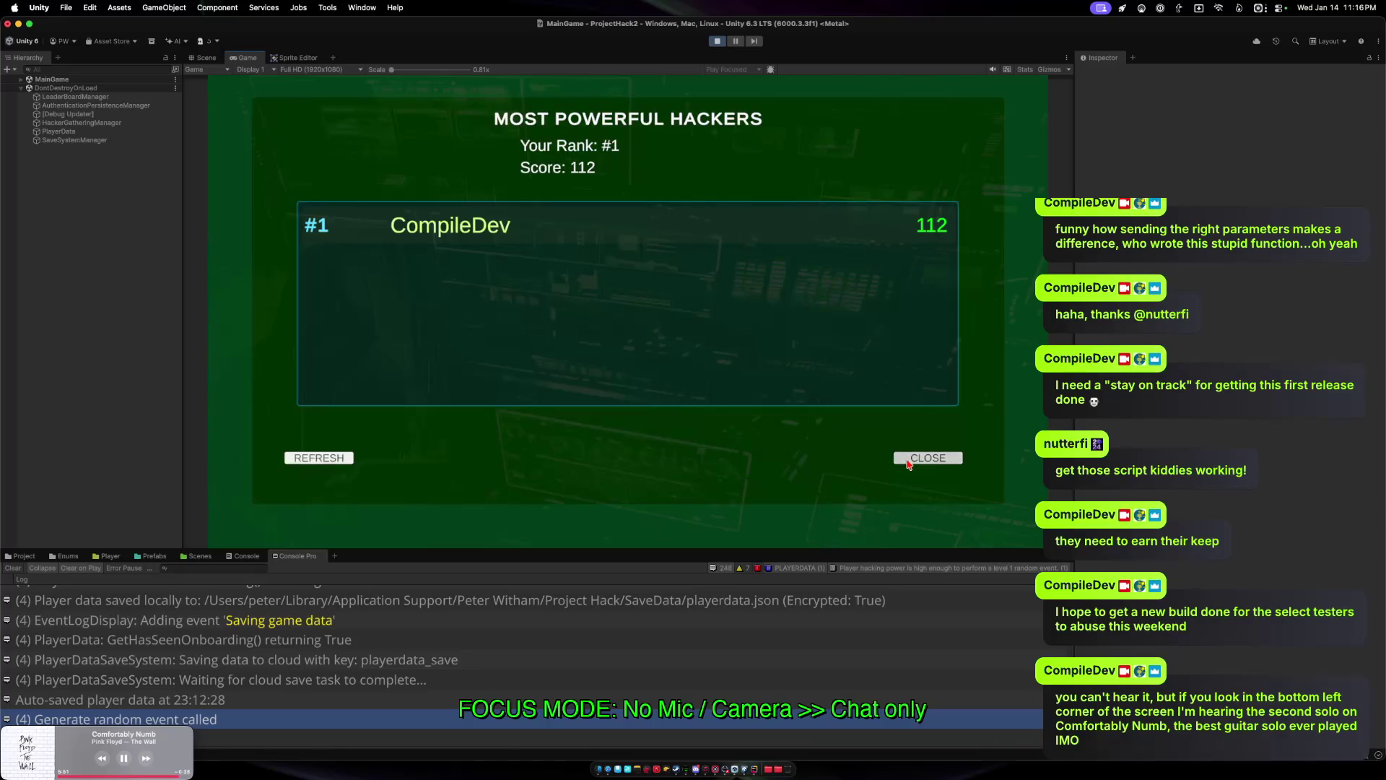
click(898, 461)
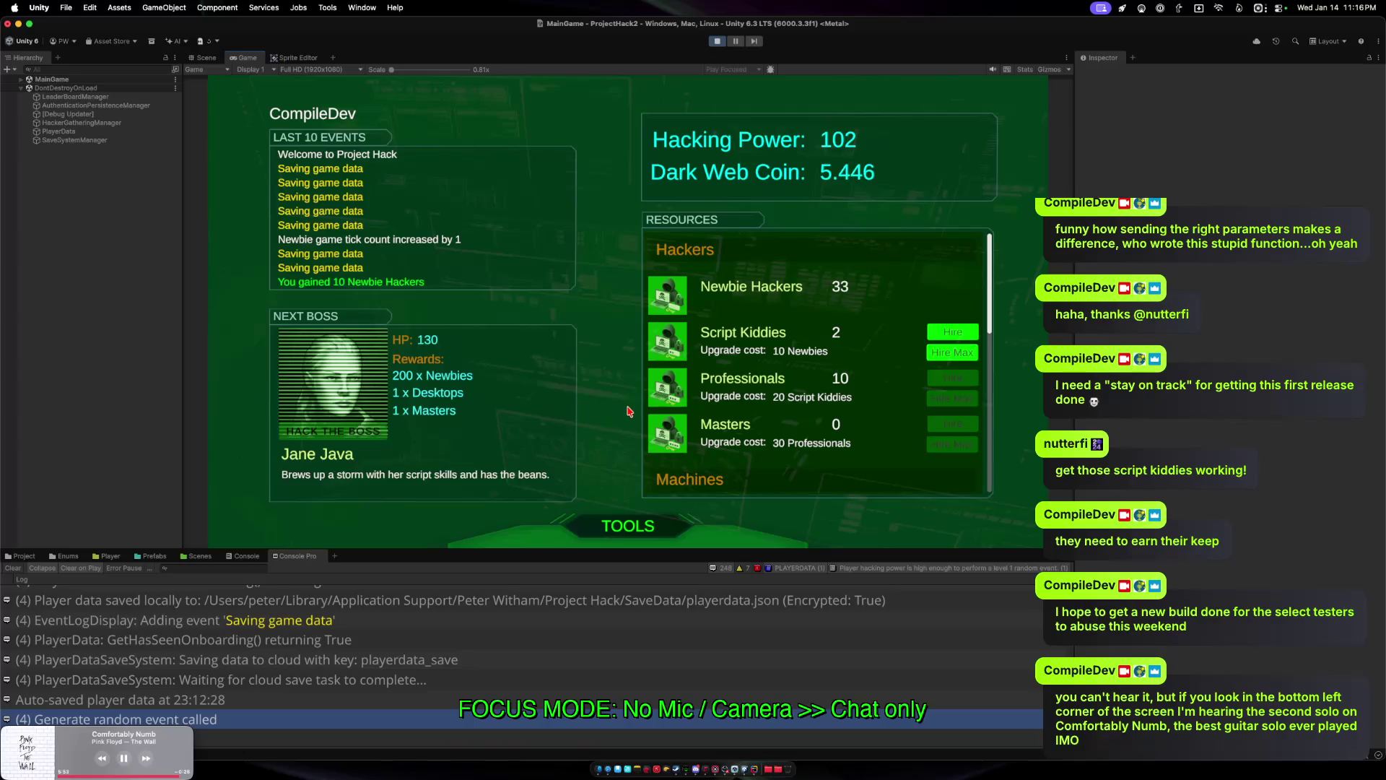
click(932, 353)
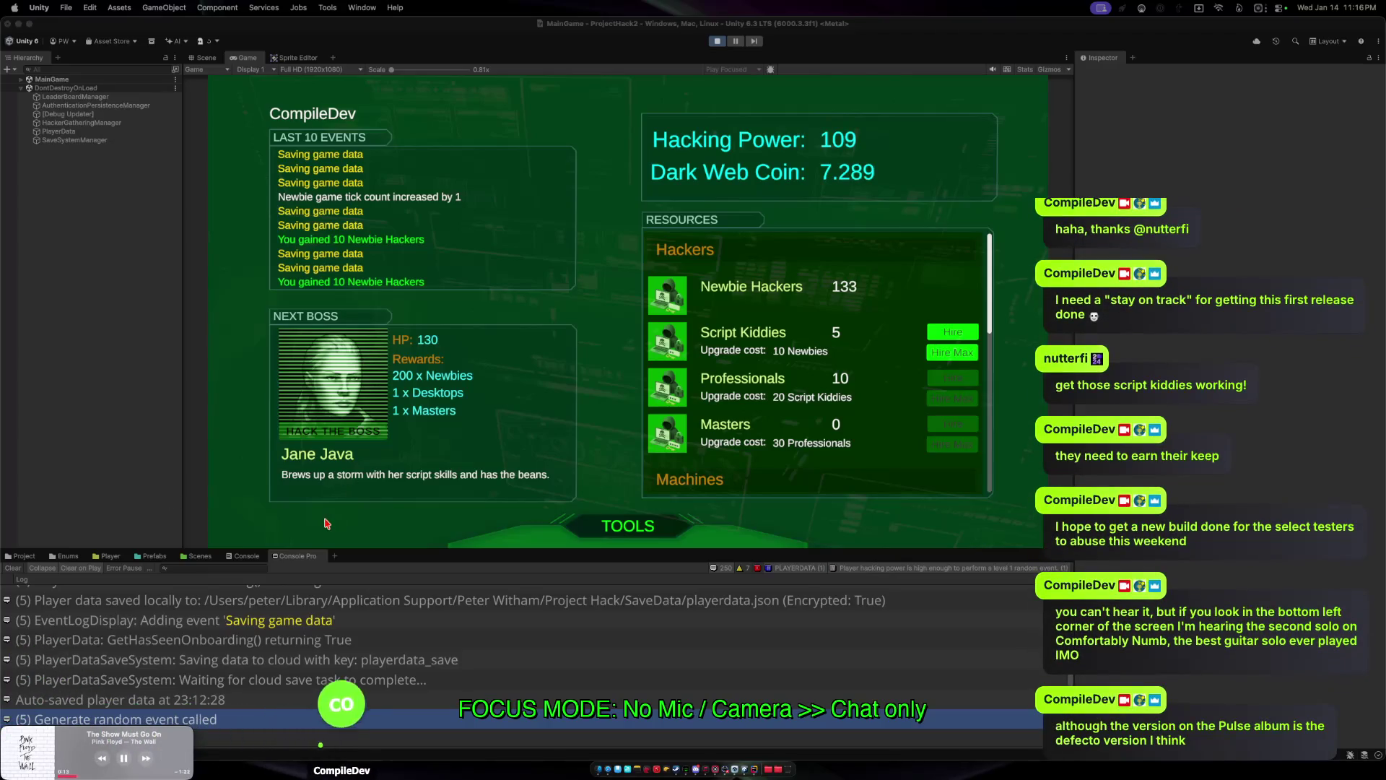
Skip two music tracks and return to Unity's running game.
click(145, 758)
click(146, 758)
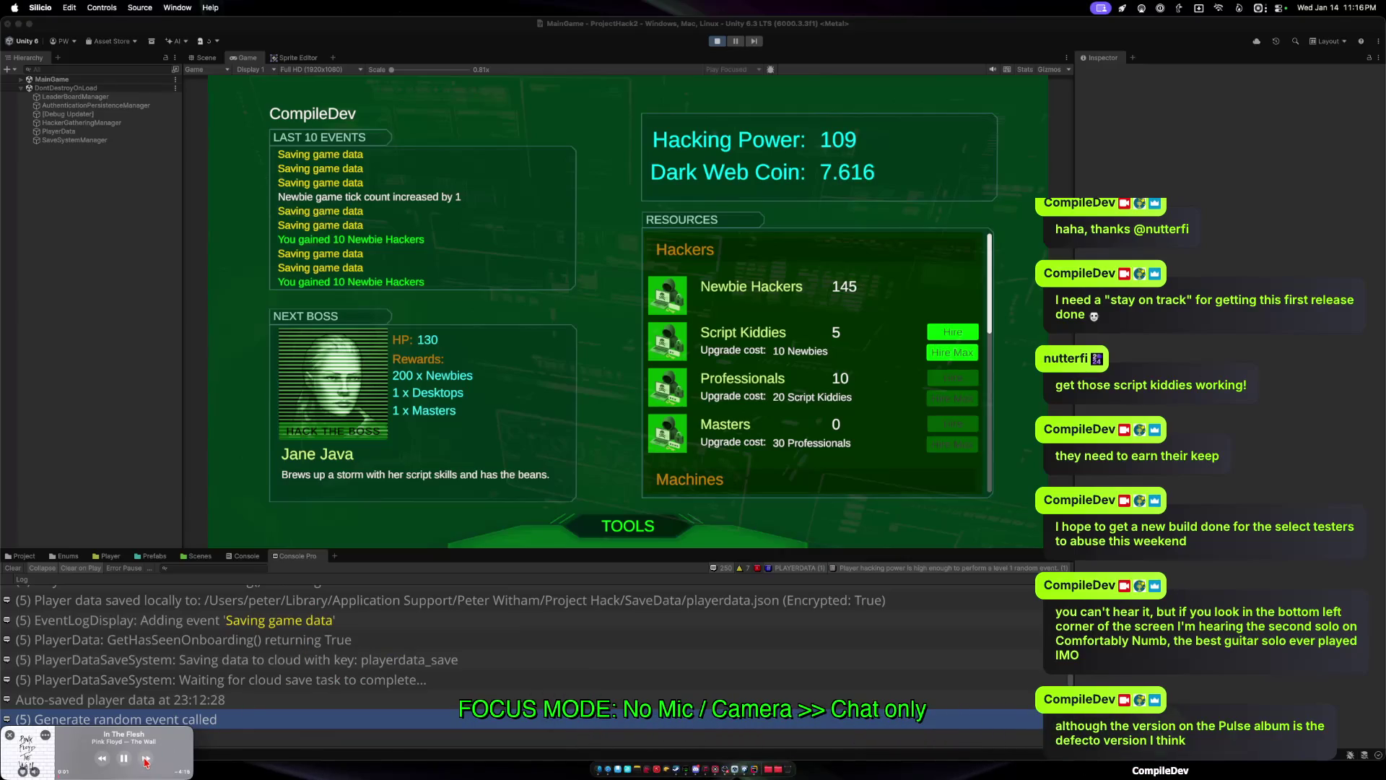
click(601, 436)
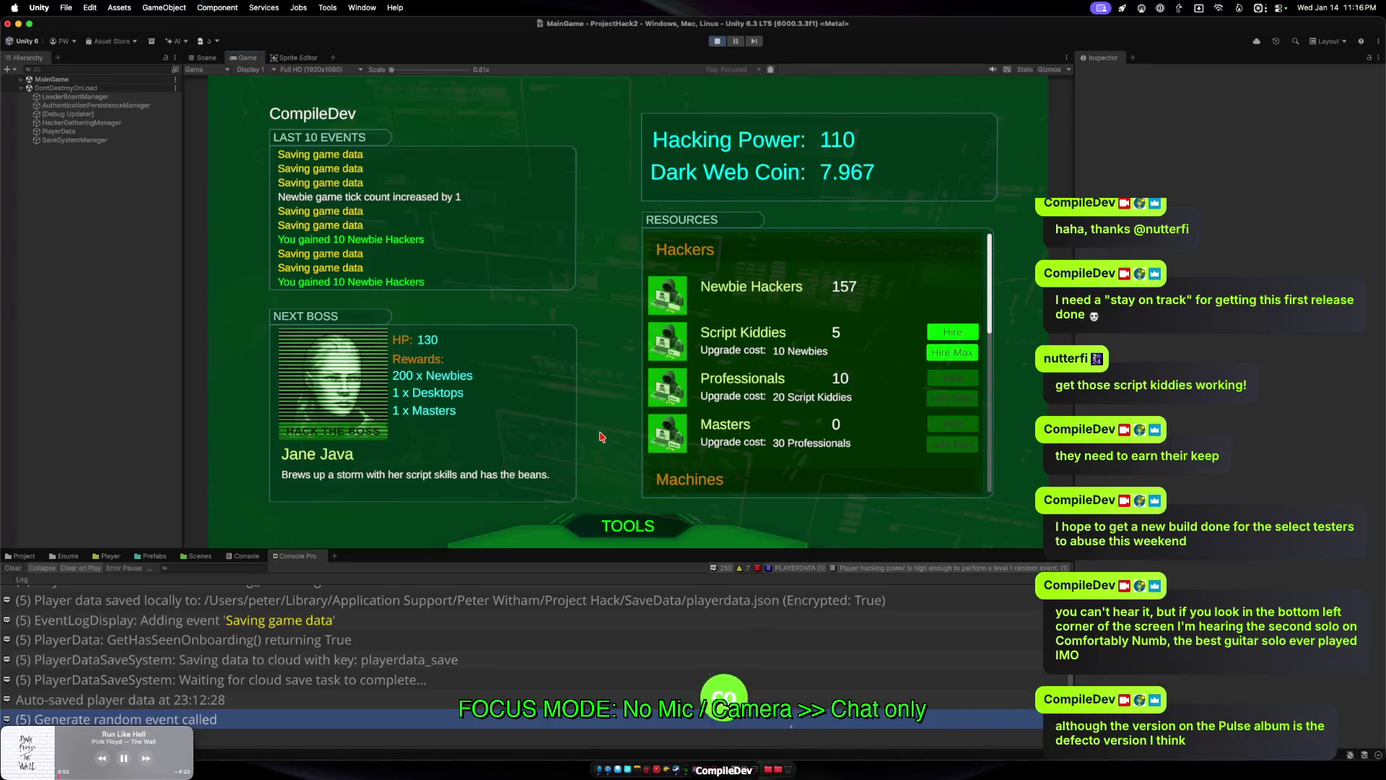
click(618, 528)
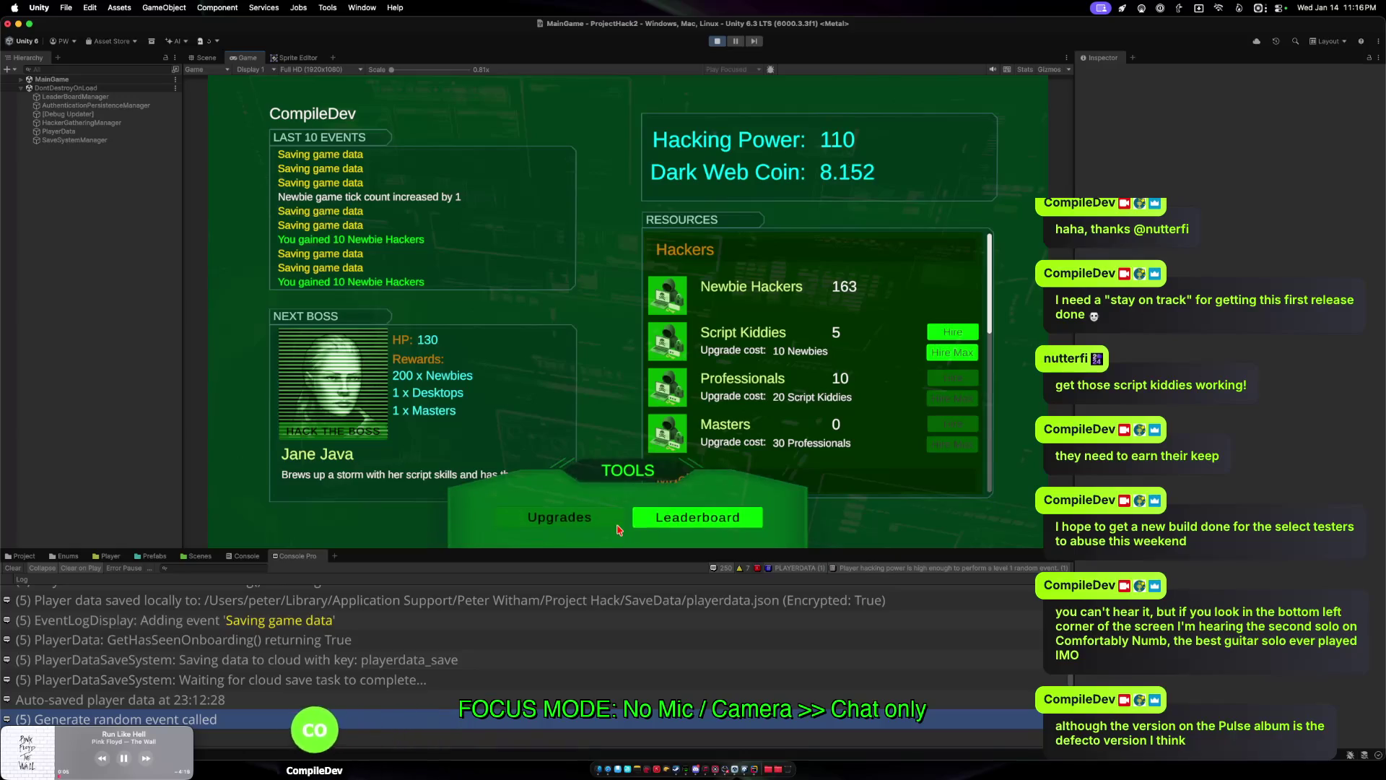
click(623, 484)
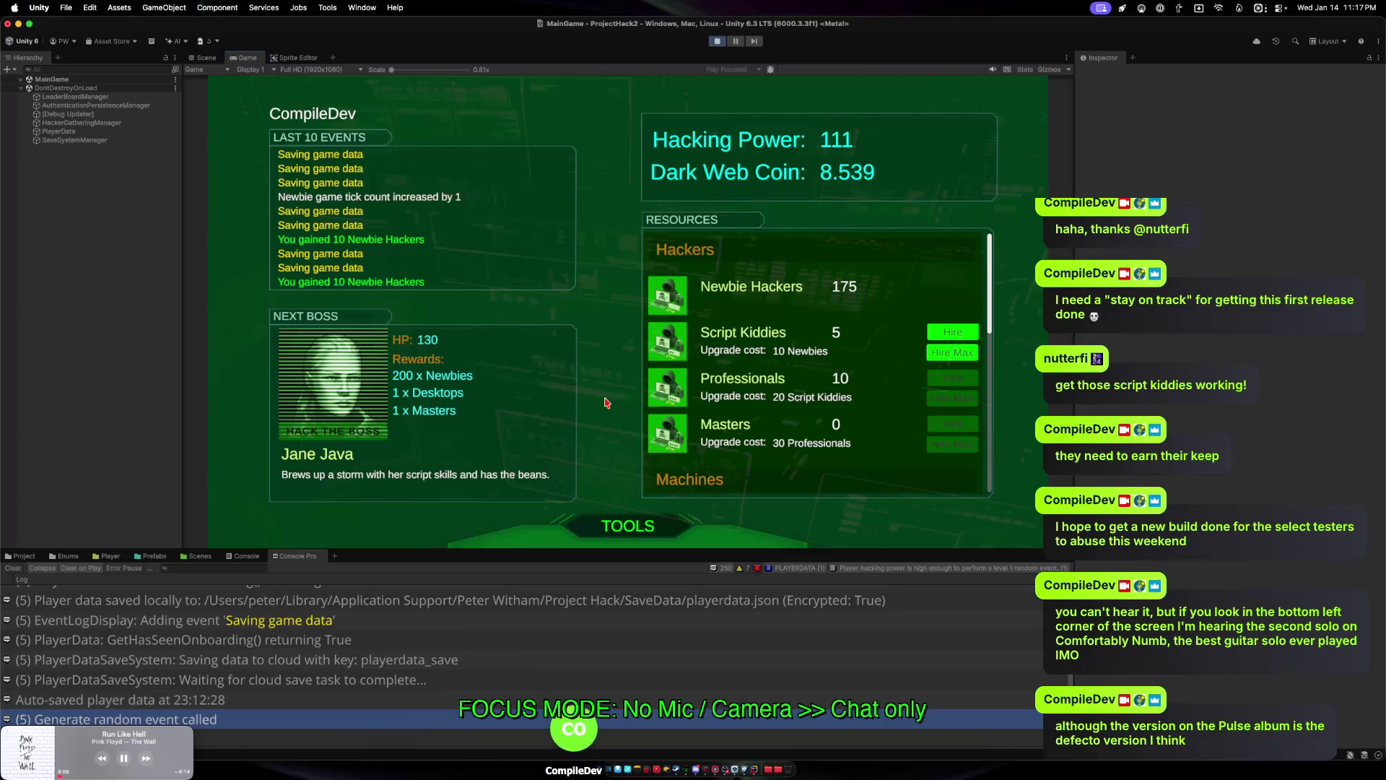
Hire max Script Kiddies and Professionals, raising them to 24 and 11.
click(952, 353)
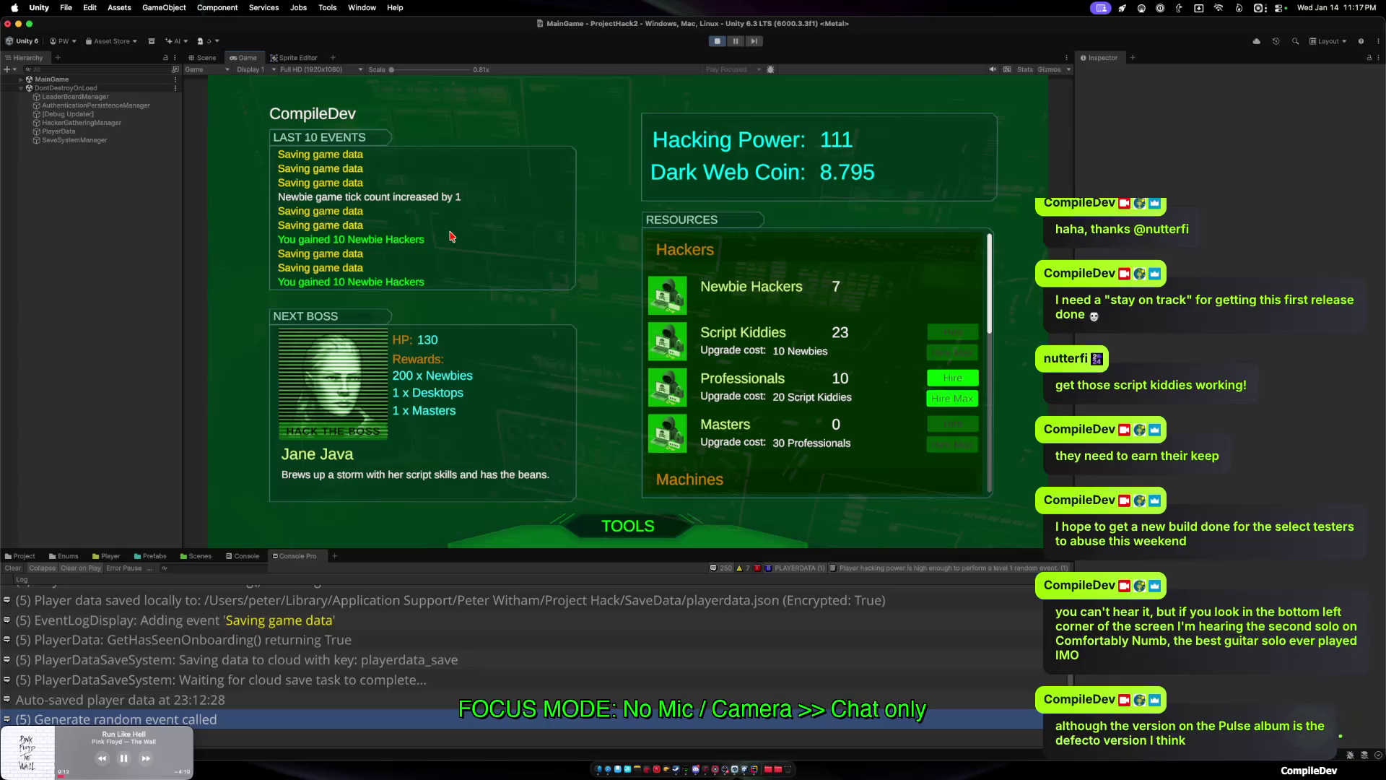
click(933, 359)
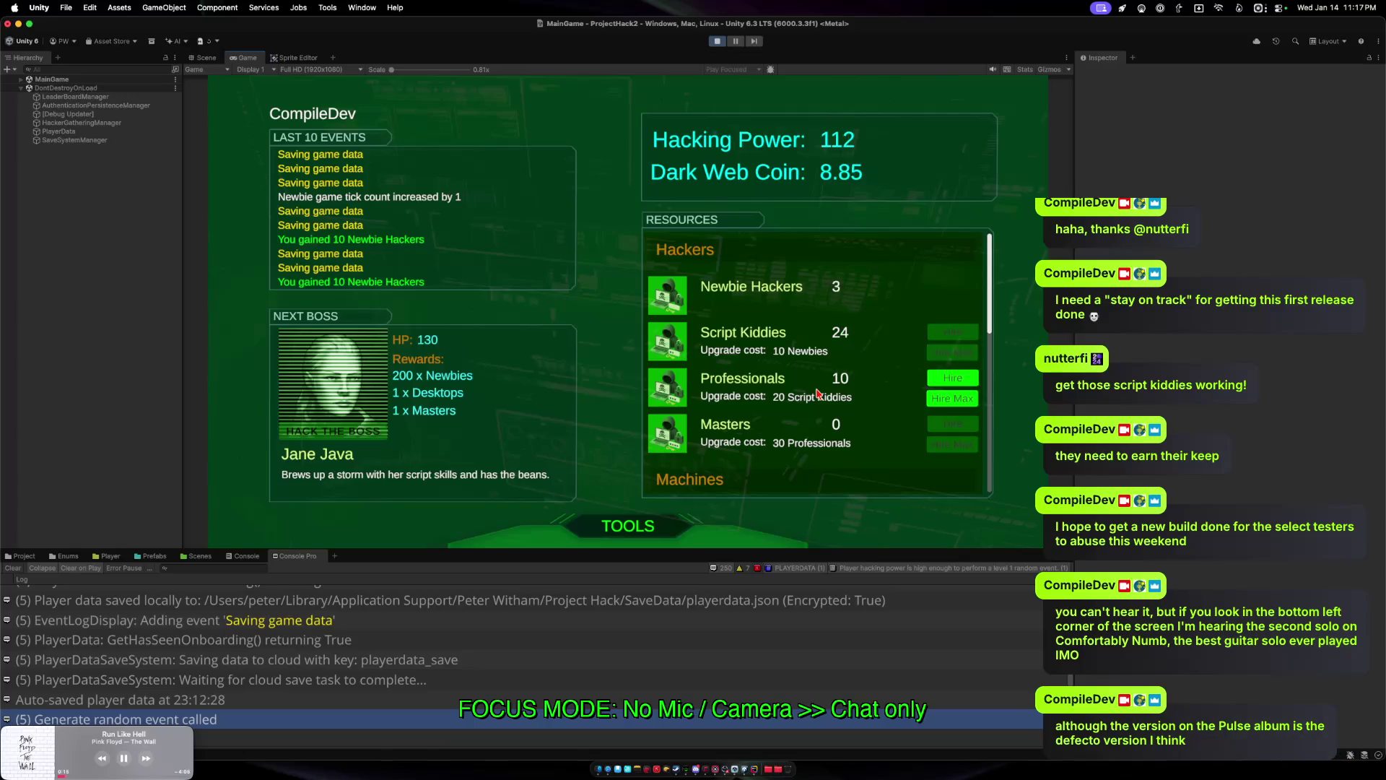
click(952, 398)
scroll(857, 430, down, 10)
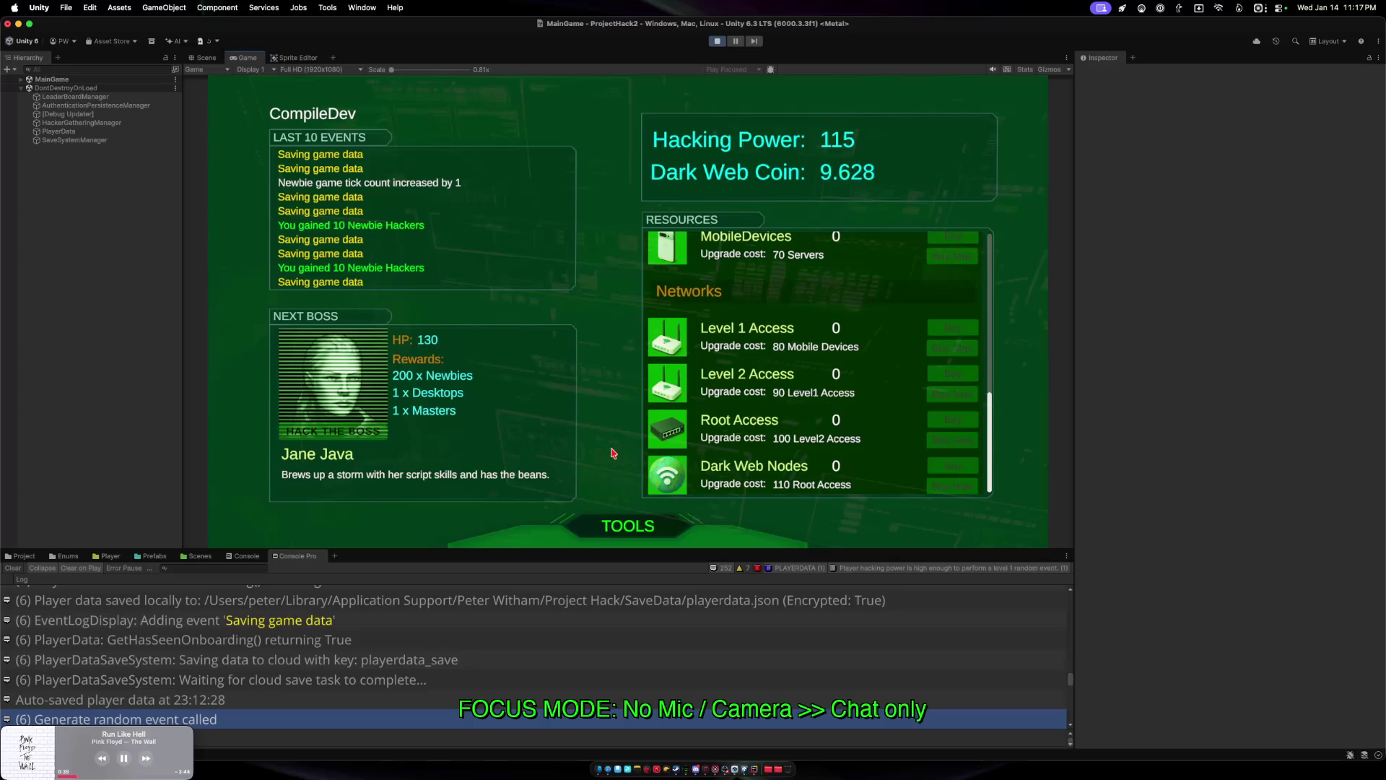
Bring RandomEventGenerator.cs to the front at GenerateRandomEvent and launch Claude Code in a terminal.
key(ctrl+Up)
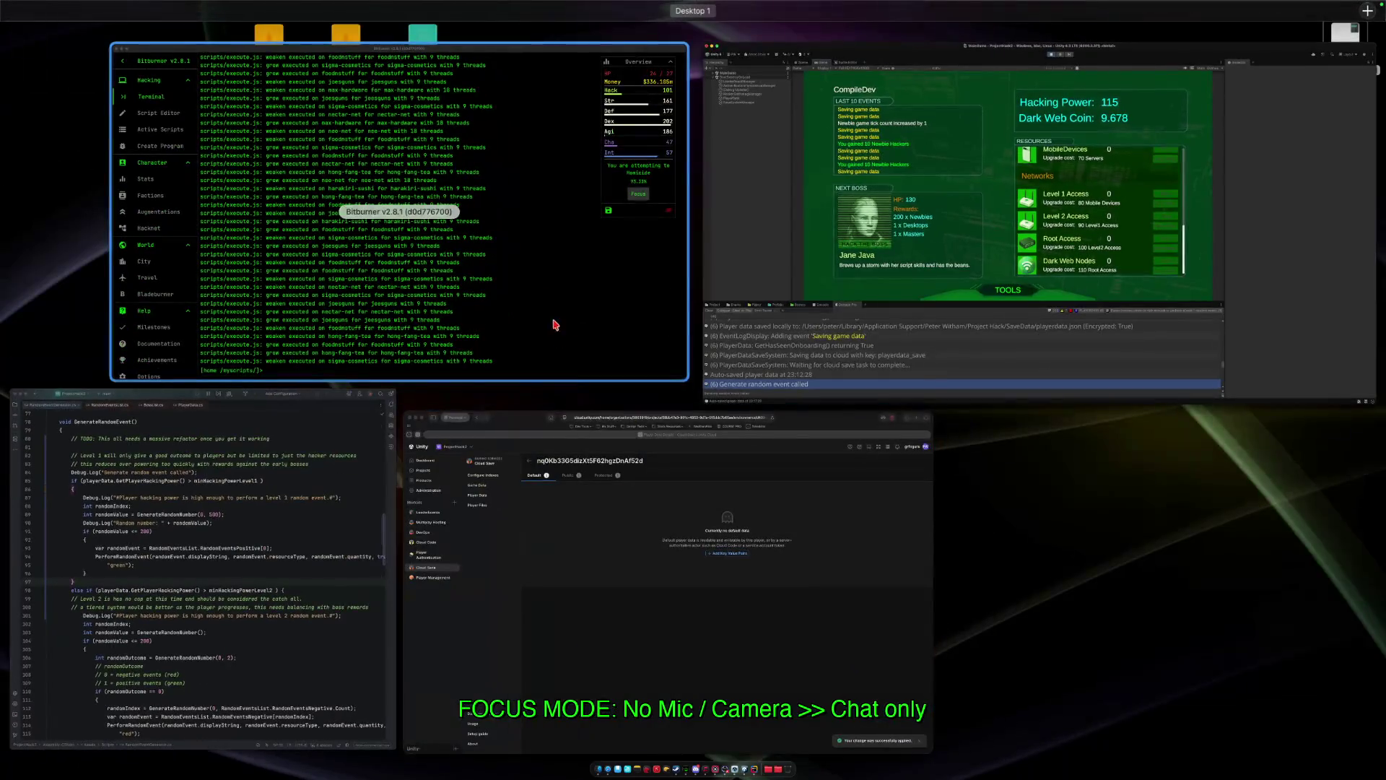
click(309, 626)
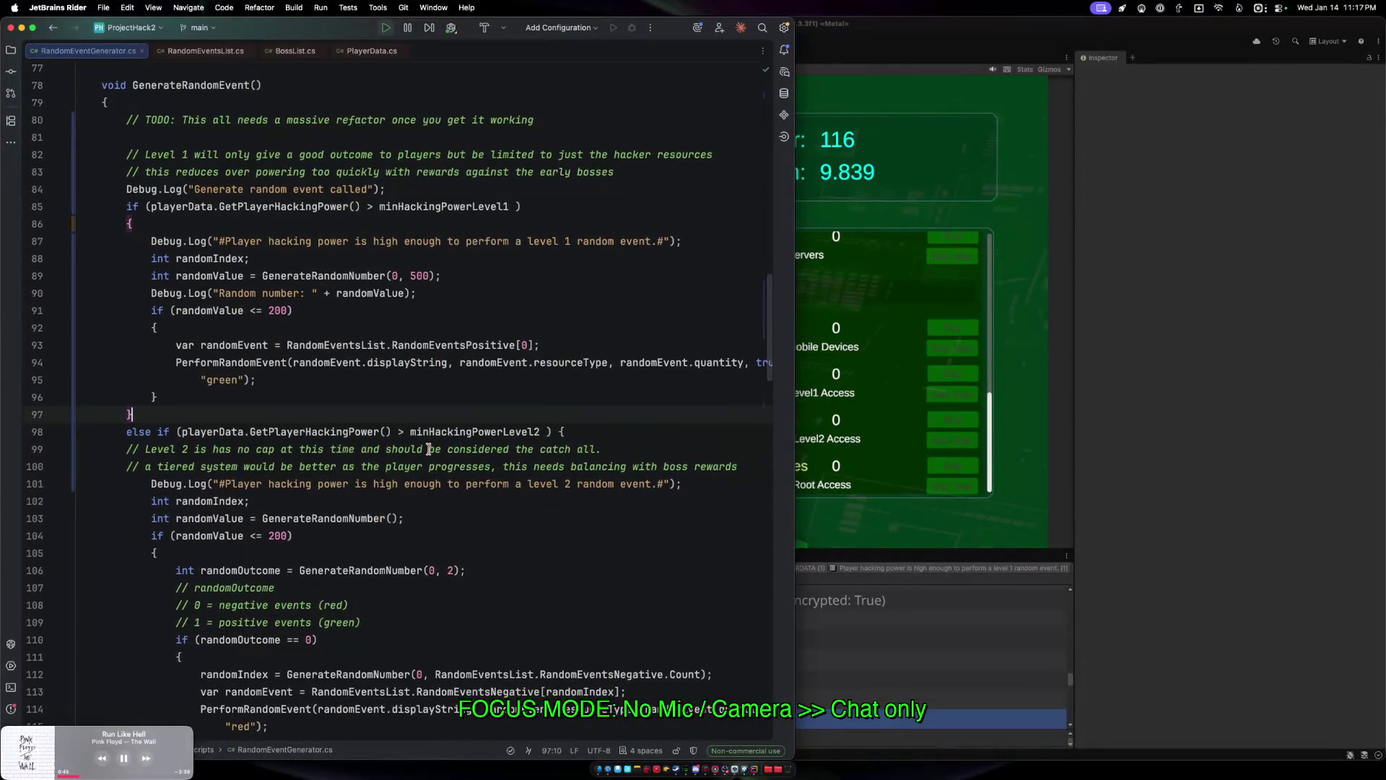
scroll(431, 442, down, 3)
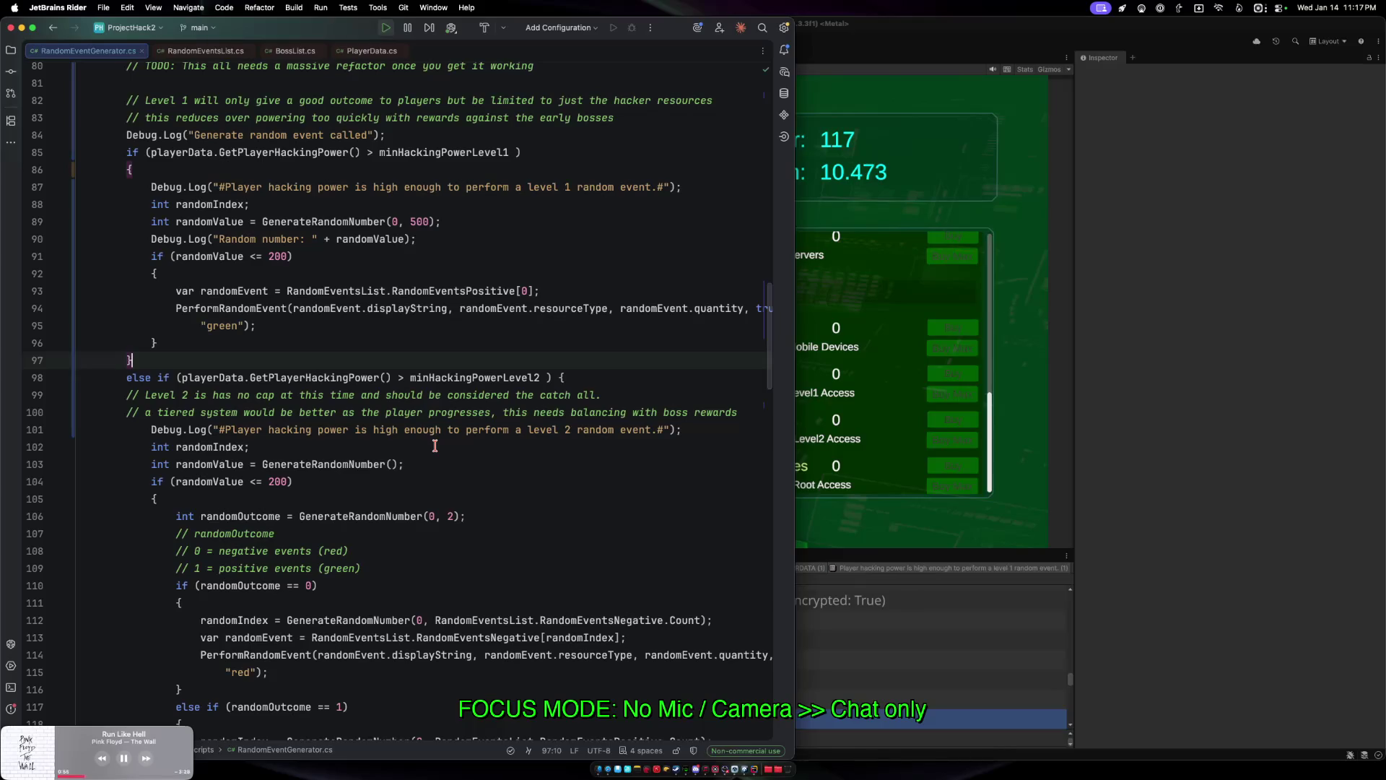
click(740, 33)
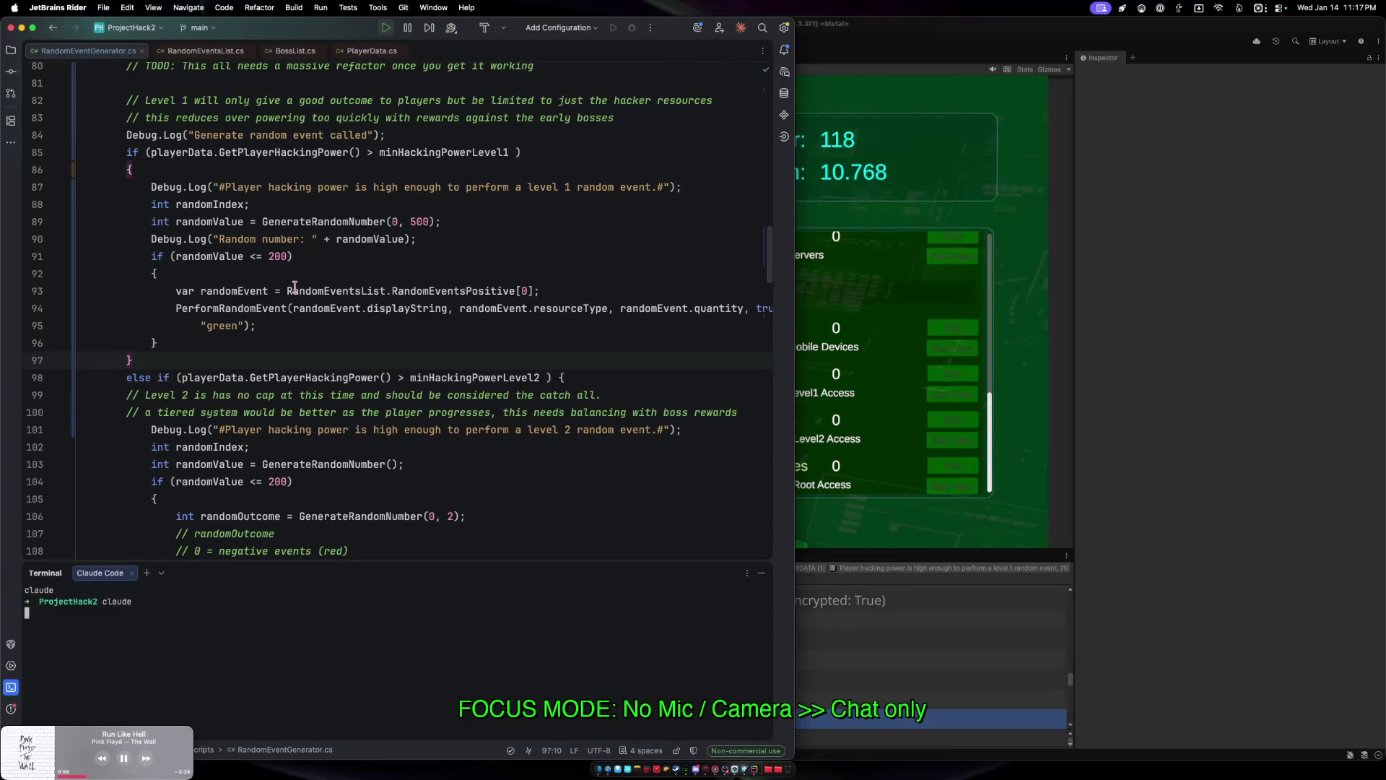
Select the whole GenerateRandomEvent method and ask Claude Code to refactor it for DRY with more else-if branches.
scroll(144, 246, up, 3)
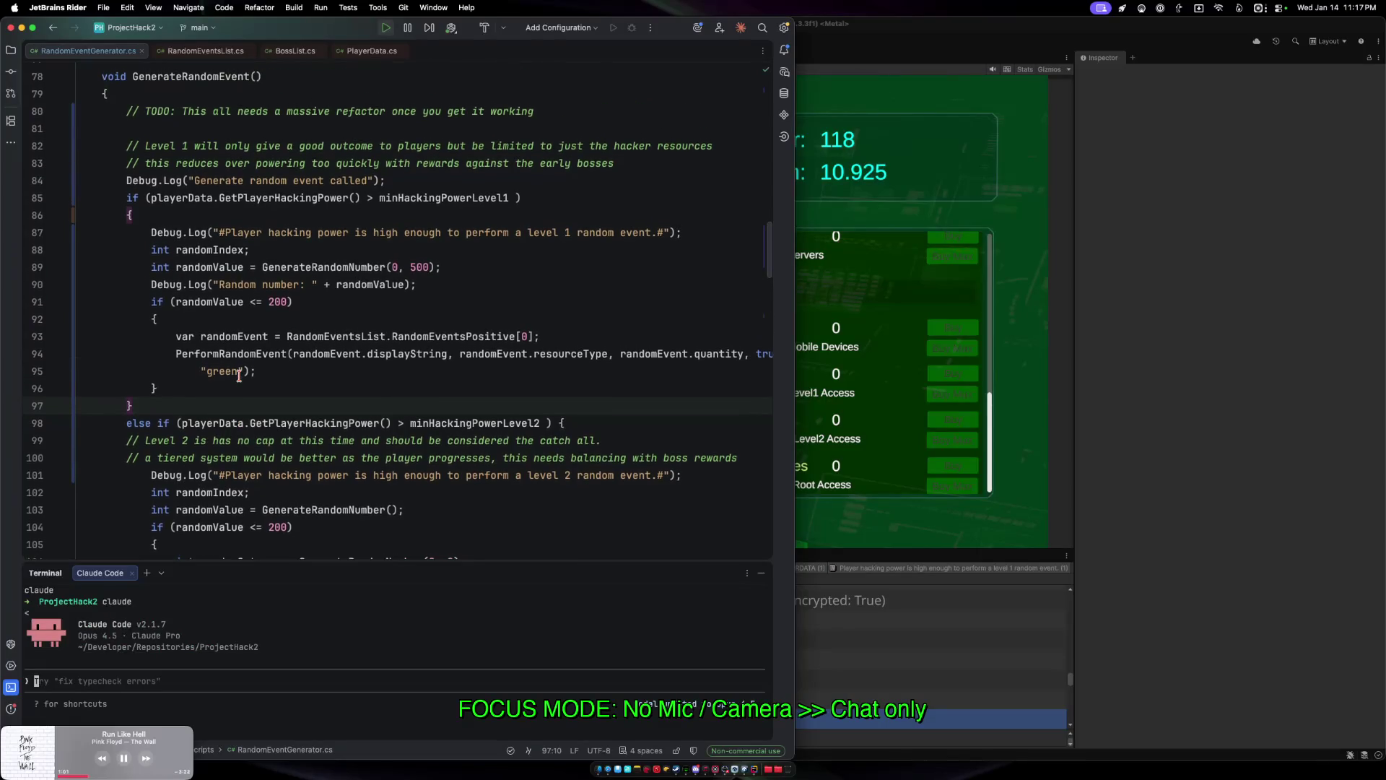
mouse_move(77, 75)
mouse_down()
mouse_move(130, 216)
mouse_move(238, 253)
mouse_up()
scroll(238, 253, down, 5)
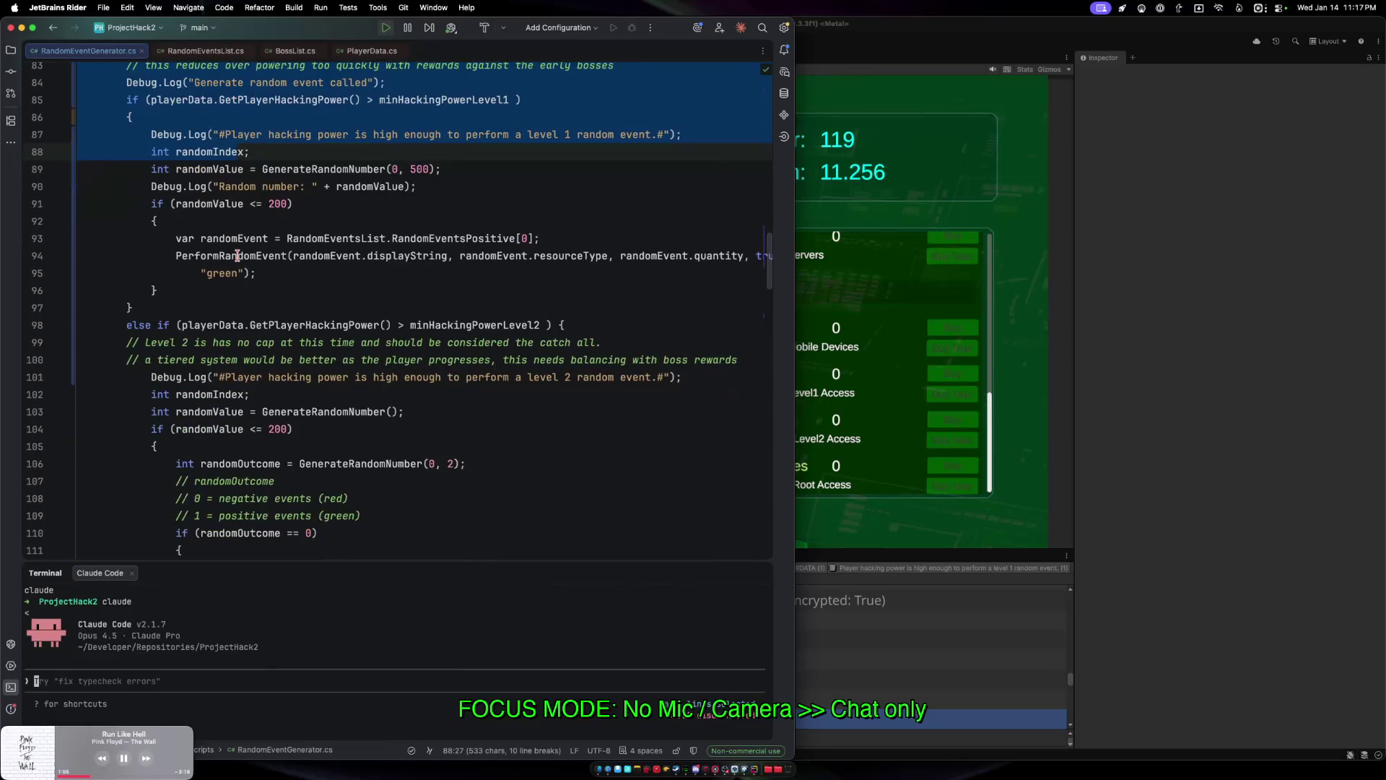
scroll(237, 255, down, 3)
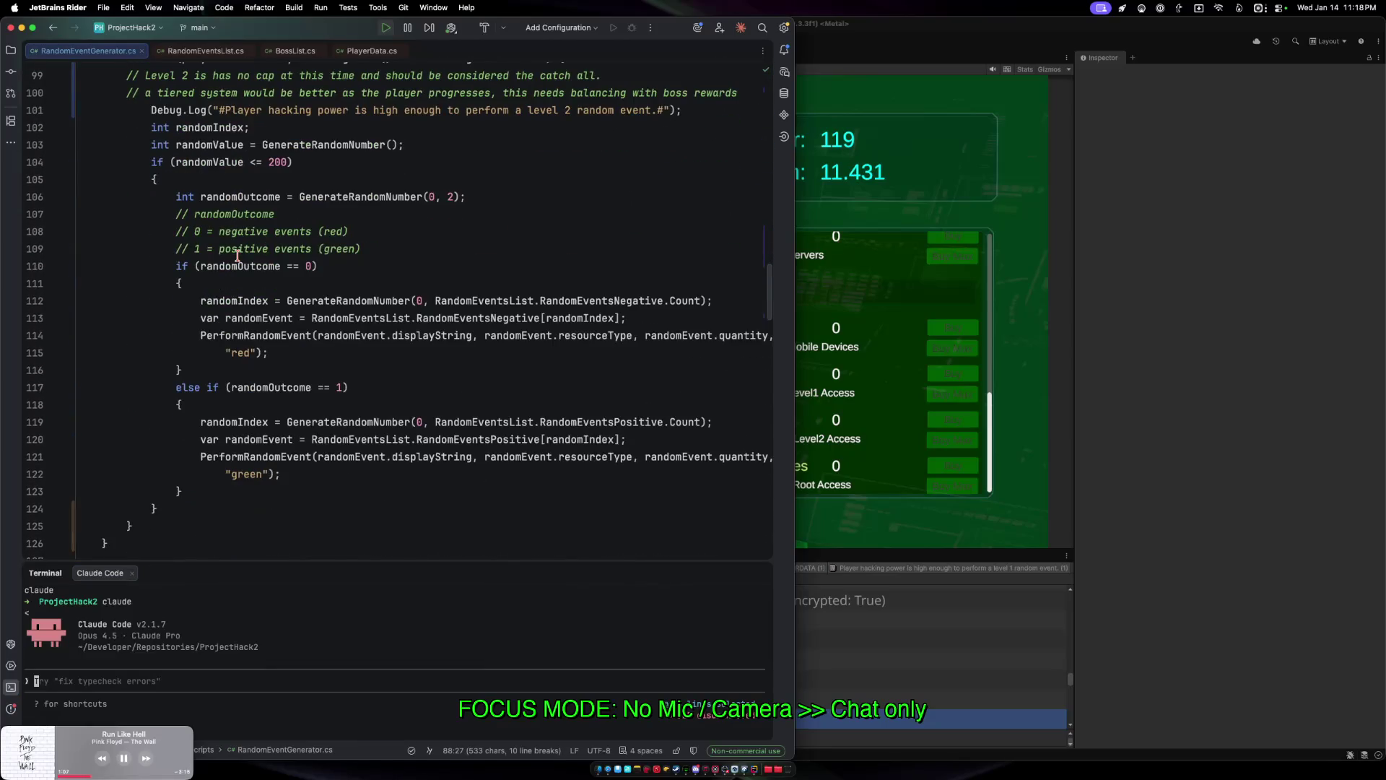
shift+click(183, 495)
shift+click(181, 518)
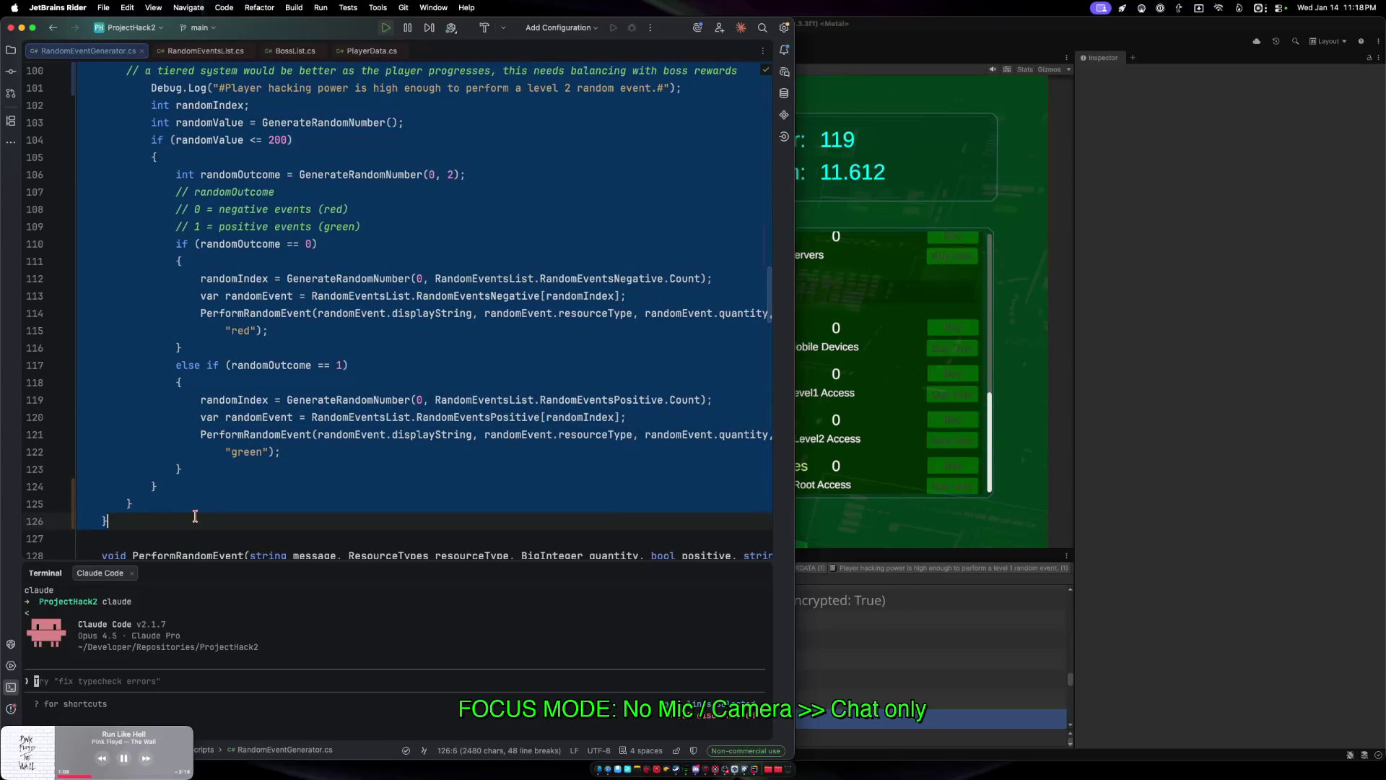
click(119, 683)
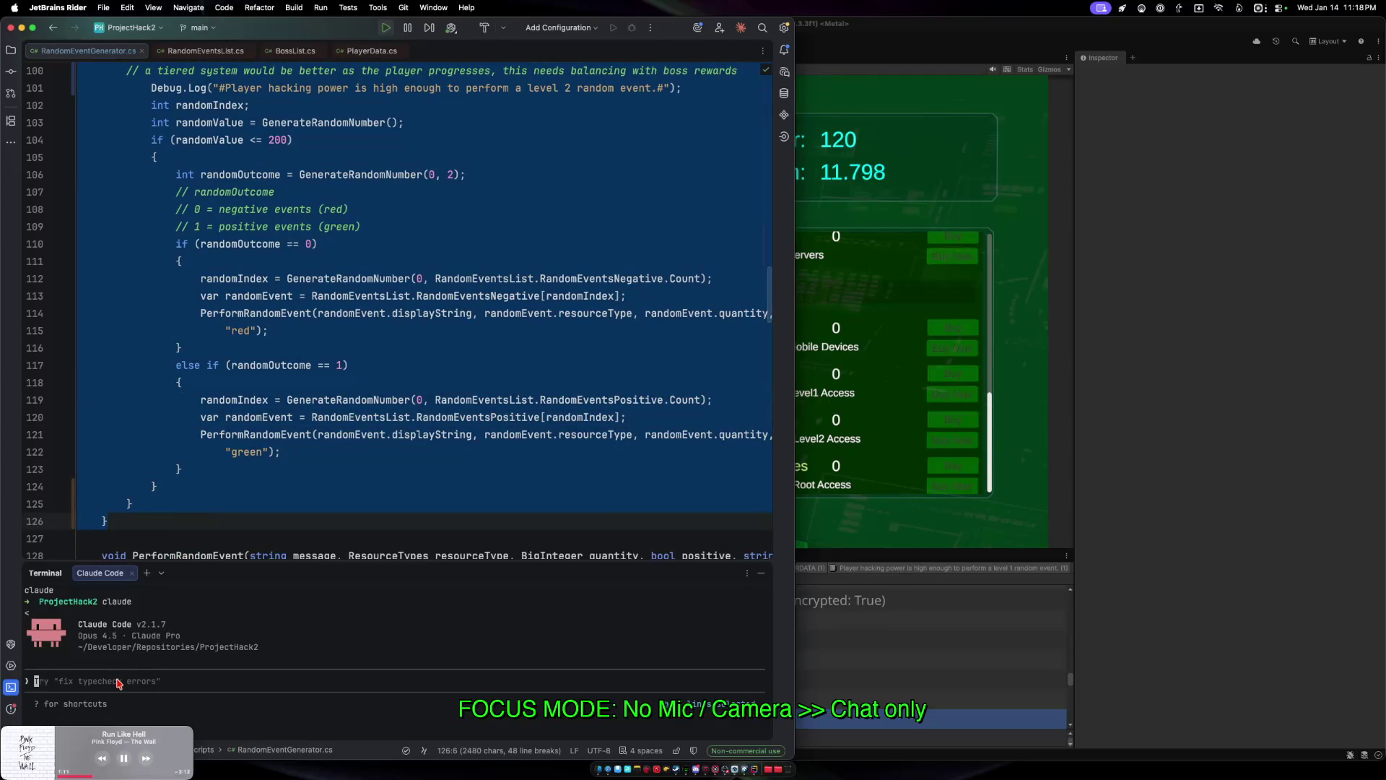
text(refactor this)
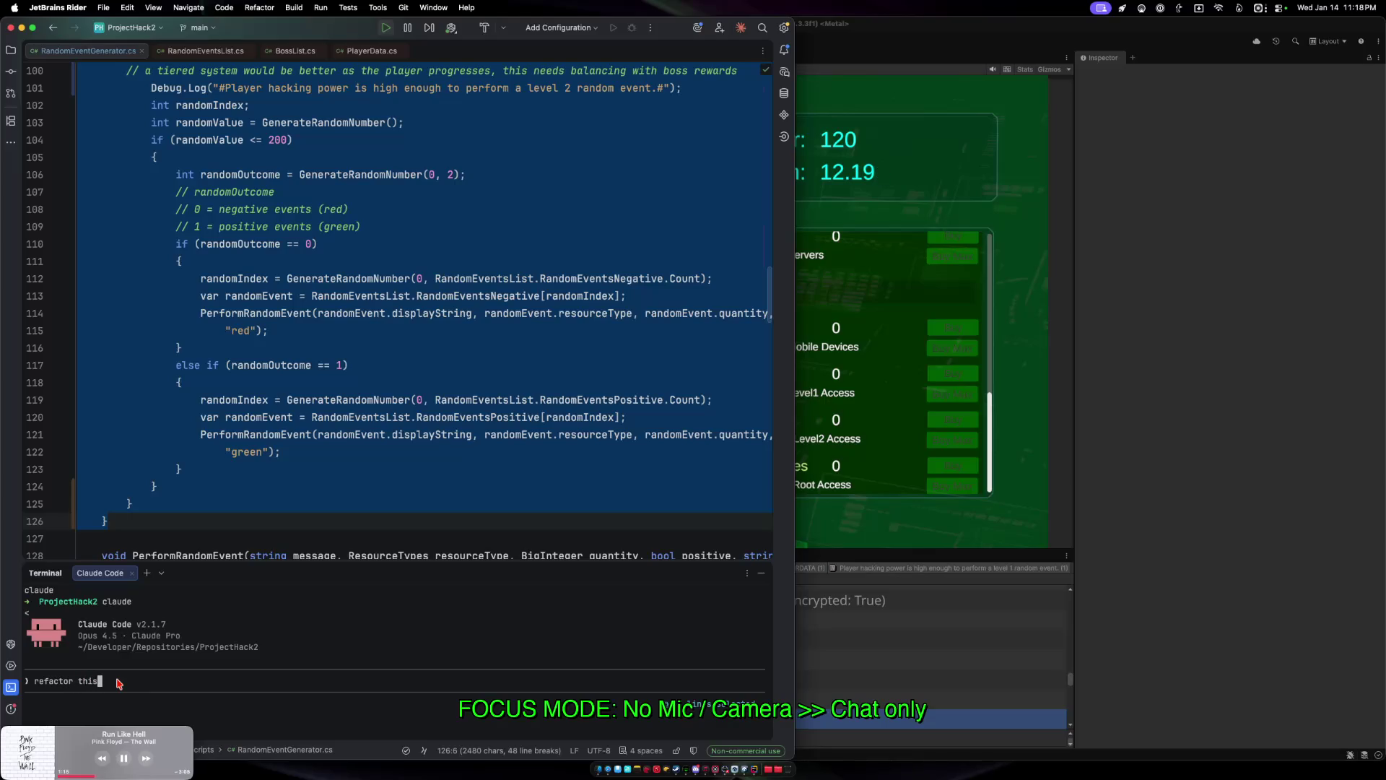
text( to make the code)
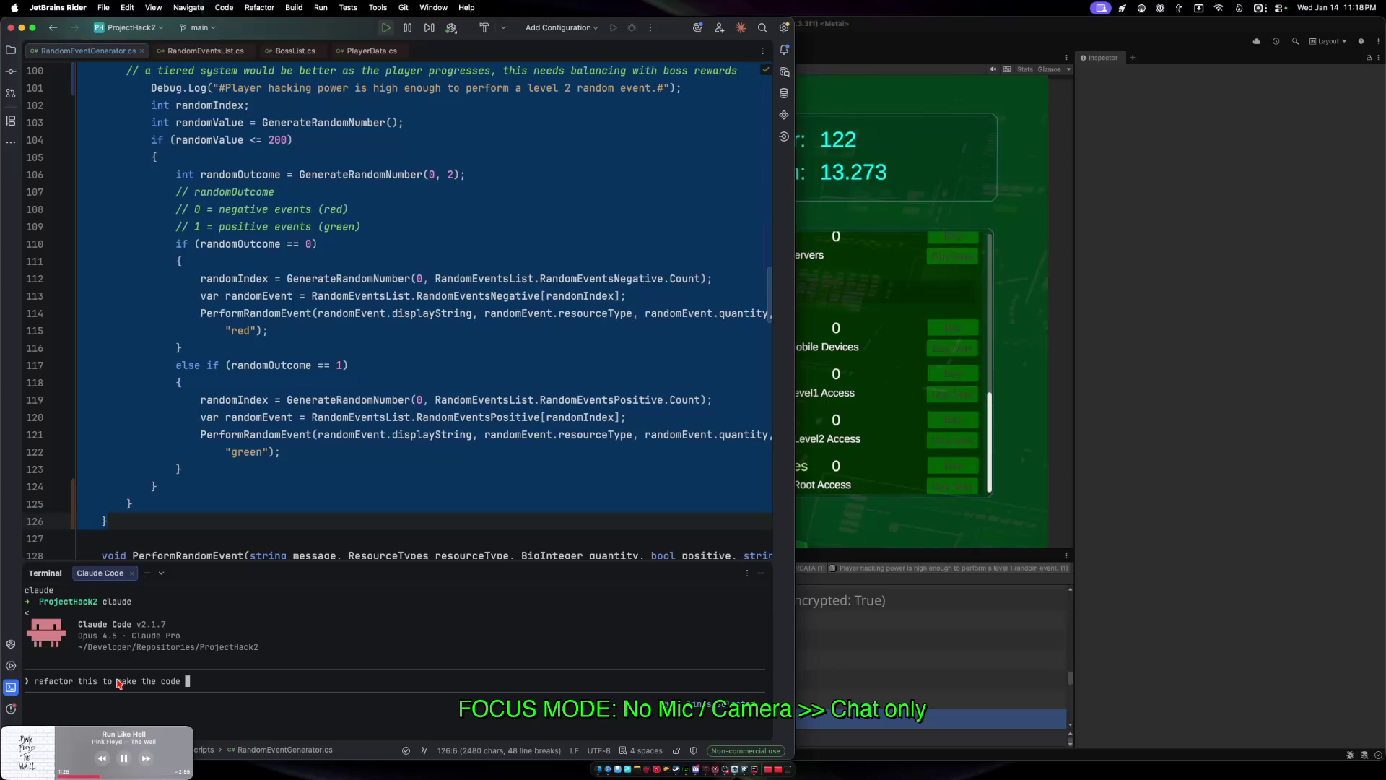
text( align with DRY, )
text(I will need to add more )
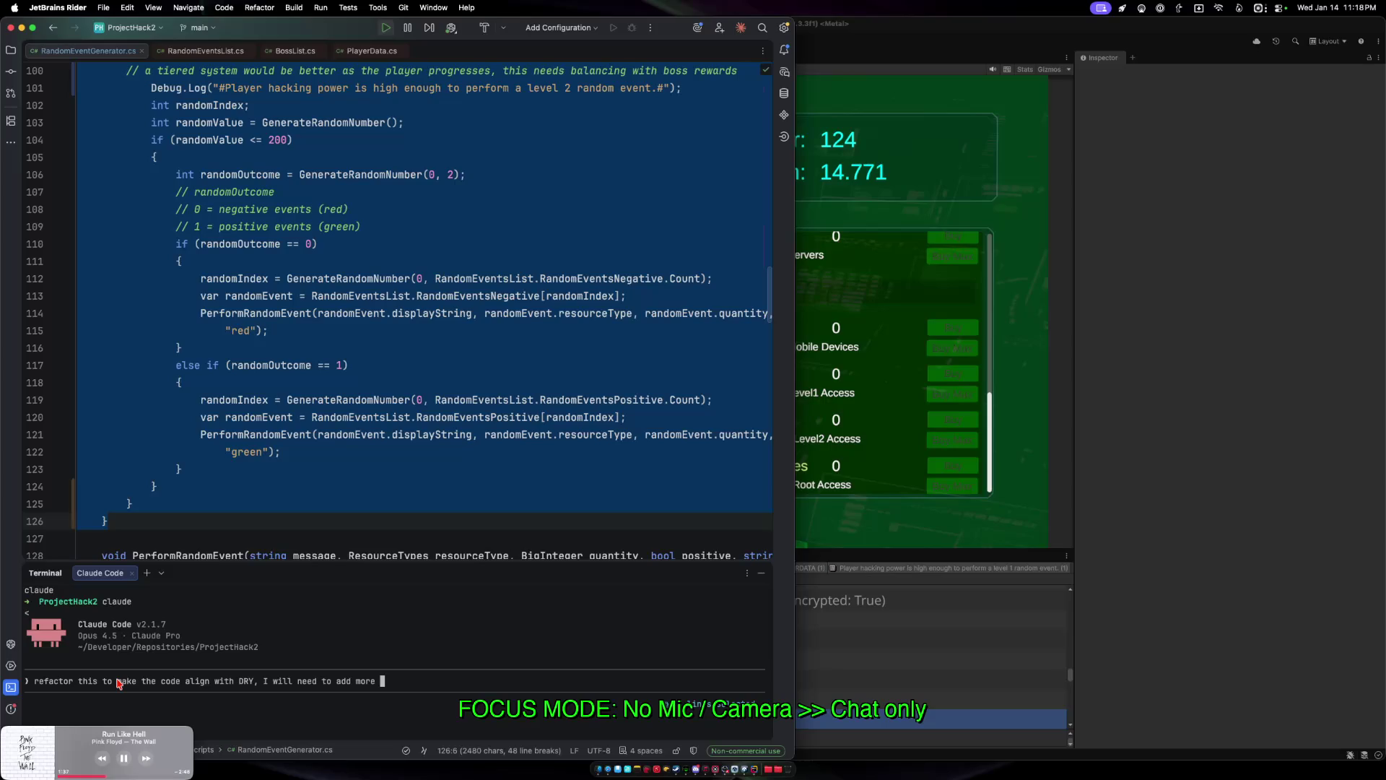
text(else if statements later on, so plan for )
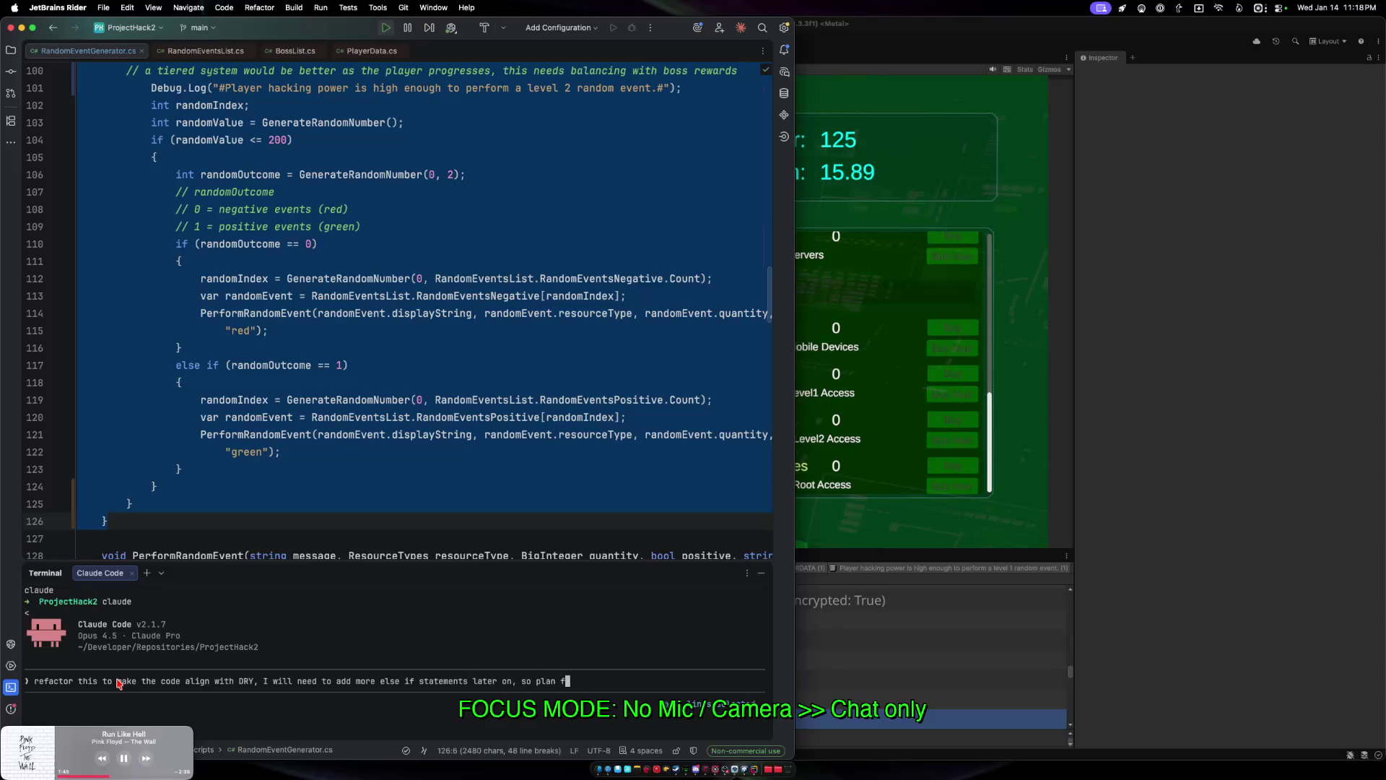
text(mult)
Finish the prompt asking for more ranges than the current two, and widen the Rider window.
key(BackSpace)
text(ore ranges th)
text(an just the two it has no)
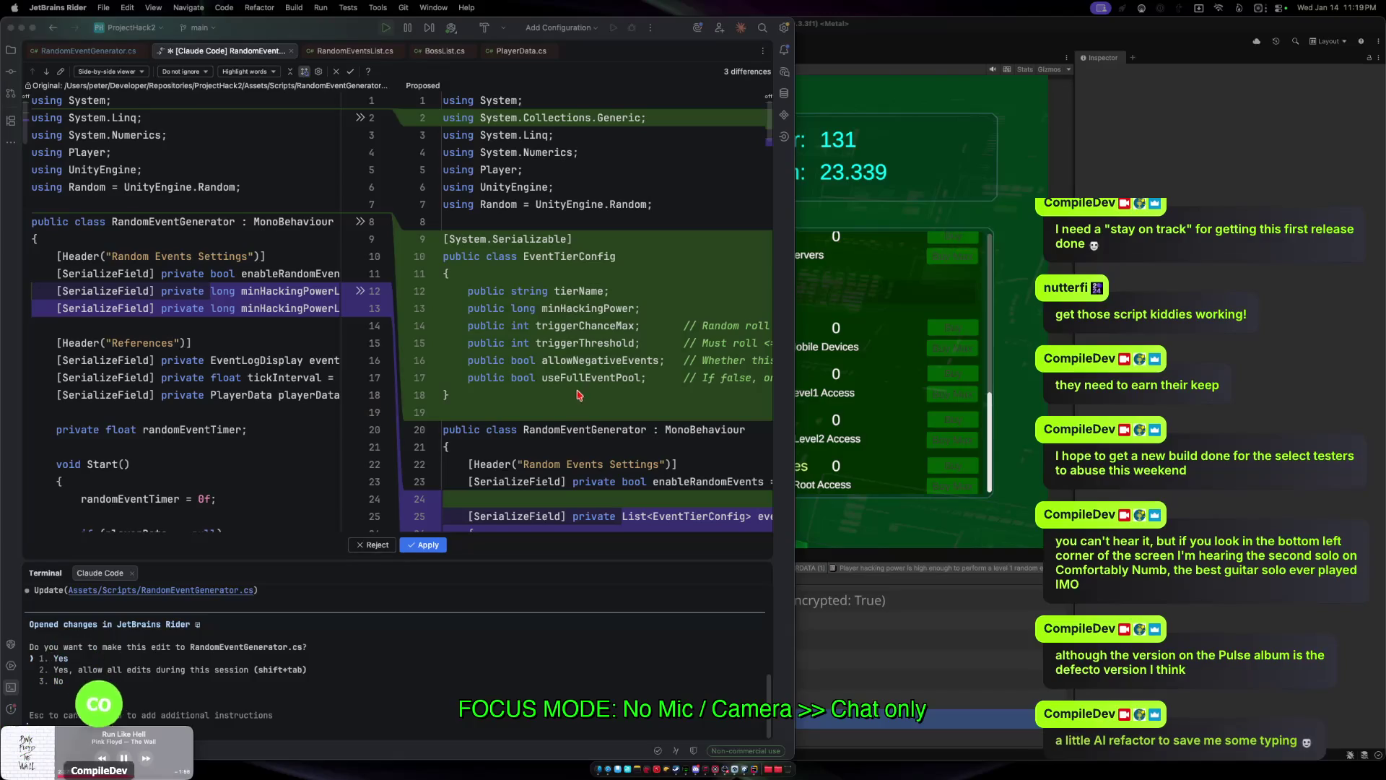
click(505, 293)
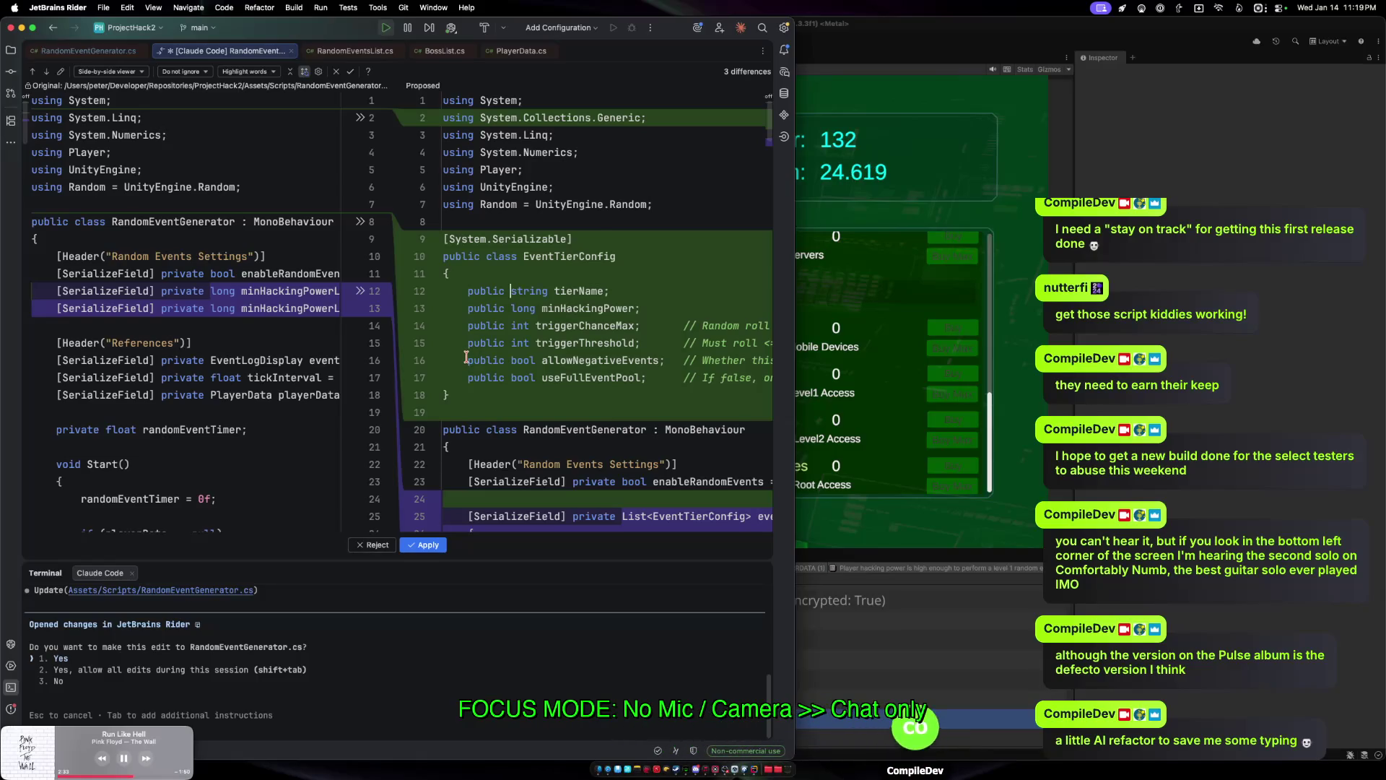
drag(794, 433, 1102, 433)
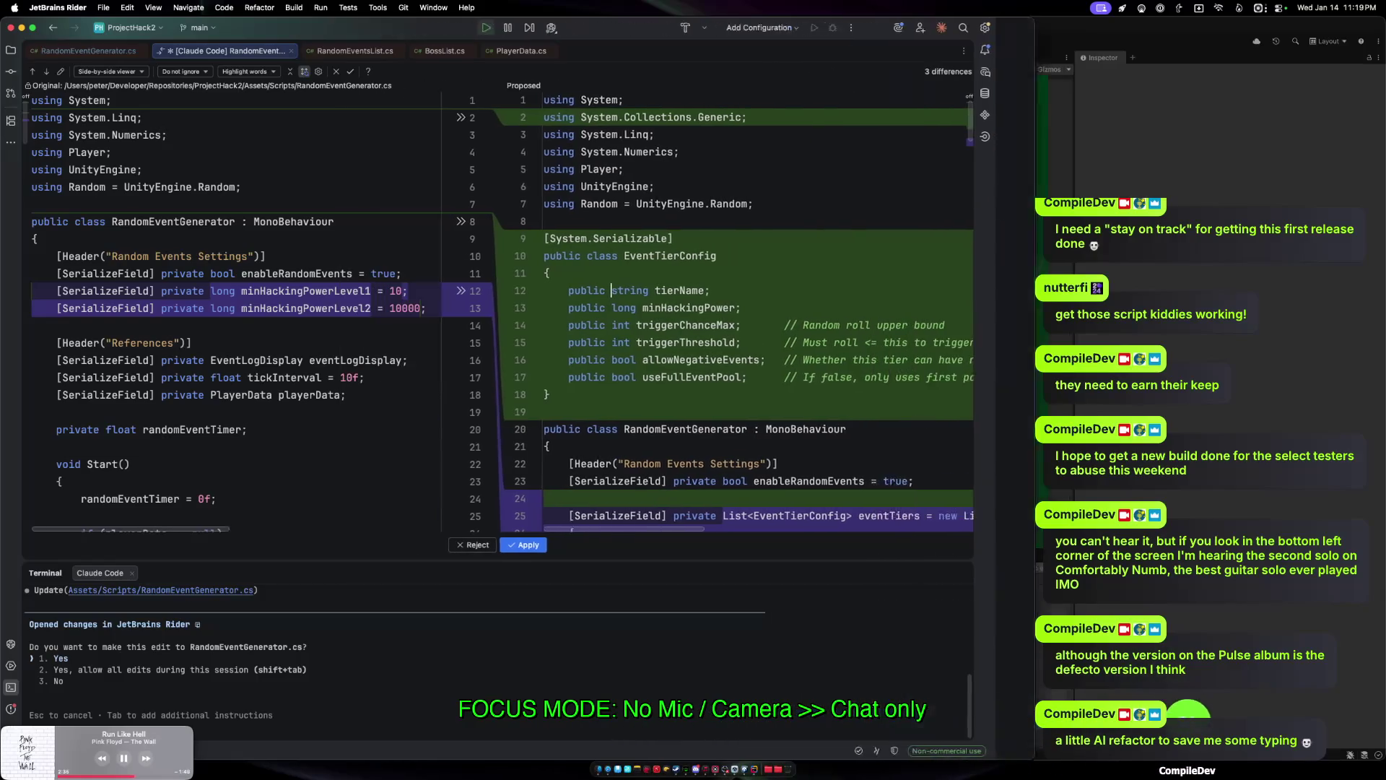
drag(1102, 293, 1383, 292)
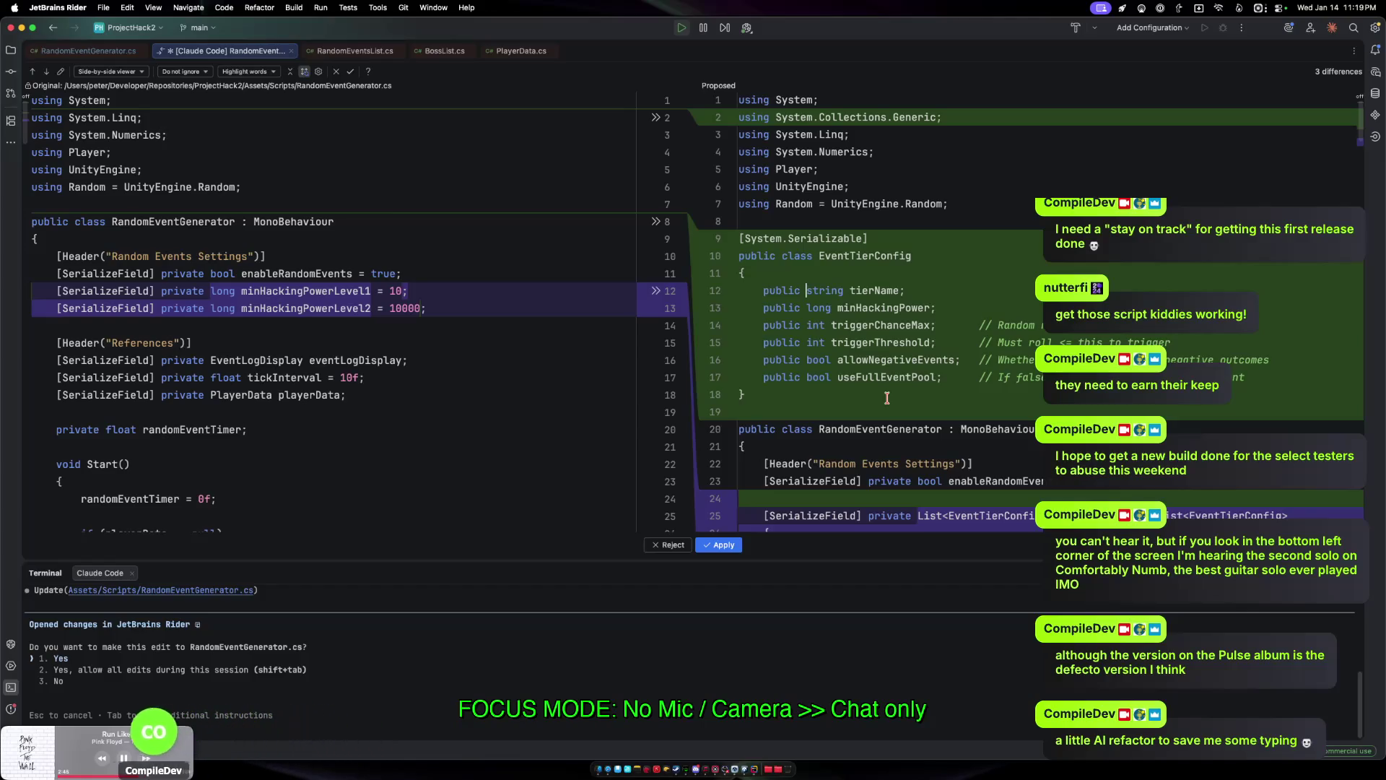
Review Claude's proposed EventTierConfig diff side by side.
scroll(888, 398, down, 2)
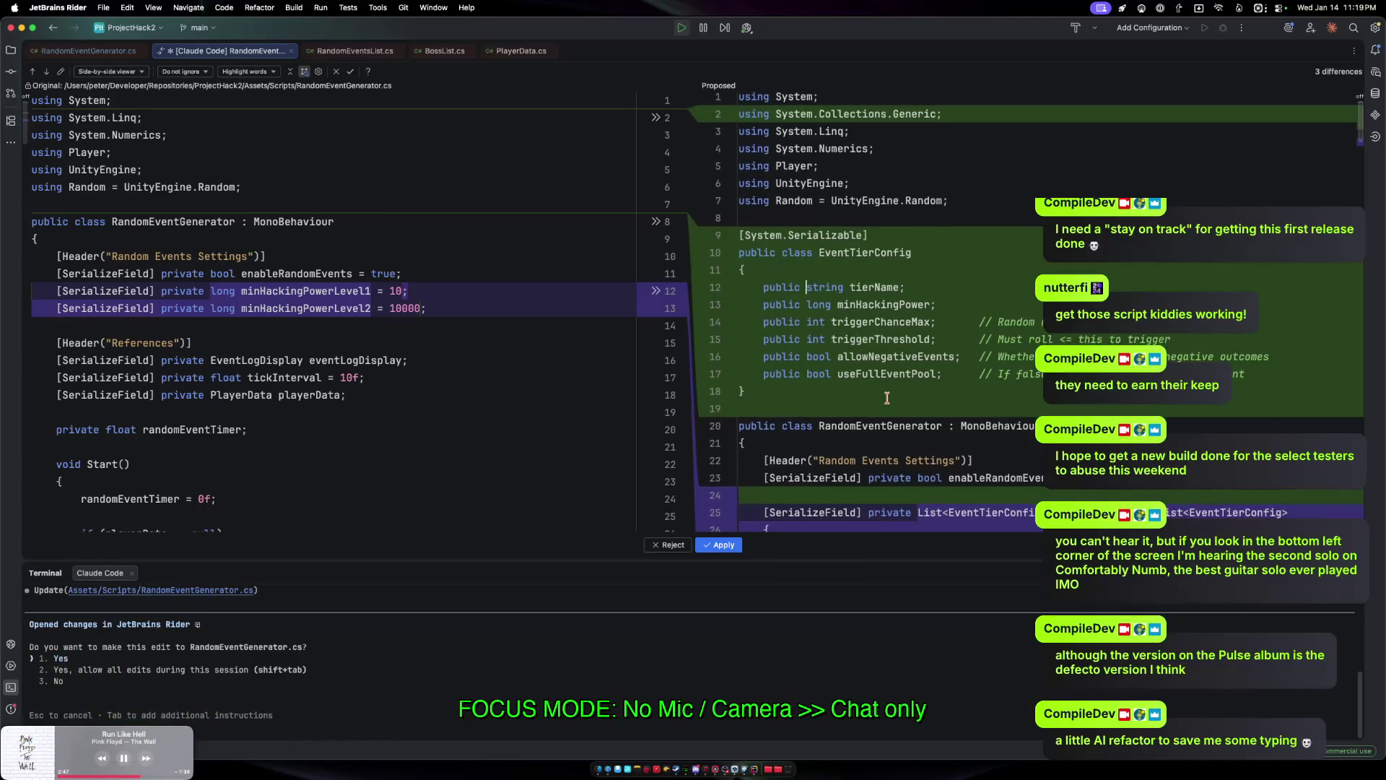
scroll(888, 397, down, 5)
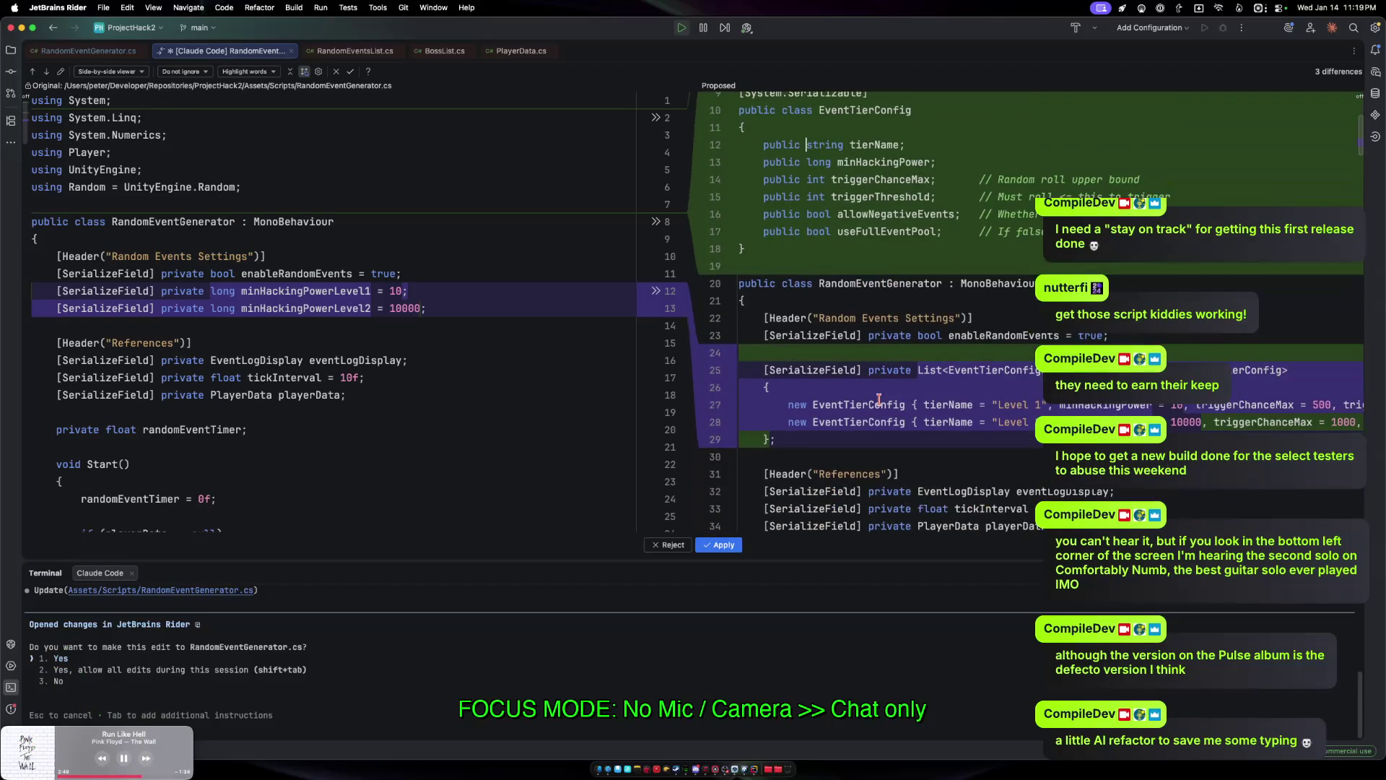
scroll(879, 399, down, 3)
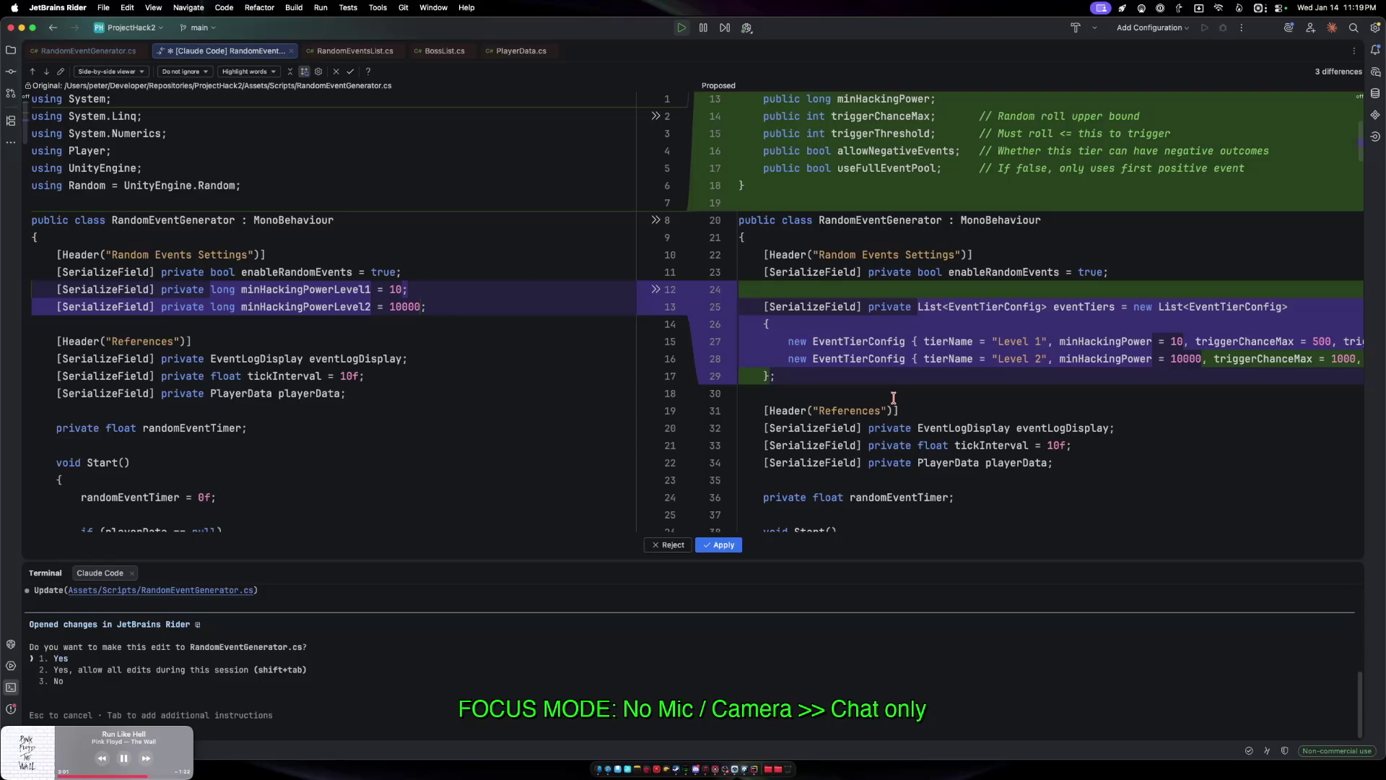
scroll(894, 397, down, 5)
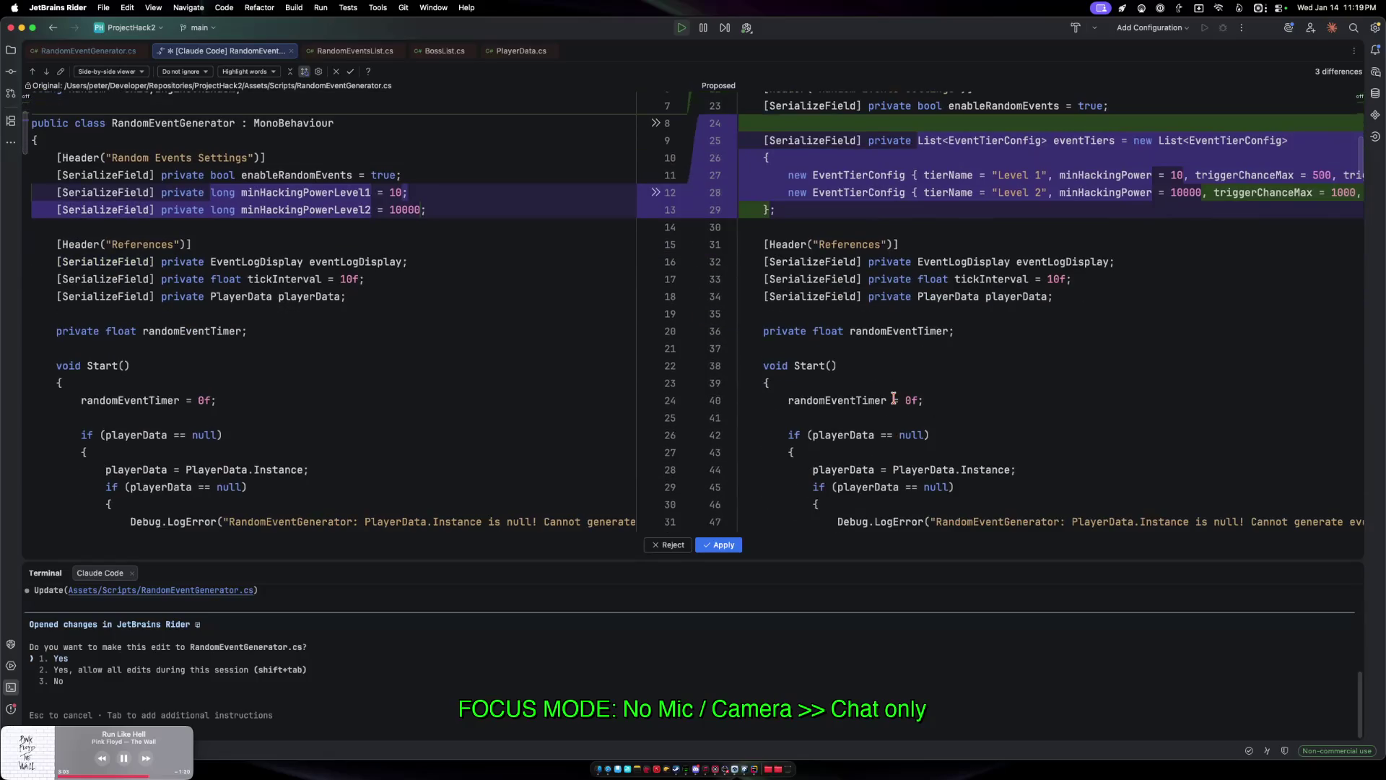
scroll(894, 397, down, 13)
scroll(895, 398, down, 6)
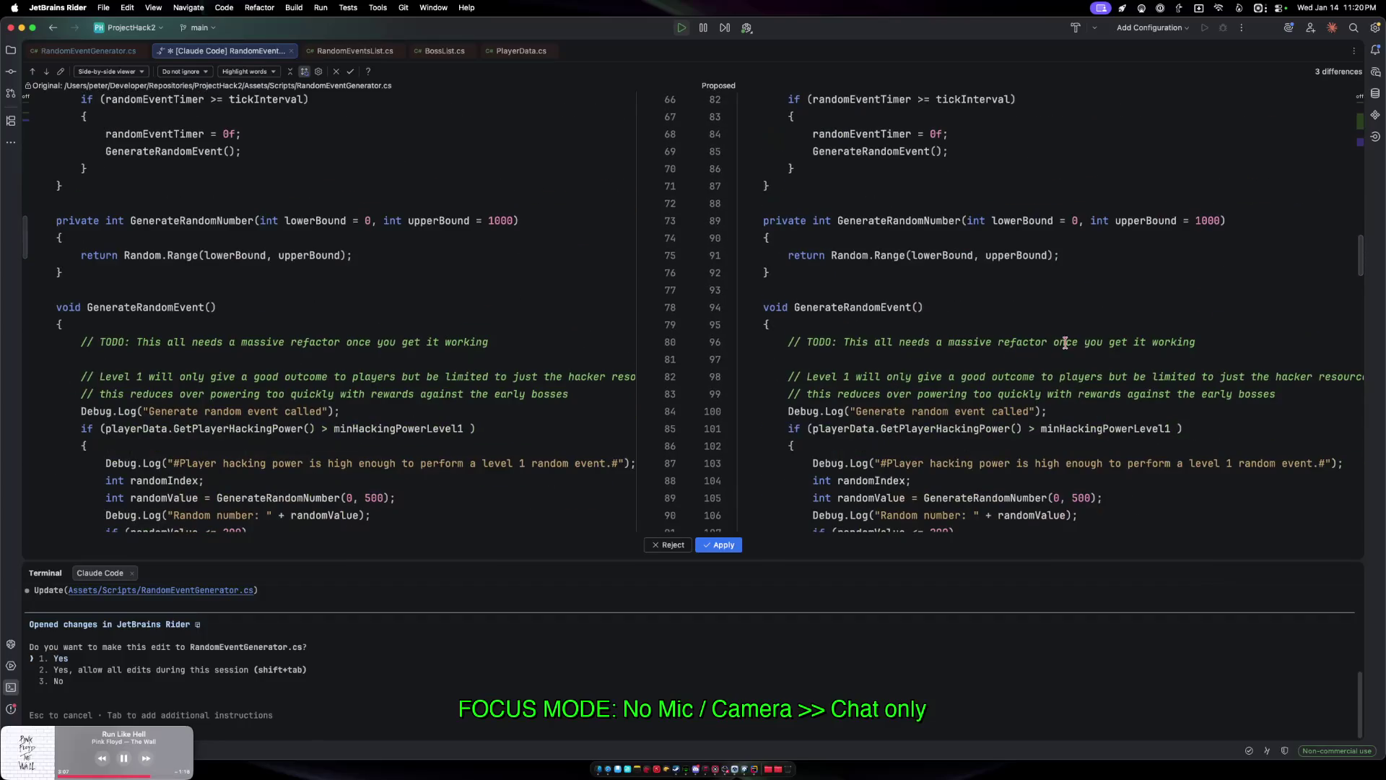
drag(1367, 254, 1378, 585)
mouse_move(1363, 522)
mouse_down()
mouse_move(1379, 402)
mouse_move(1362, 133)
mouse_up()
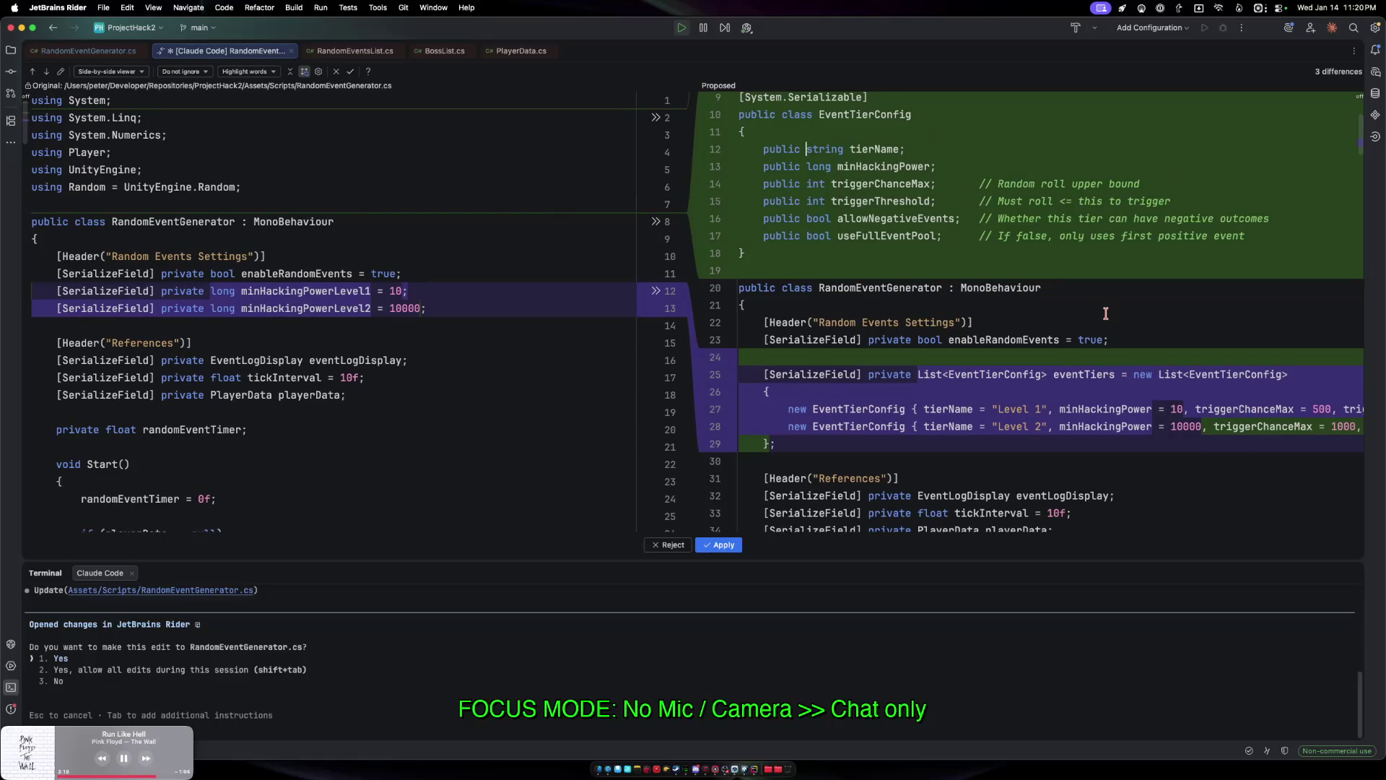
scroll(1094, 329, down, 3)
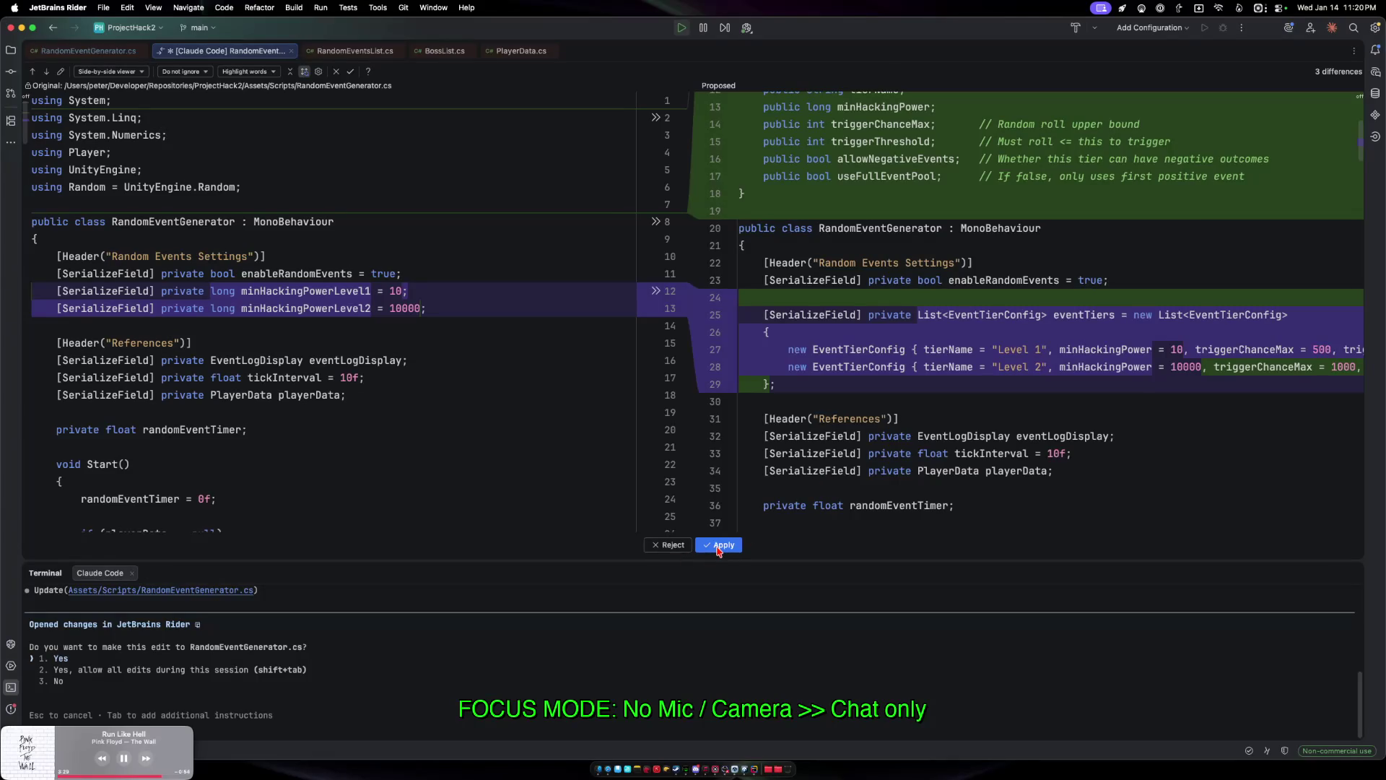
Accept the edit adding the EventTierConfig class and Level 1/Level 2 tier list.
key(Return)
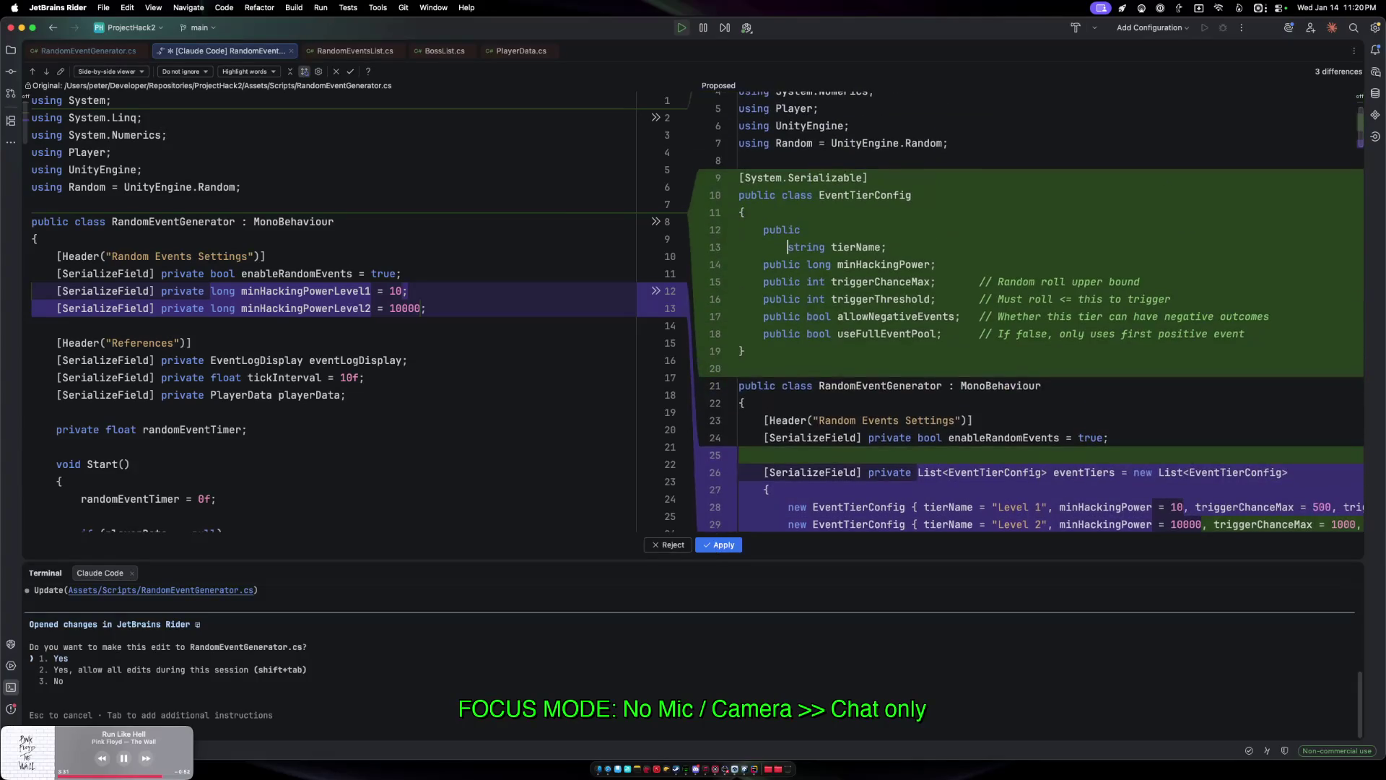
click(487, 659)
key(Return)
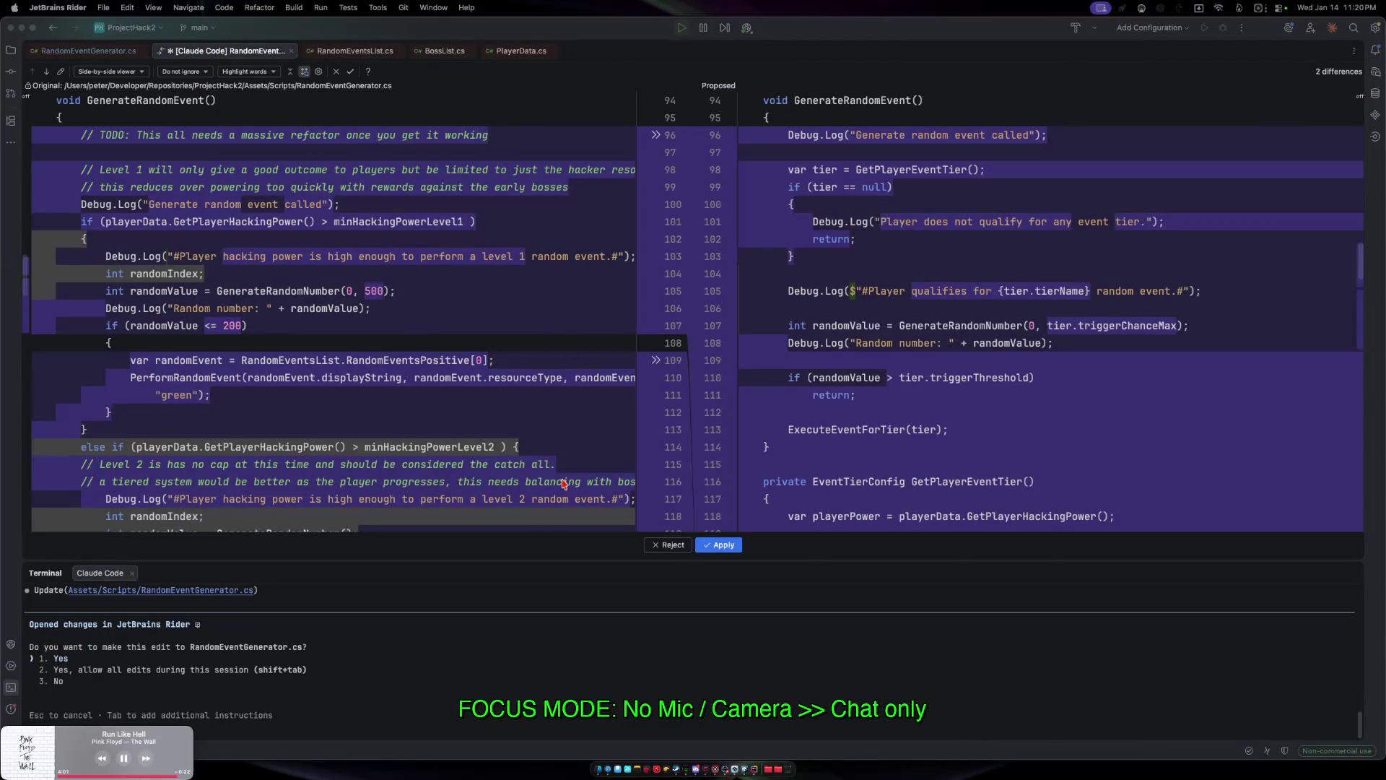
click(849, 321)
scroll(779, 332, down, 3)
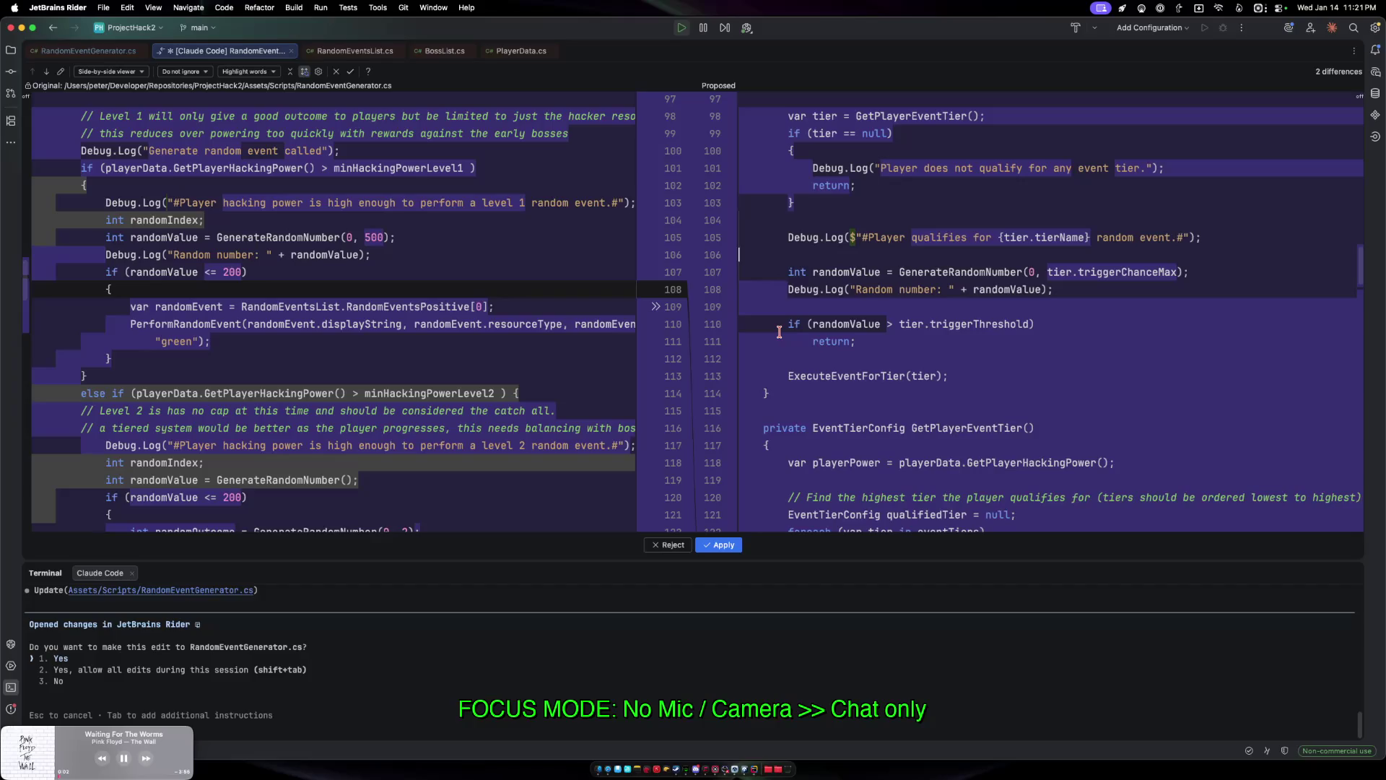
scroll(779, 331, down, 2)
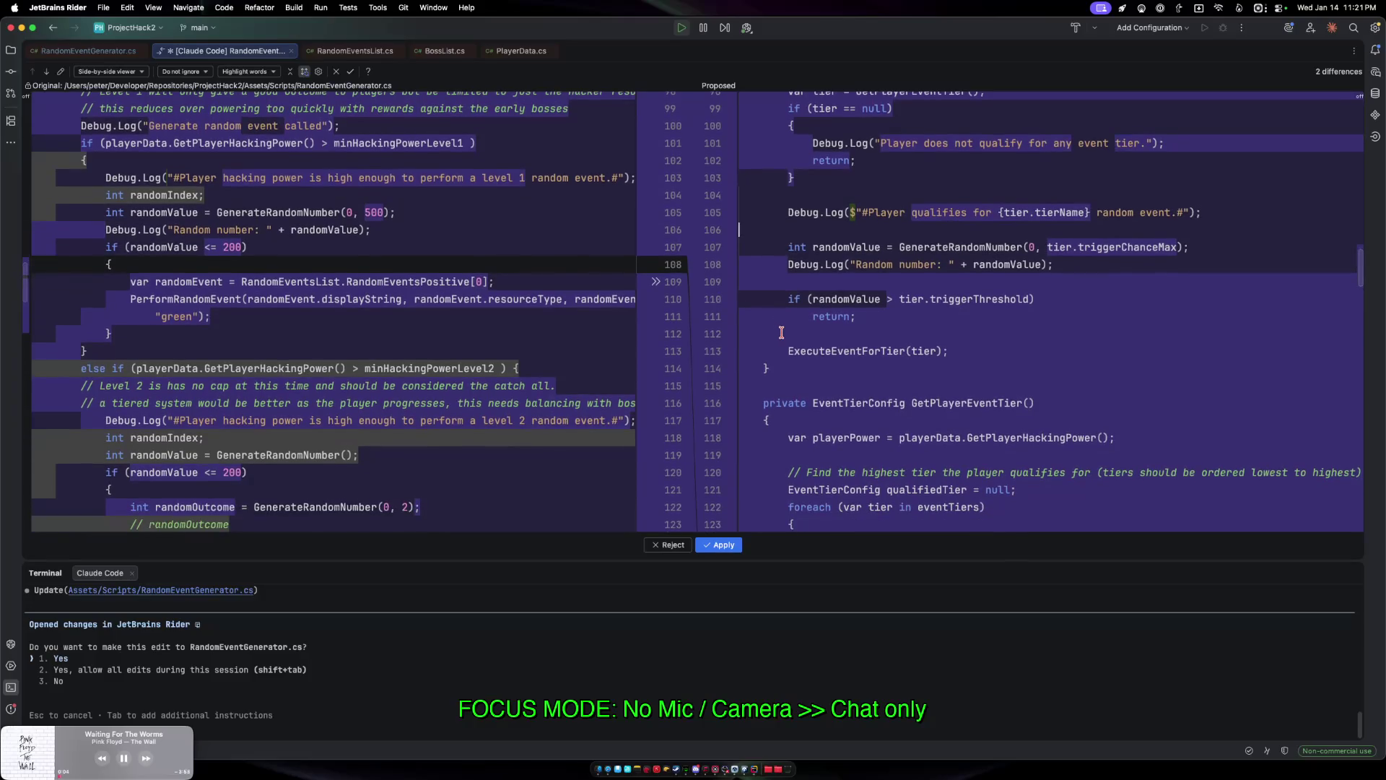
scroll(781, 332, down, 2)
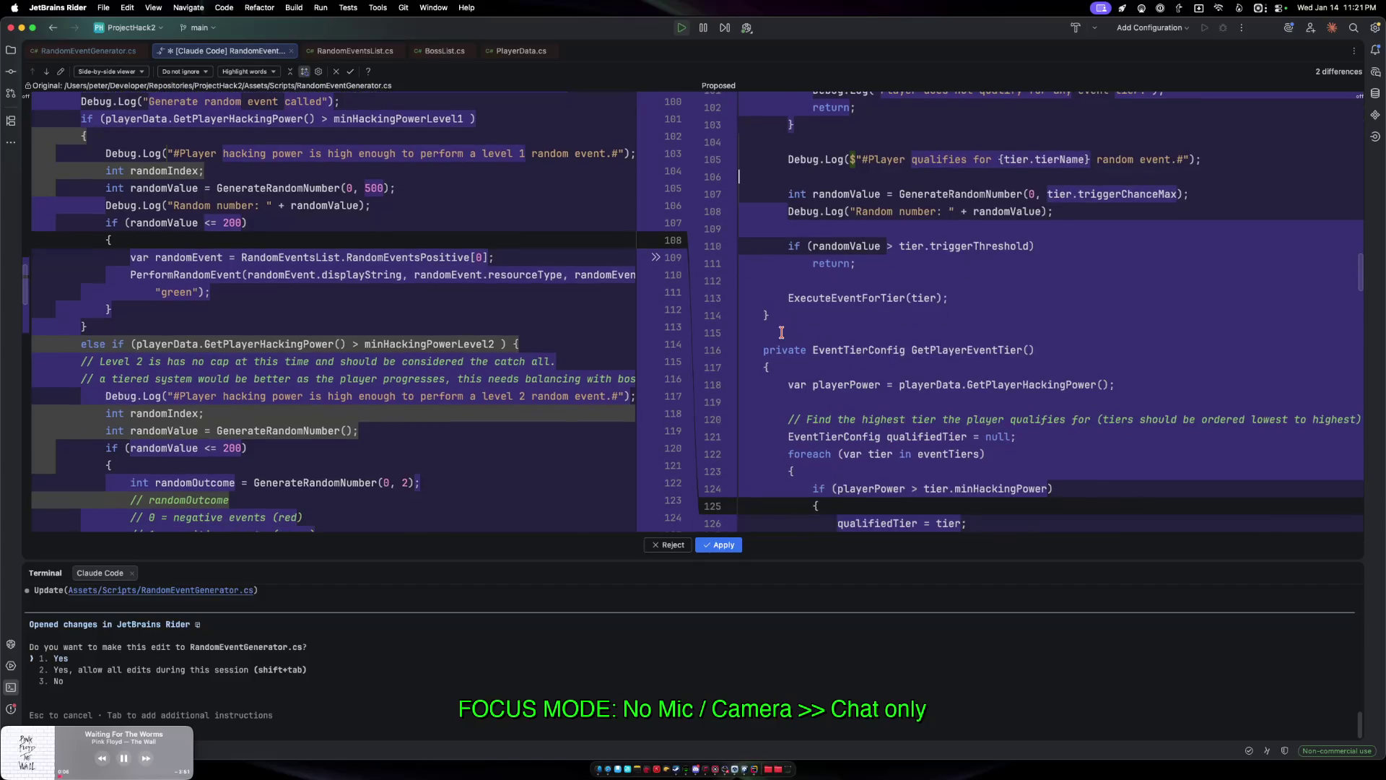
scroll(781, 332, down, 4)
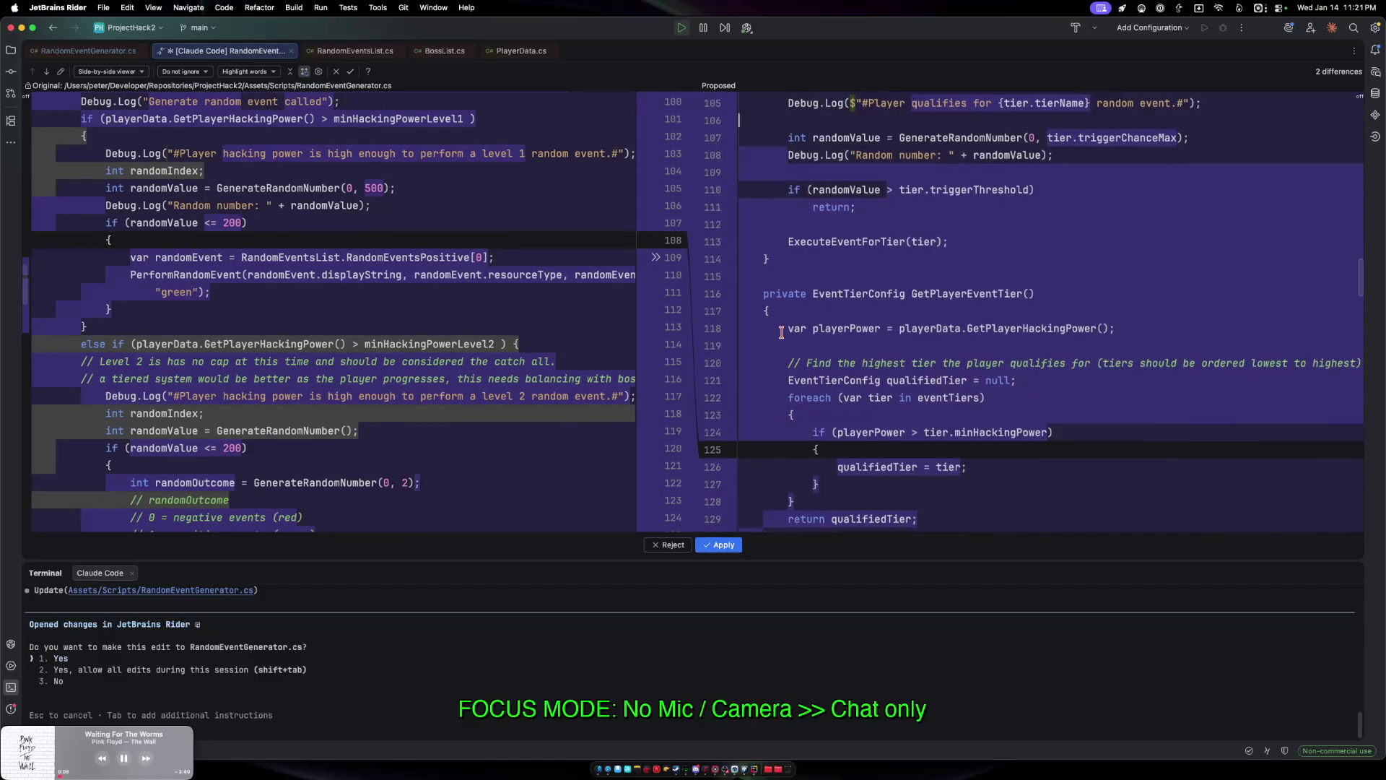
scroll(781, 332, down, 1)
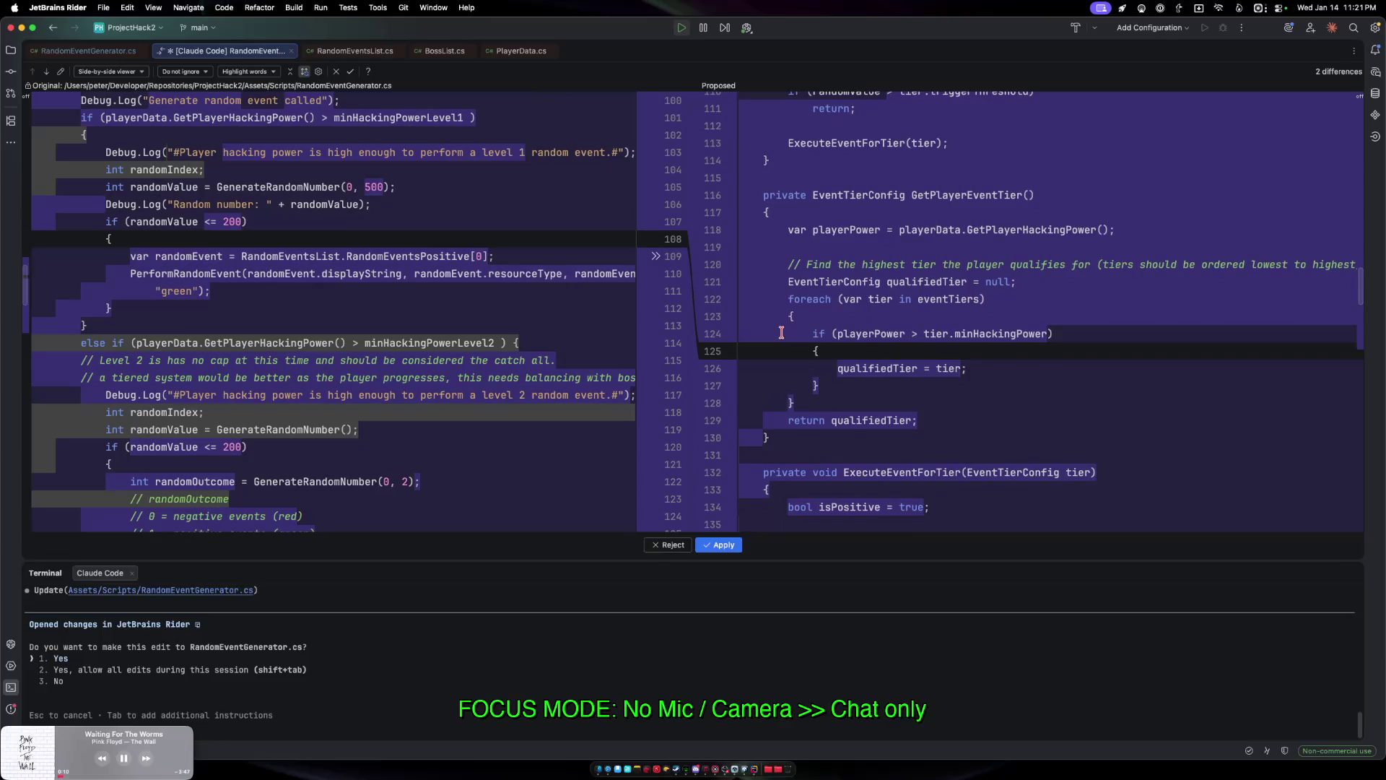
scroll(781, 332, down, 3)
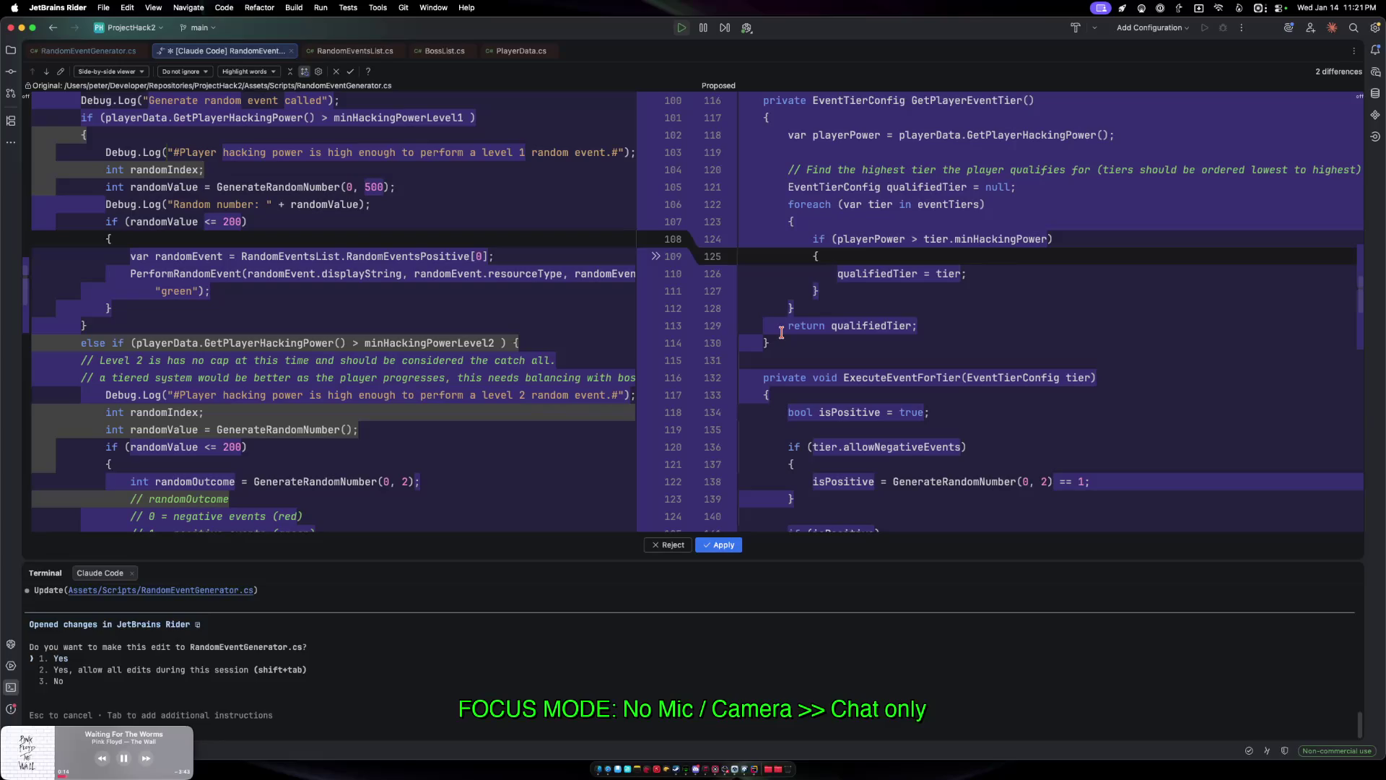
scroll(781, 332, down, 2)
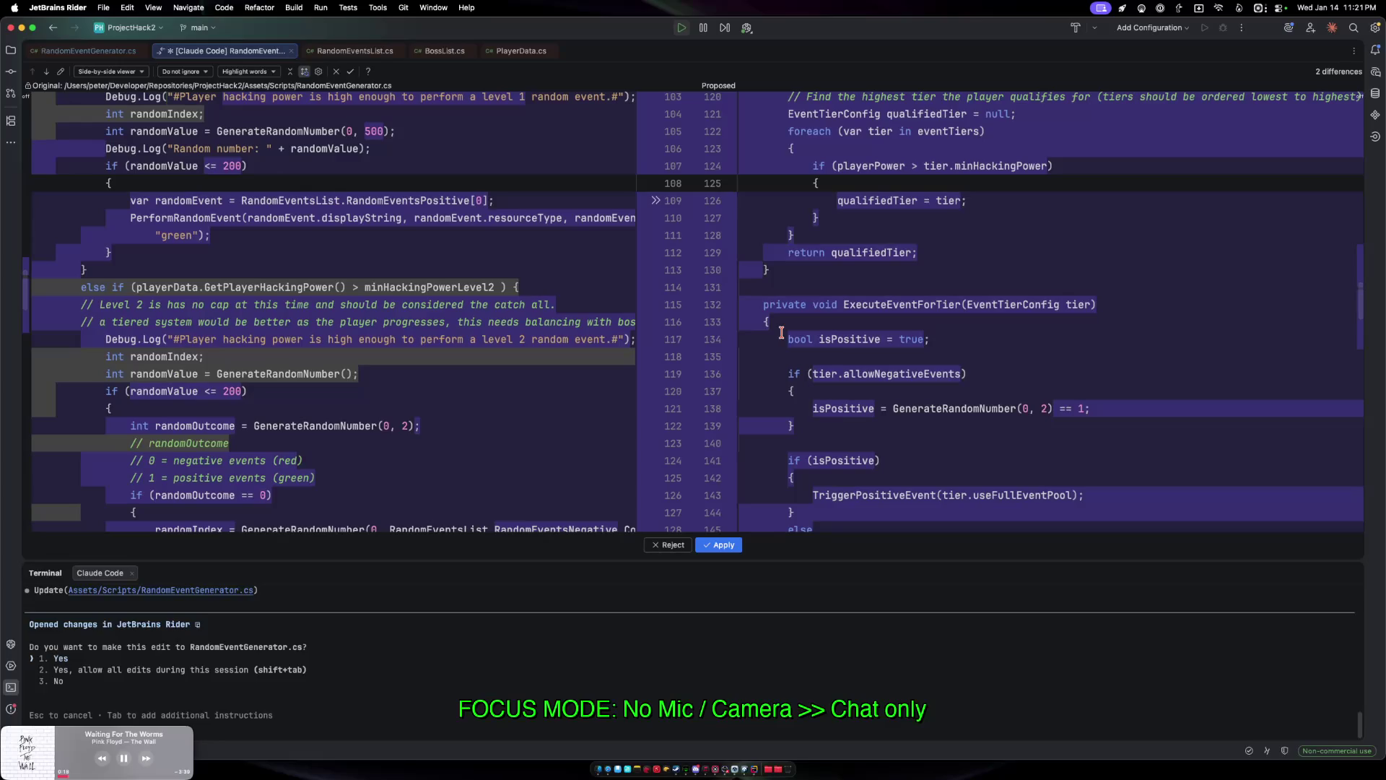
scroll(781, 332, down, 2)
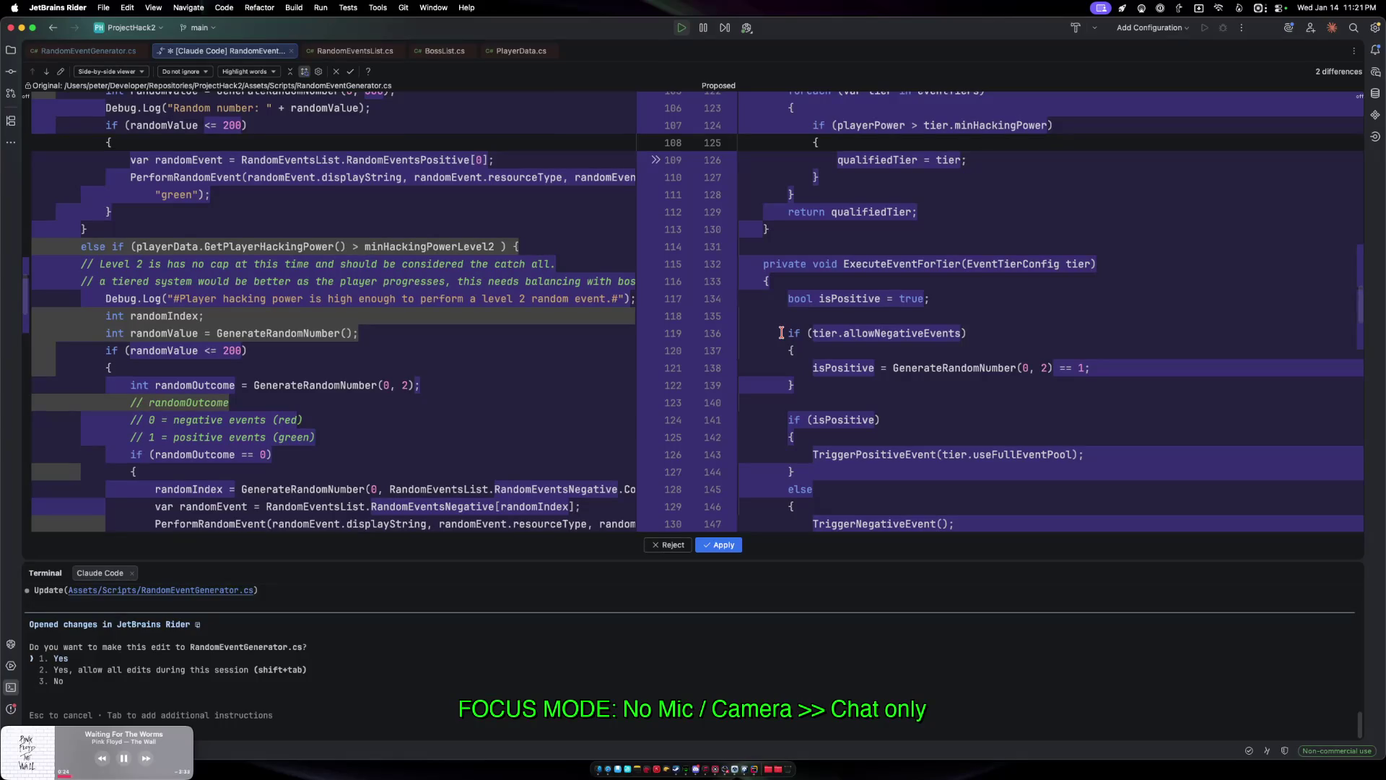
scroll(781, 332, down, 2)
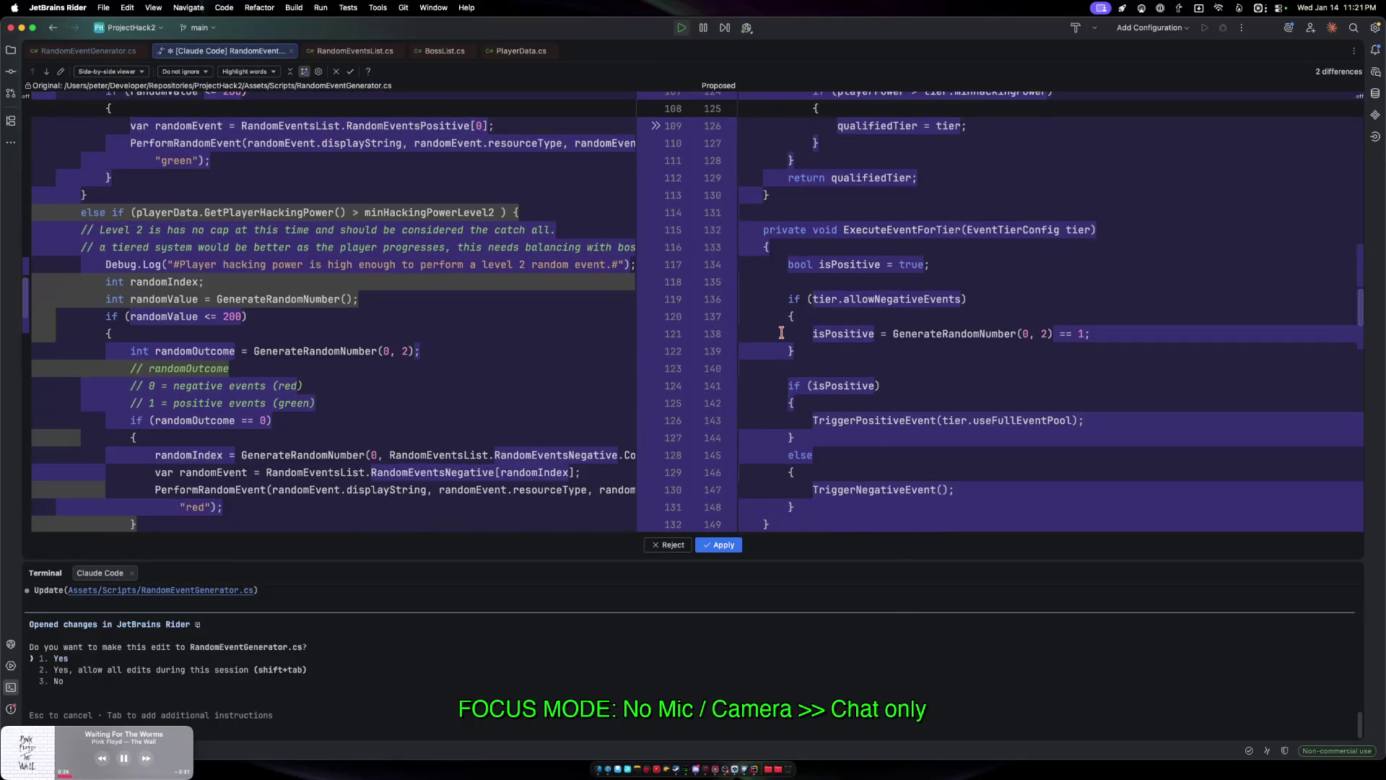
scroll(781, 332, down, 10)
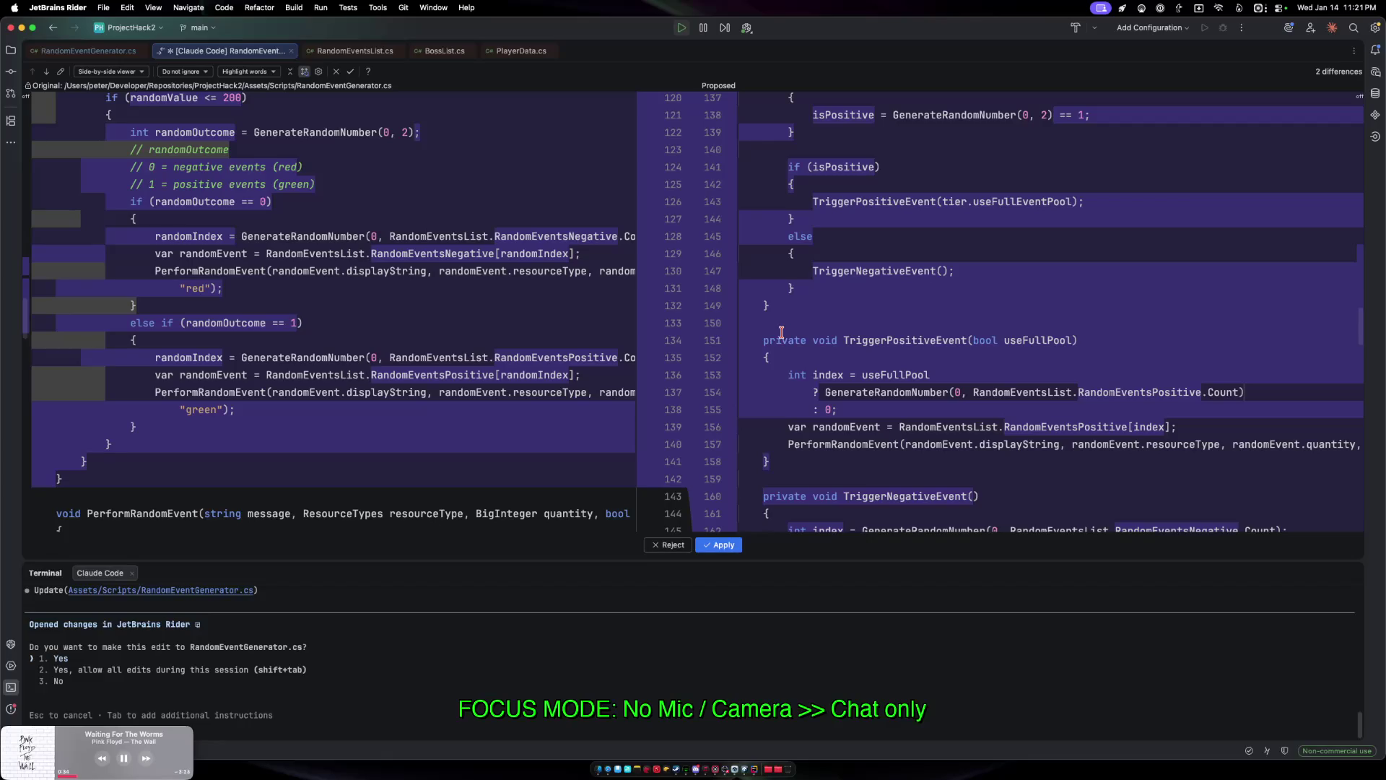
scroll(781, 332, down, 3)
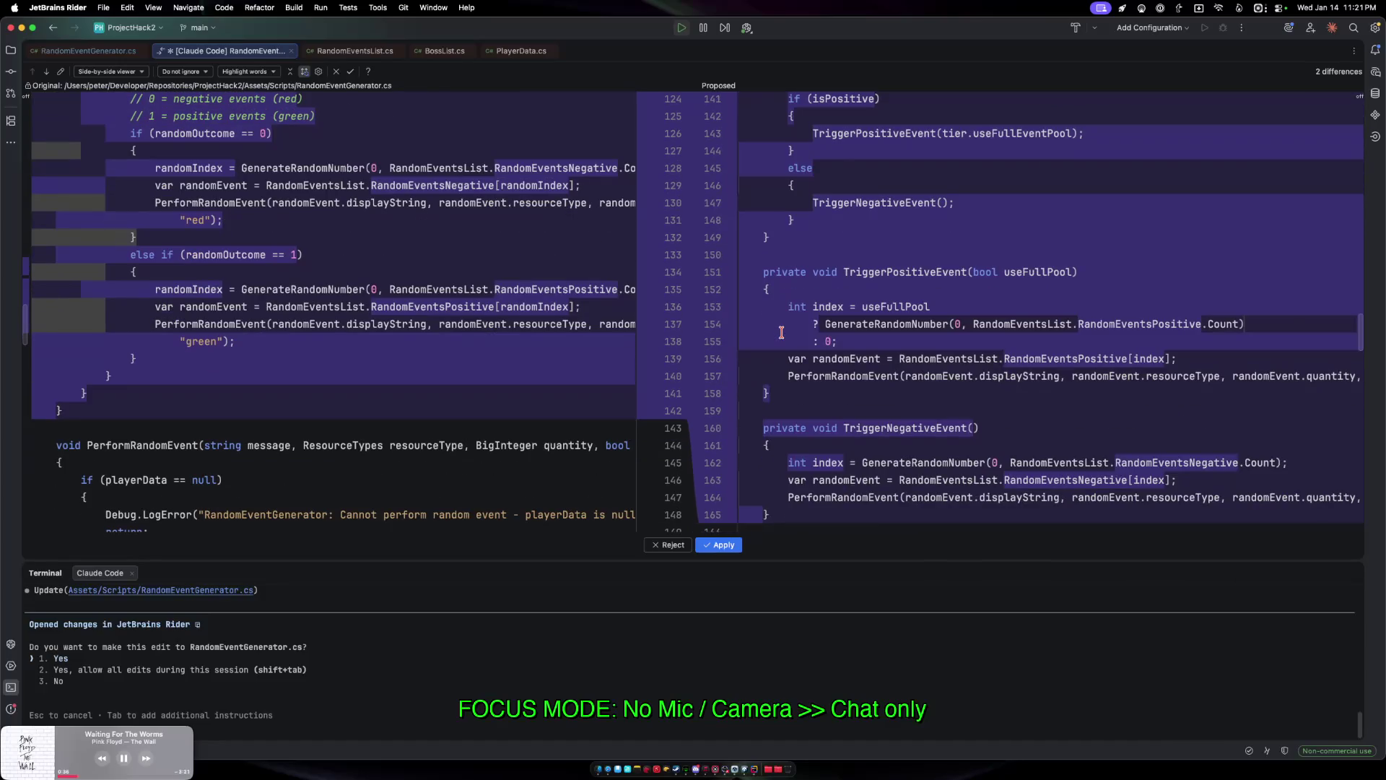
scroll(781, 332, down, 5)
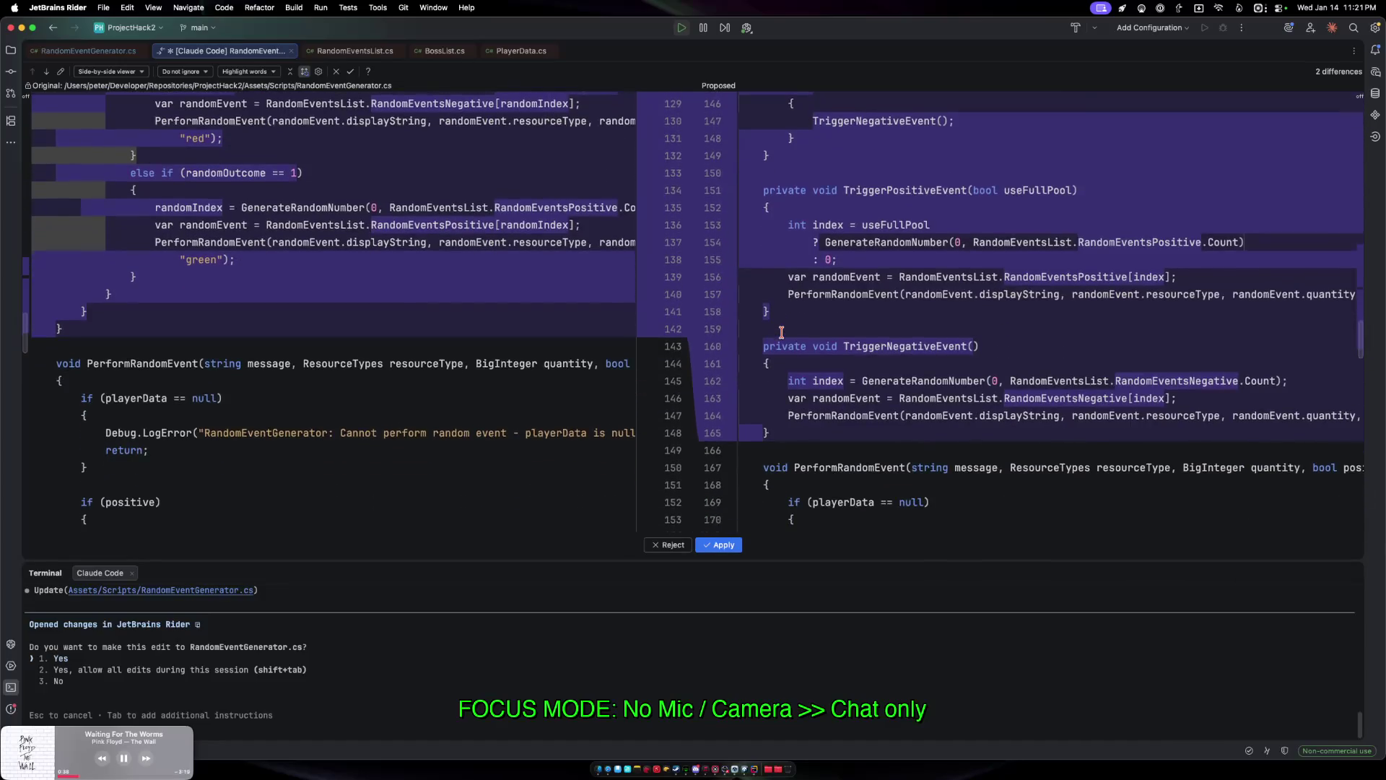
scroll(781, 332, down, 4)
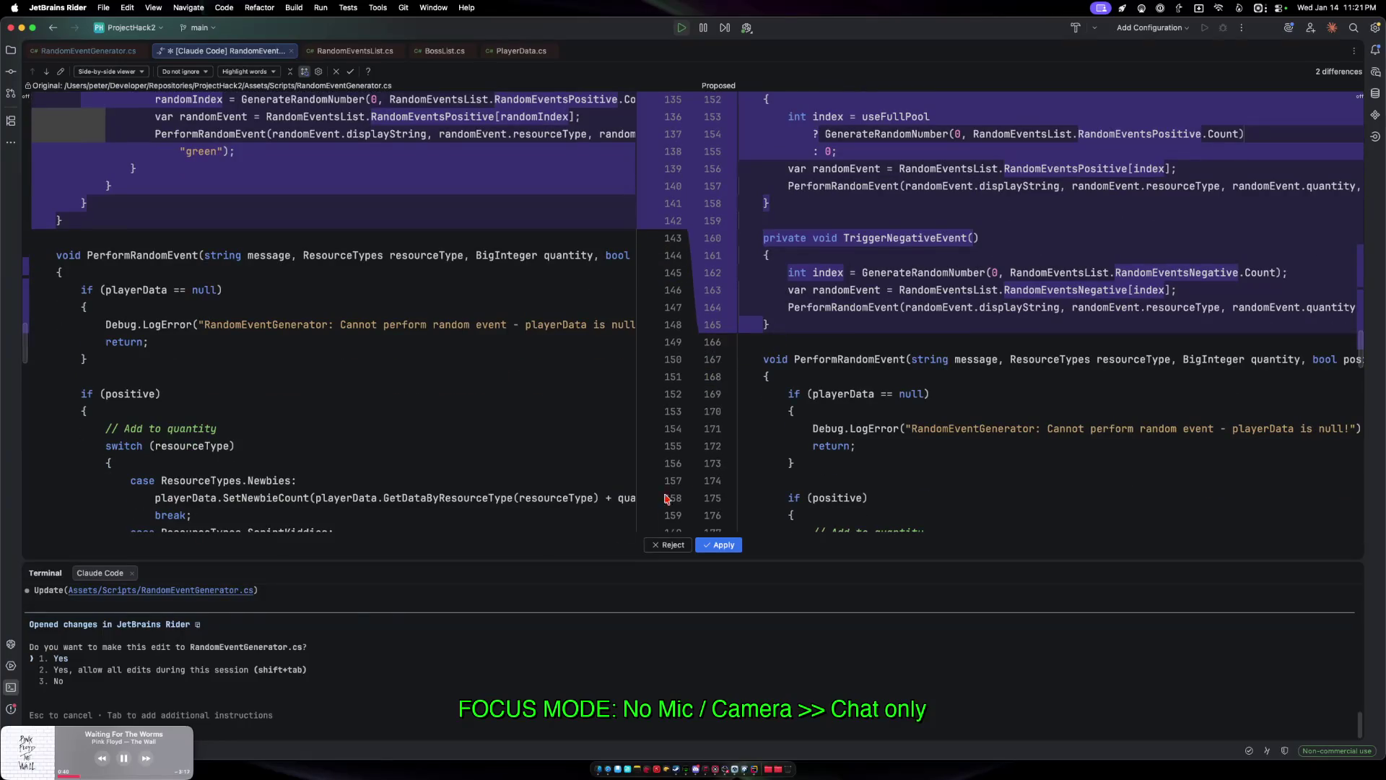
click(455, 659)
key(Return)
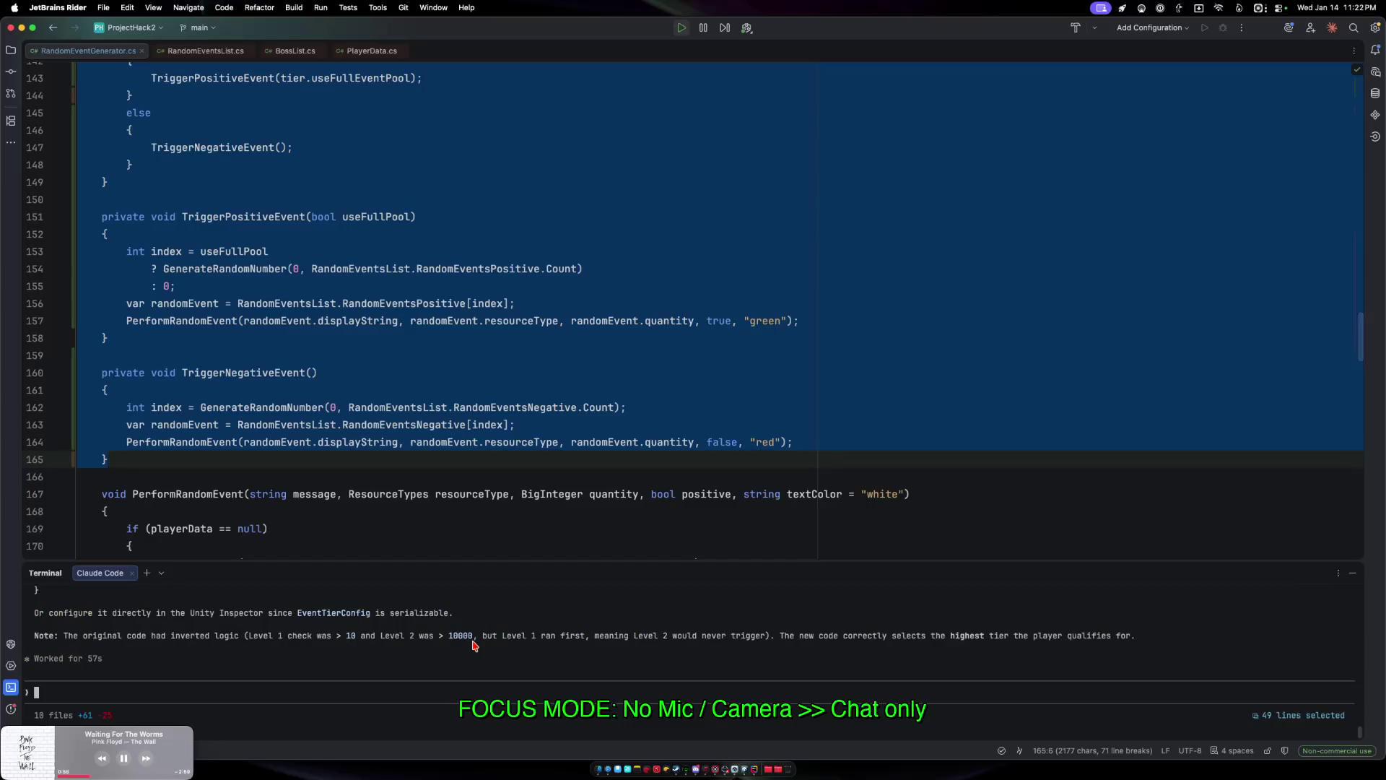
scroll(476, 643, up, 5)
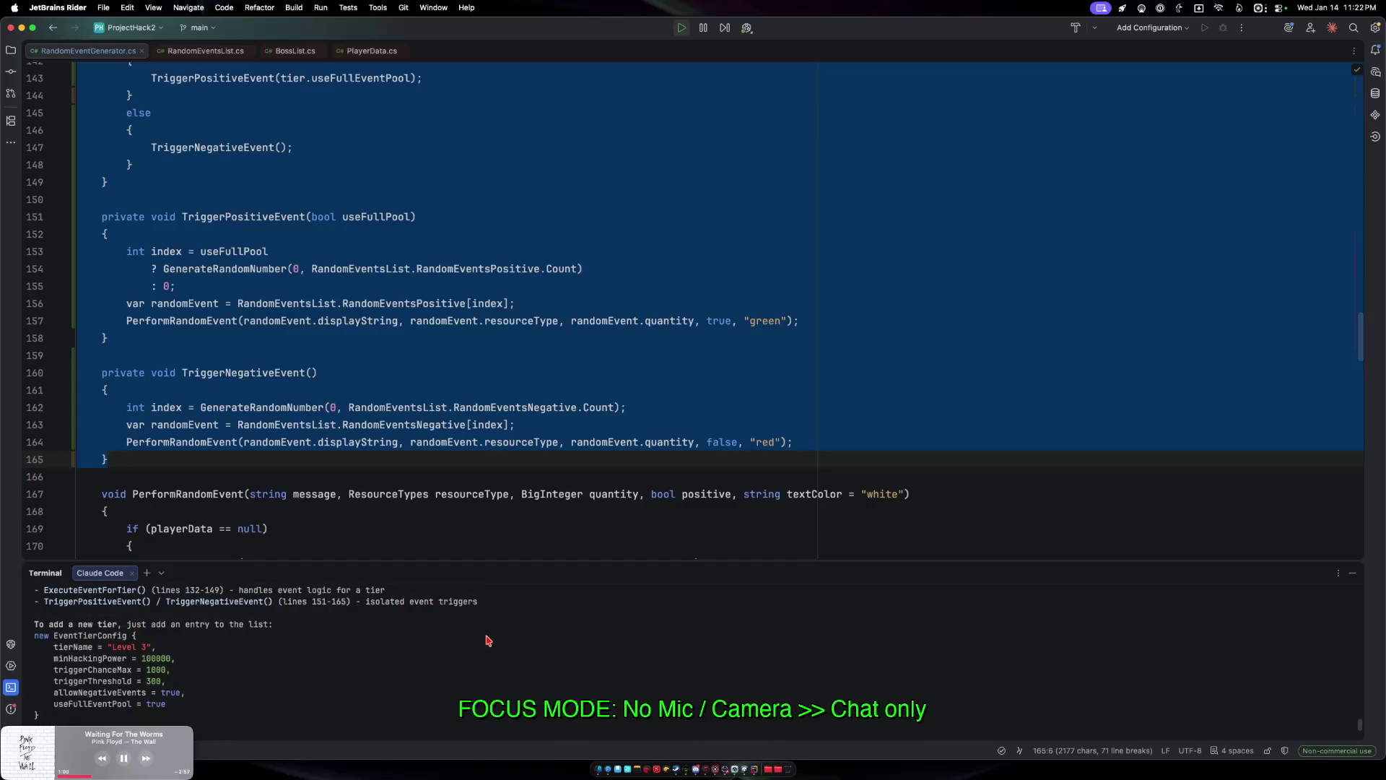
scroll(488, 640, down, 1)
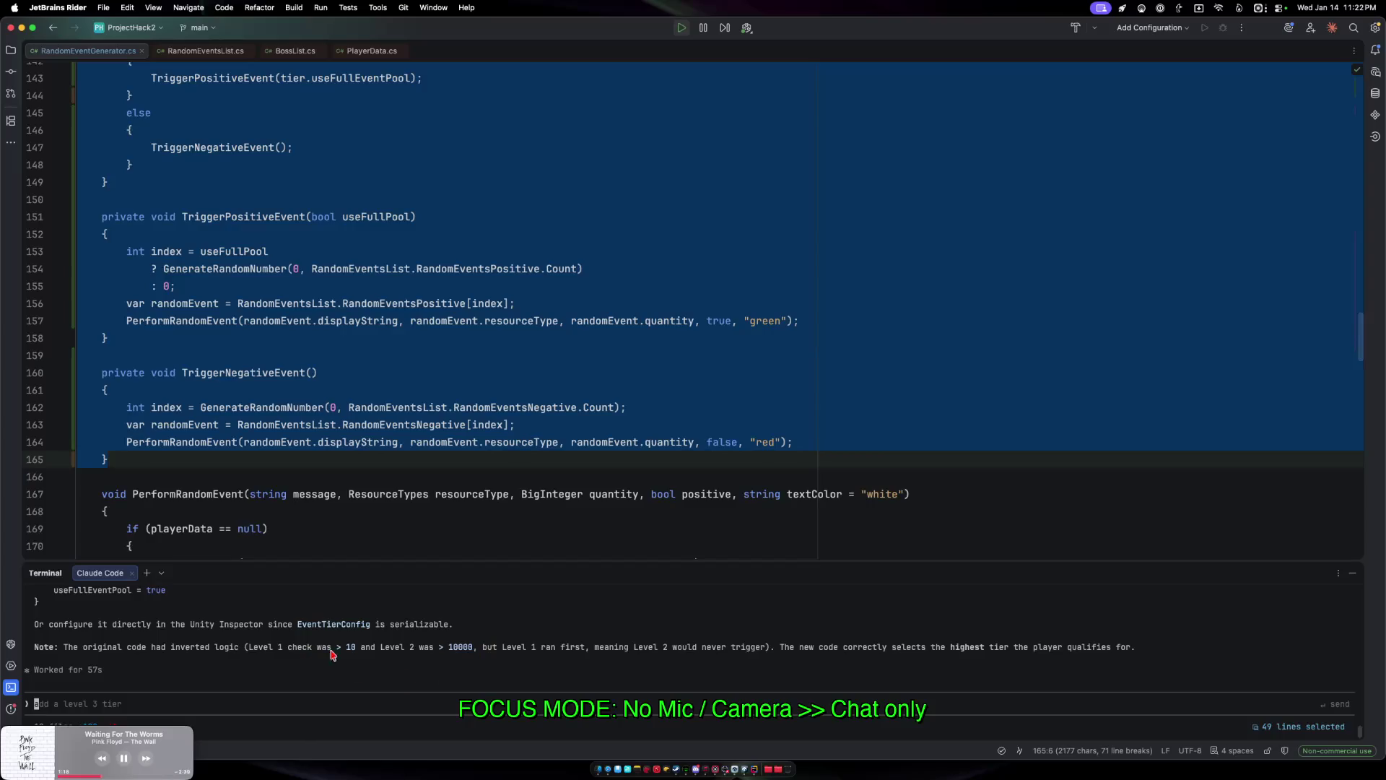
scroll(467, 649, down, 1)
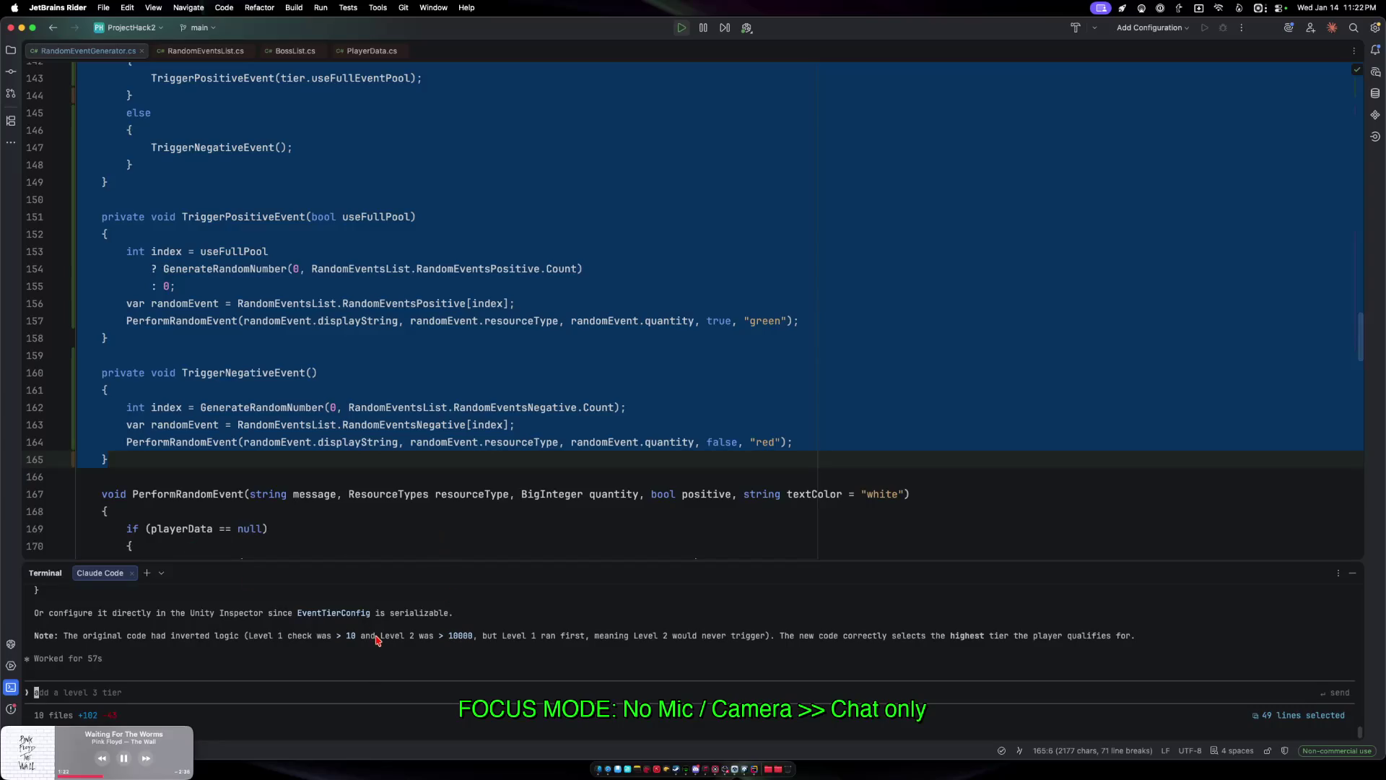
click(555, 356)
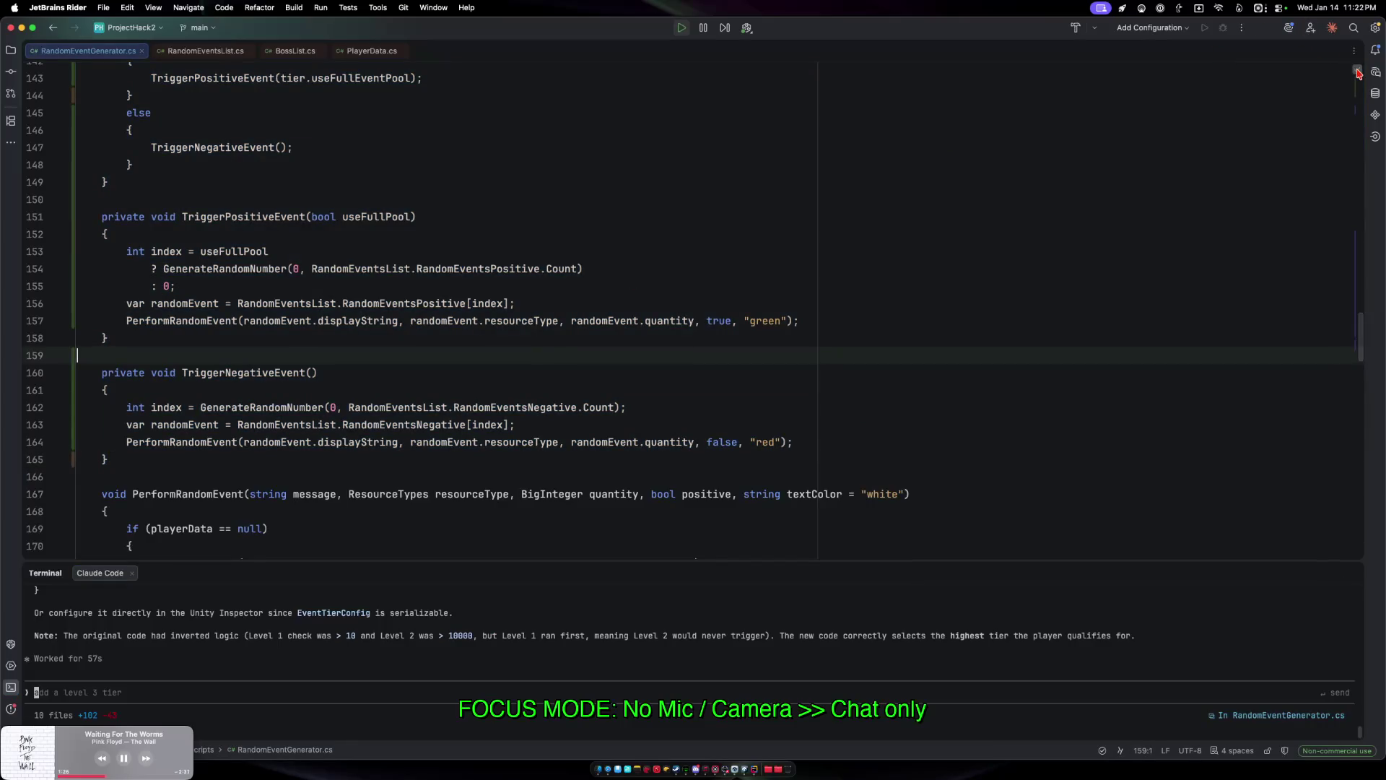
Stop play mode in Unity and open the MainGame scene from the Scenes folder.
mouse_move(1357, 73)
key(ctrl+Up)
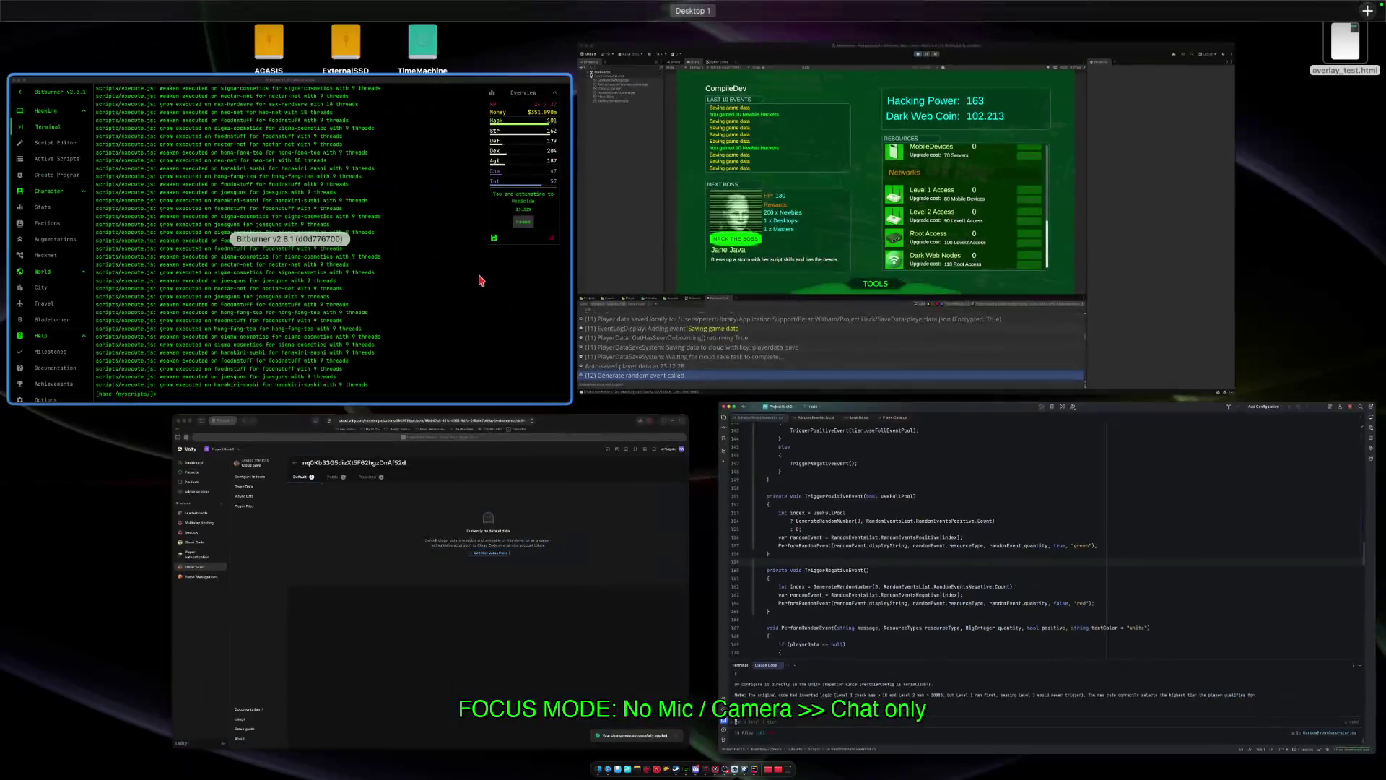
click(673, 302)
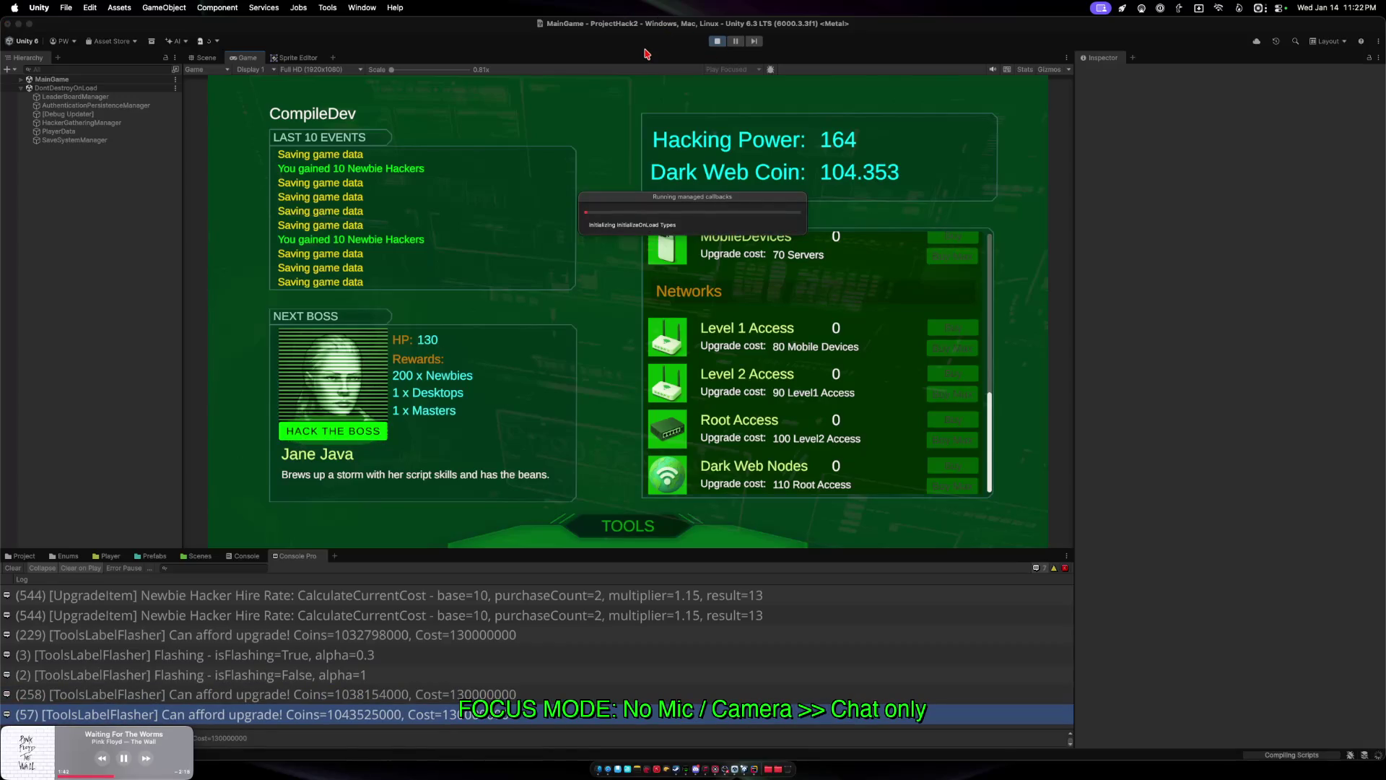
click(717, 42)
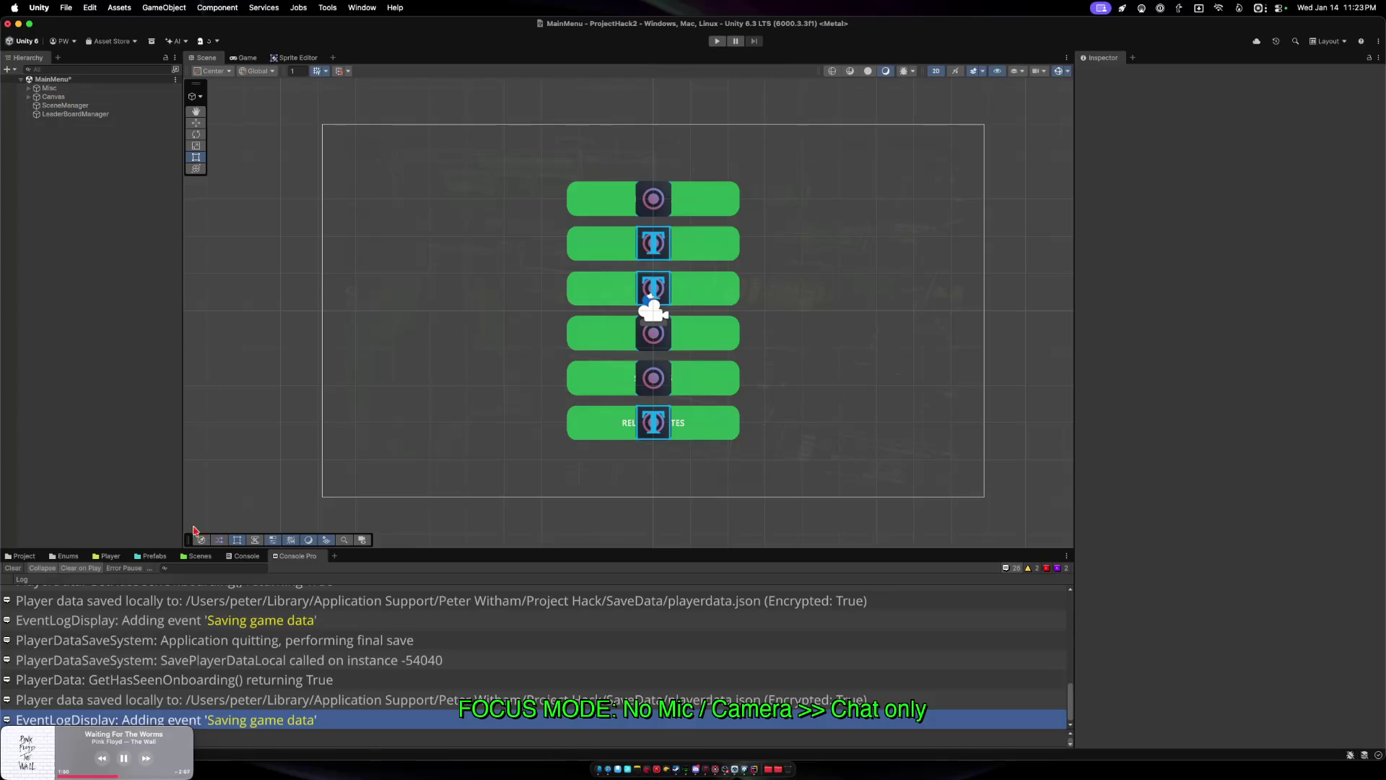
click(21, 556)
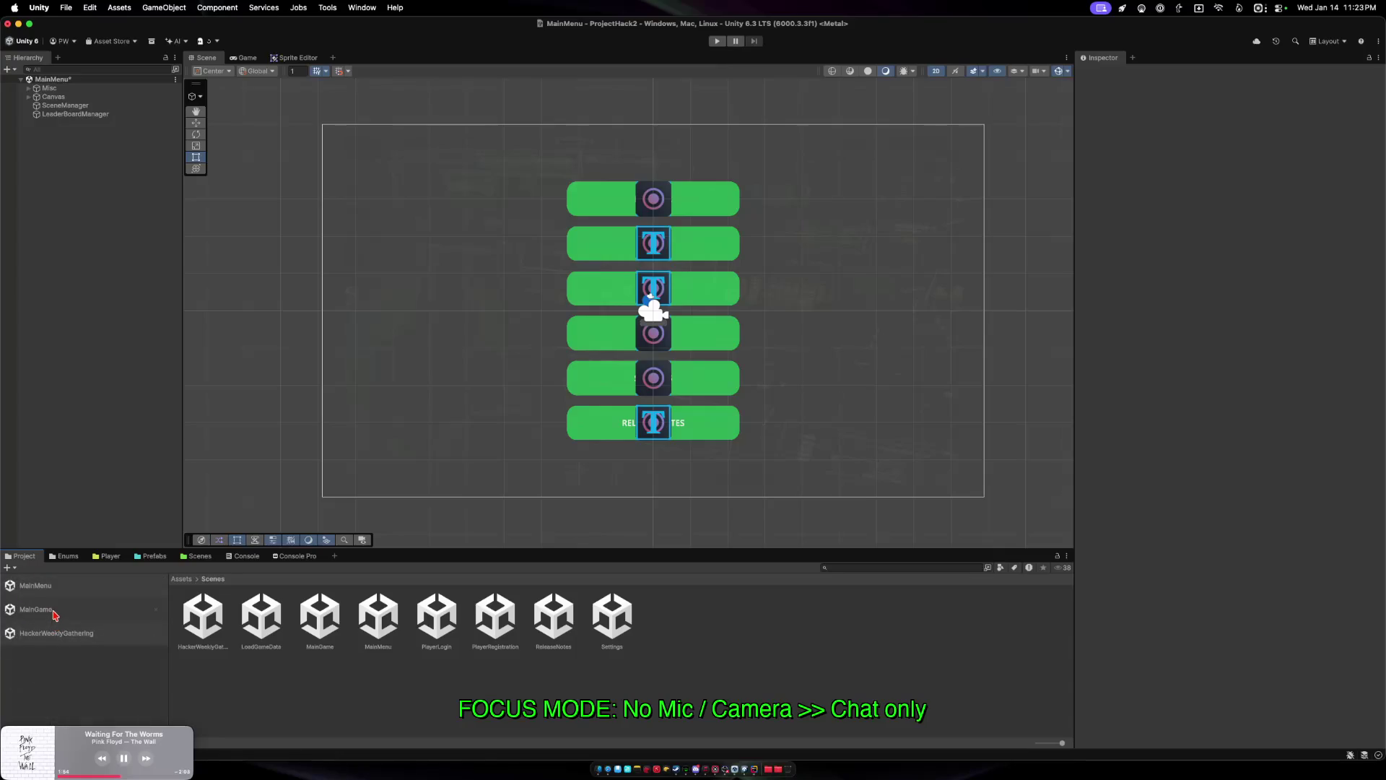
double_click(65, 613)
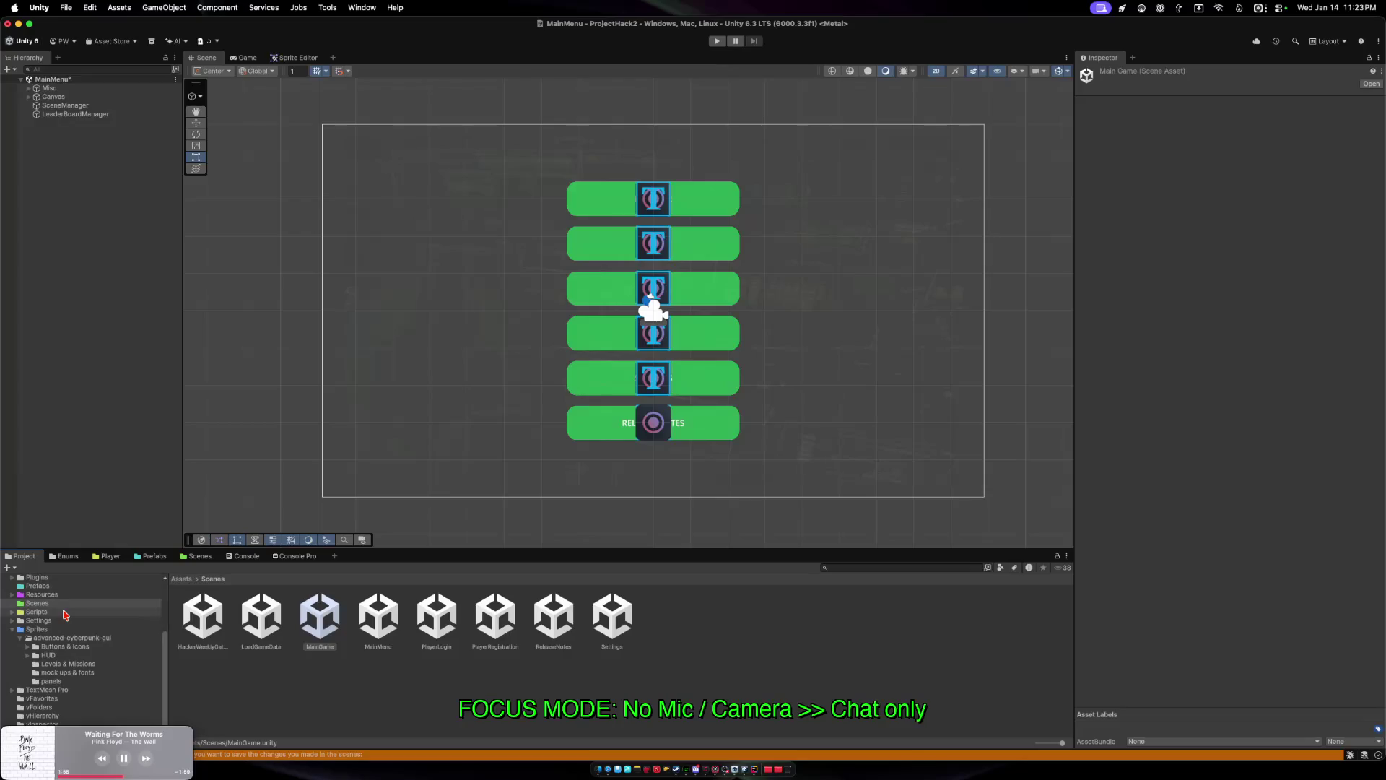
click(504, 330)
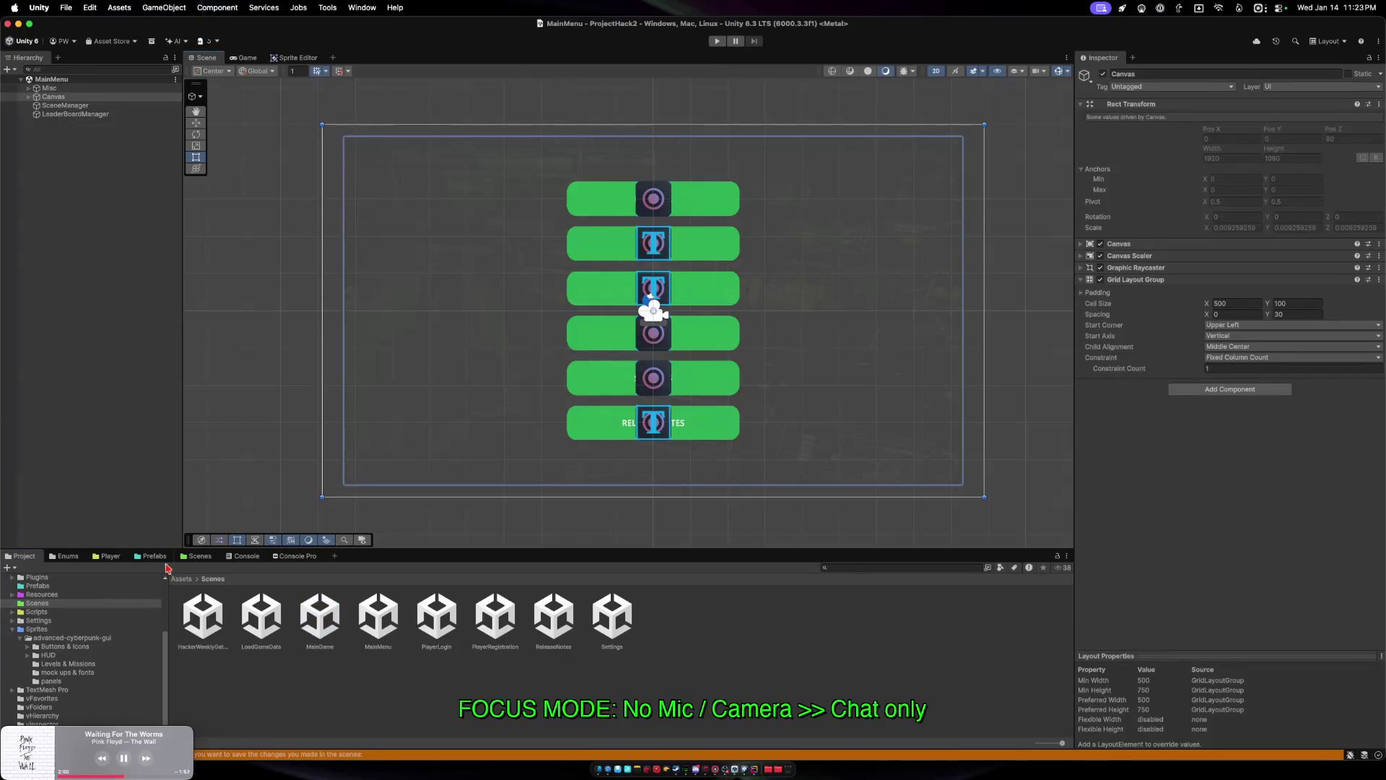
double_click(62, 613)
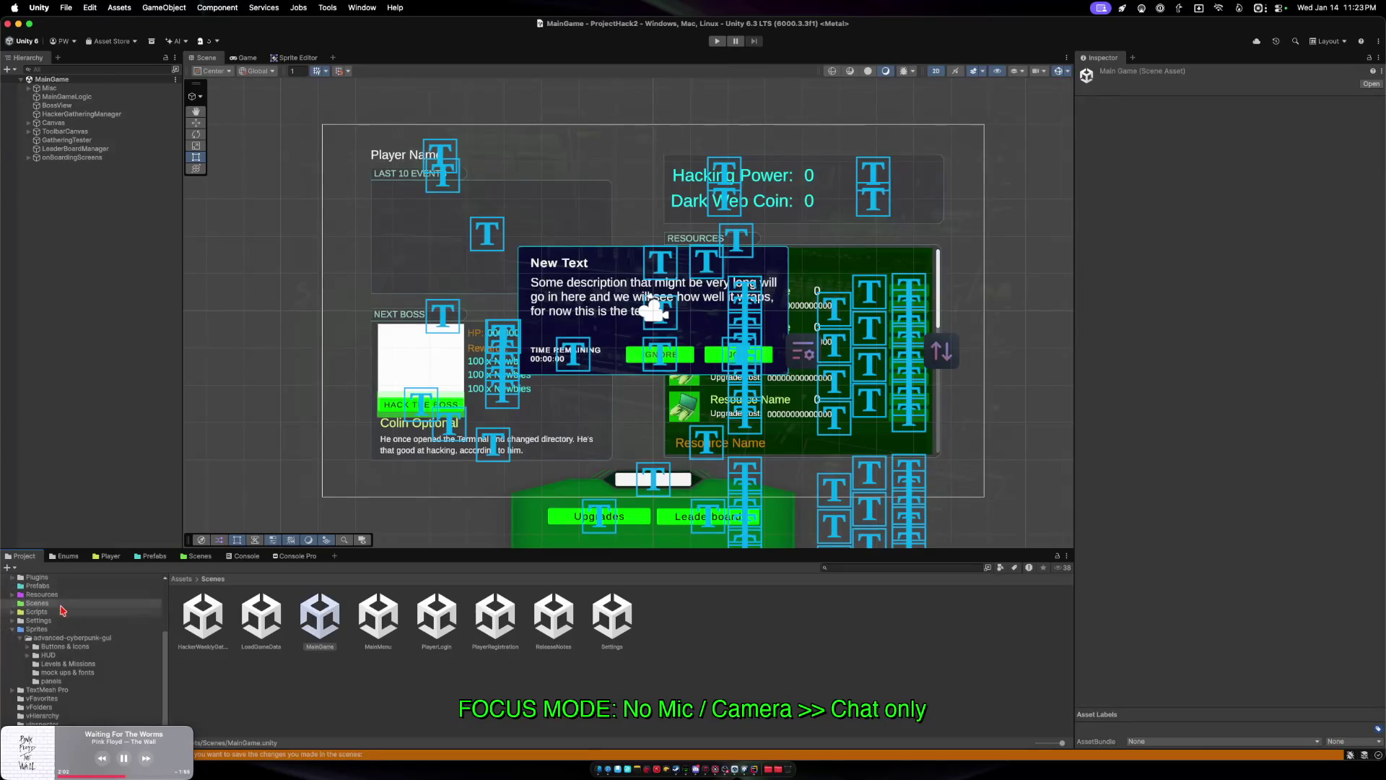
Expand MainGameLogic's Event Tiers to show the Level 1 and Level 2 settings, then open MainMenu.
click(66, 97)
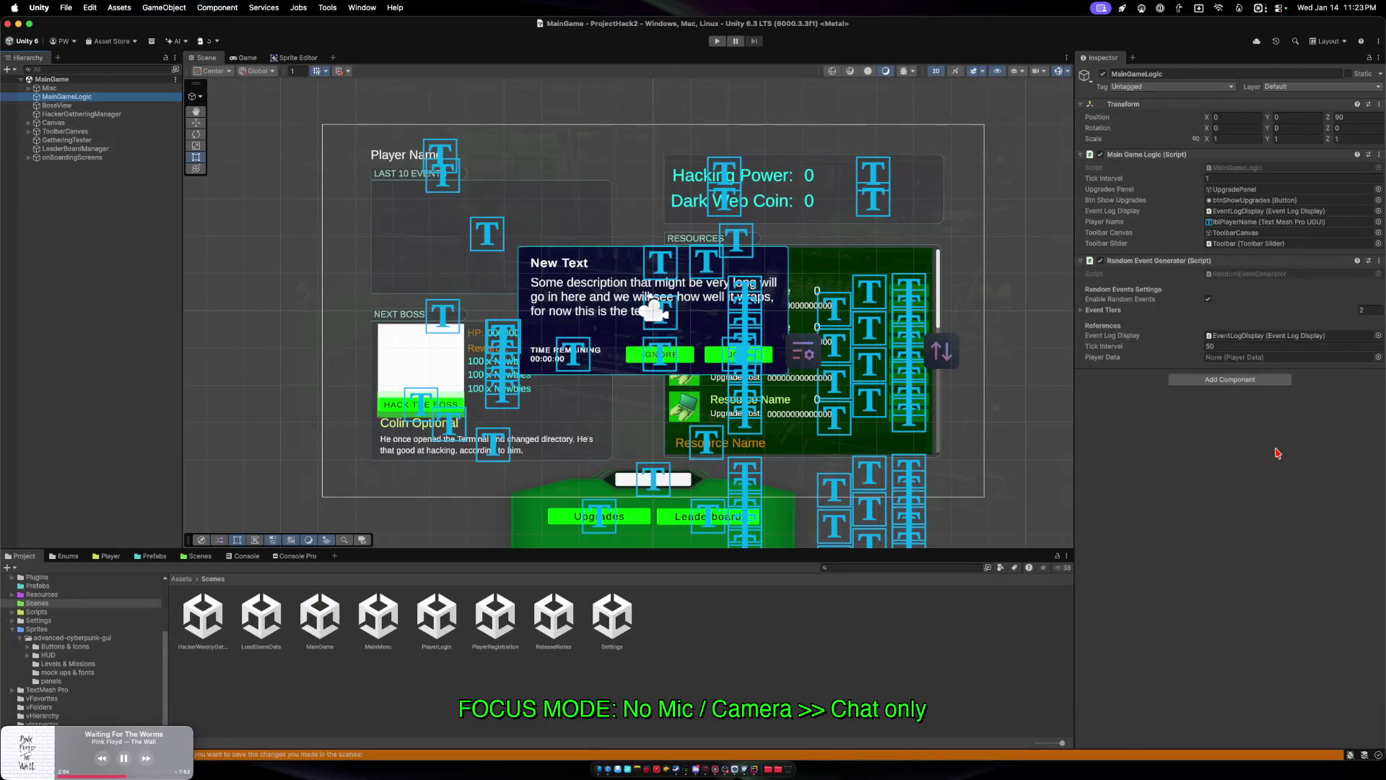
click(1083, 312)
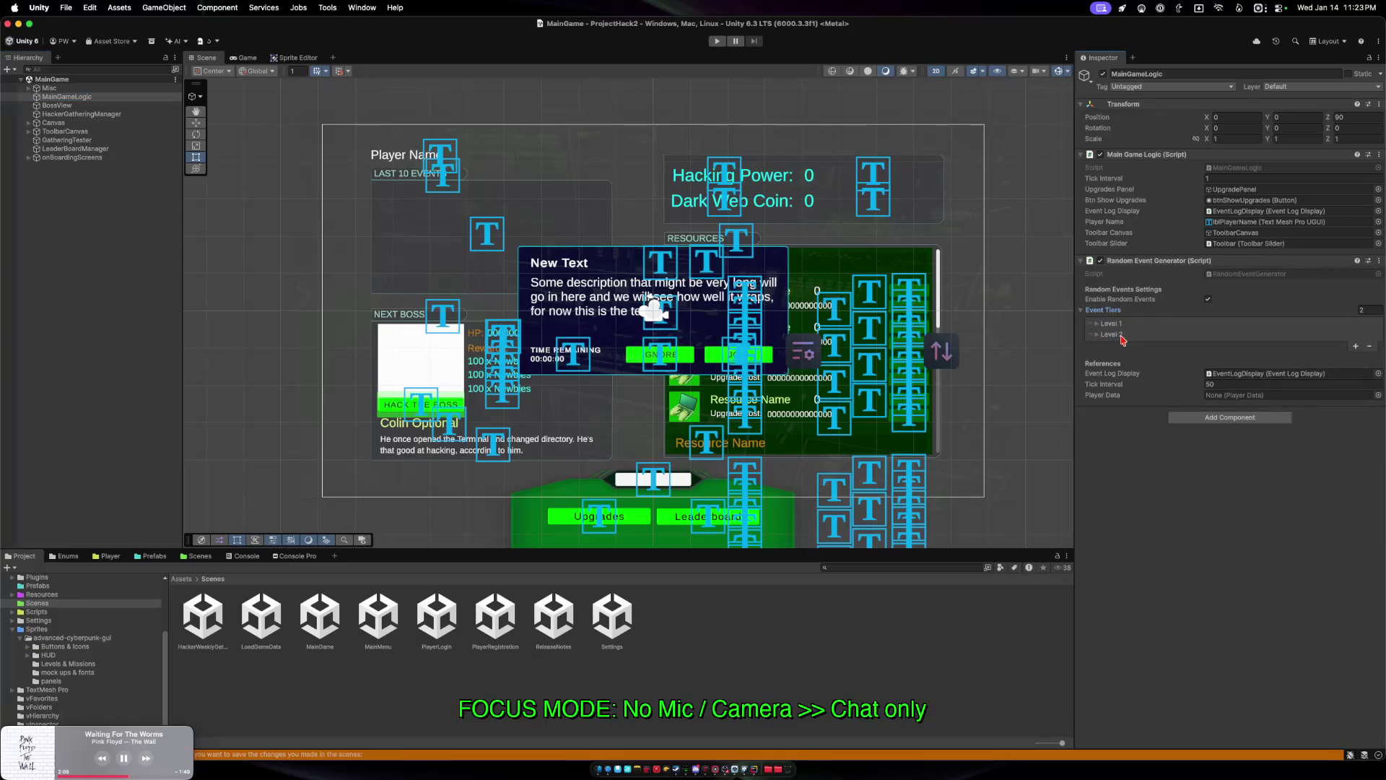
click(1099, 335)
click(1098, 325)
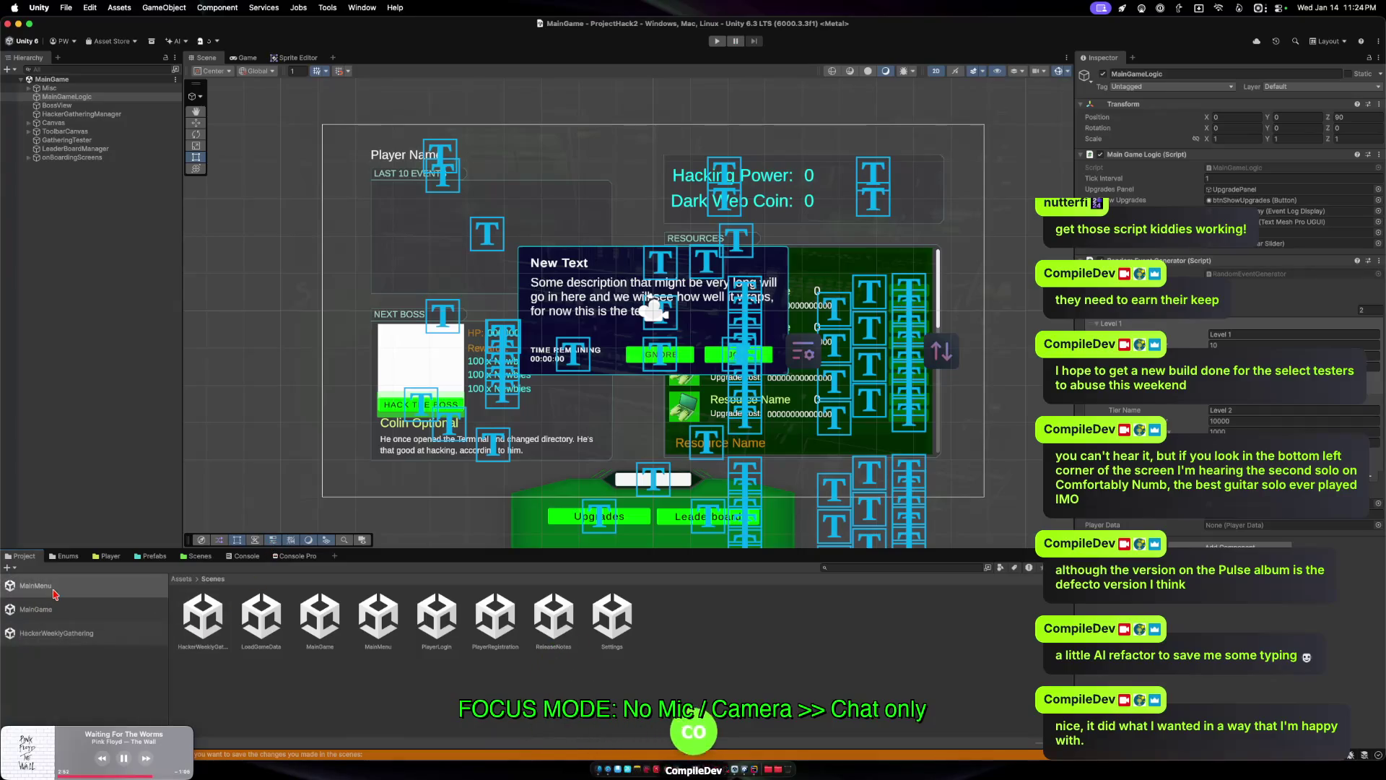
click(54, 587)
Start the game from MainMenu, hire max Script Kiddies and buy three Newbie Hacker Hire Rate upgrades.
click(712, 43)
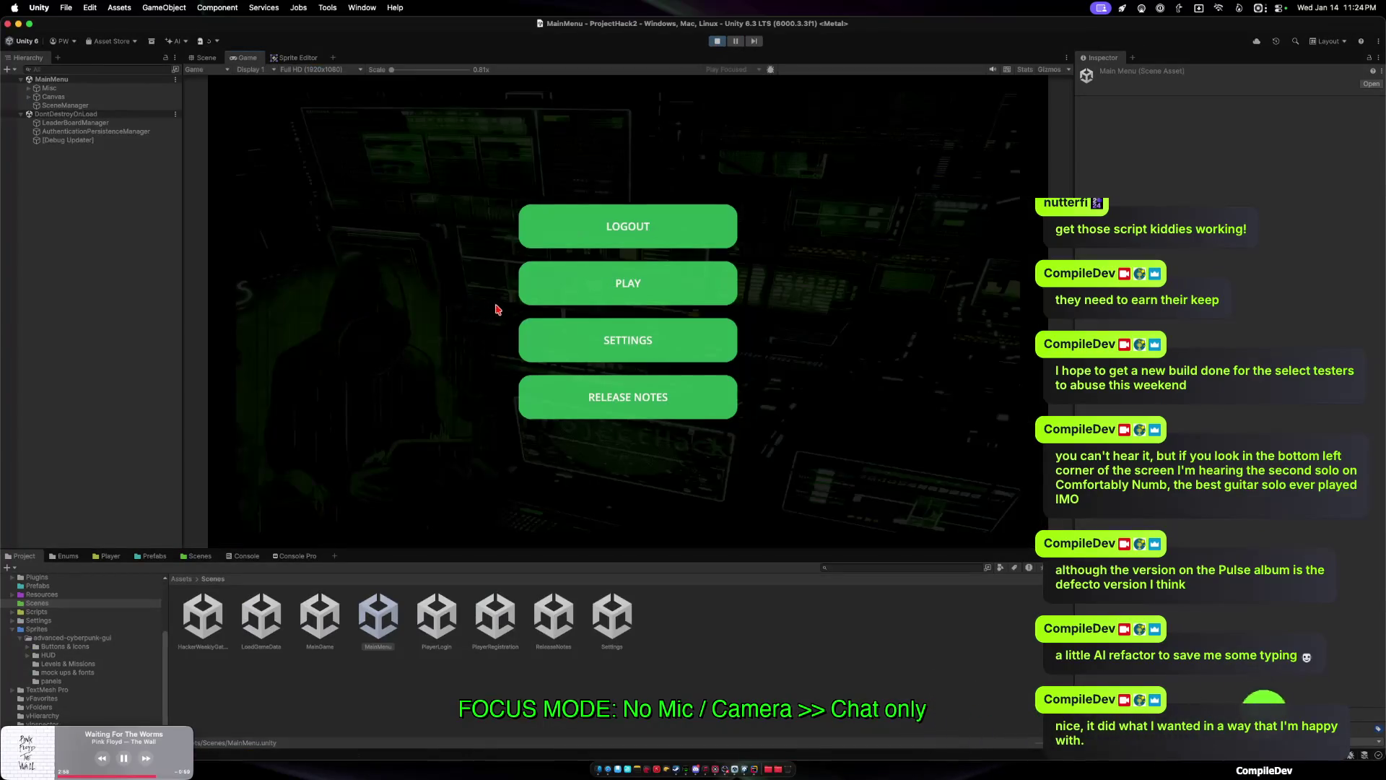
click(523, 294)
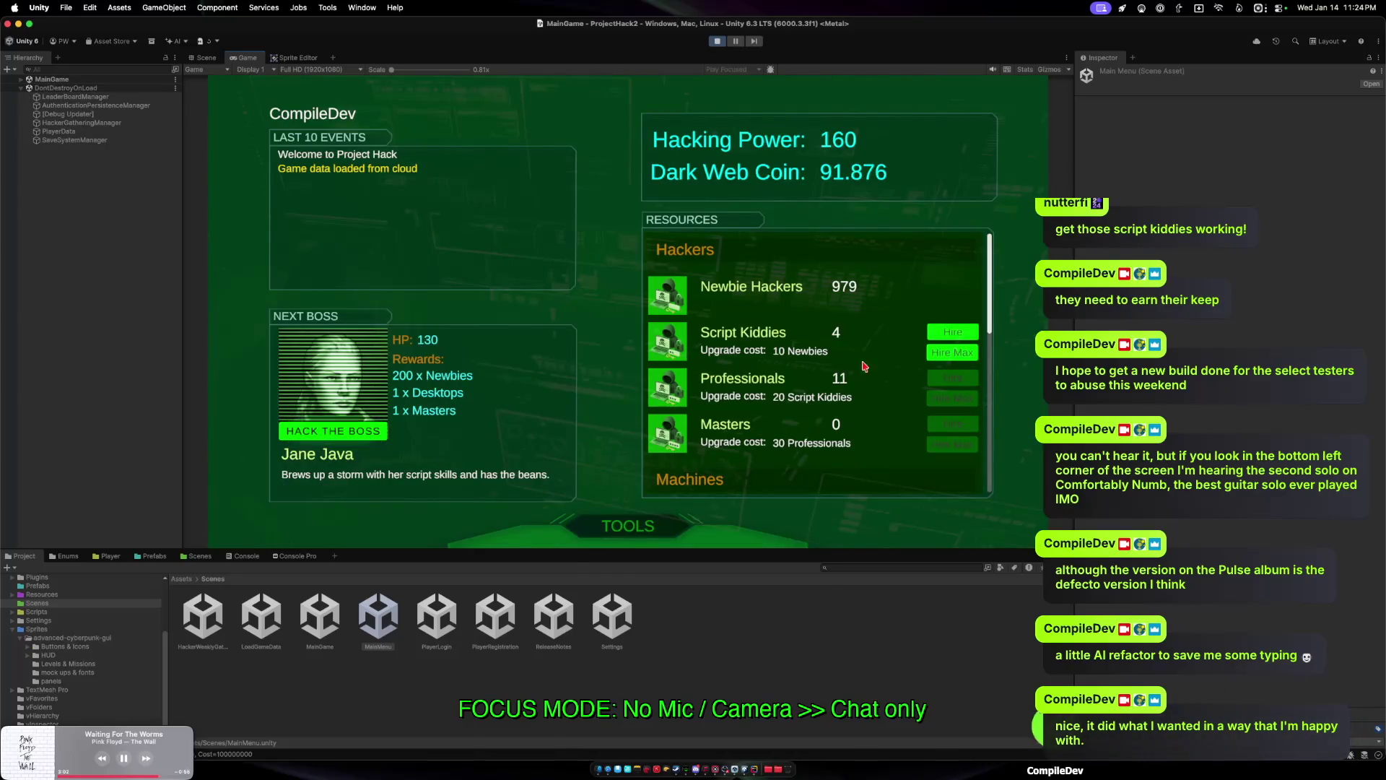
click(952, 352)
click(628, 525)
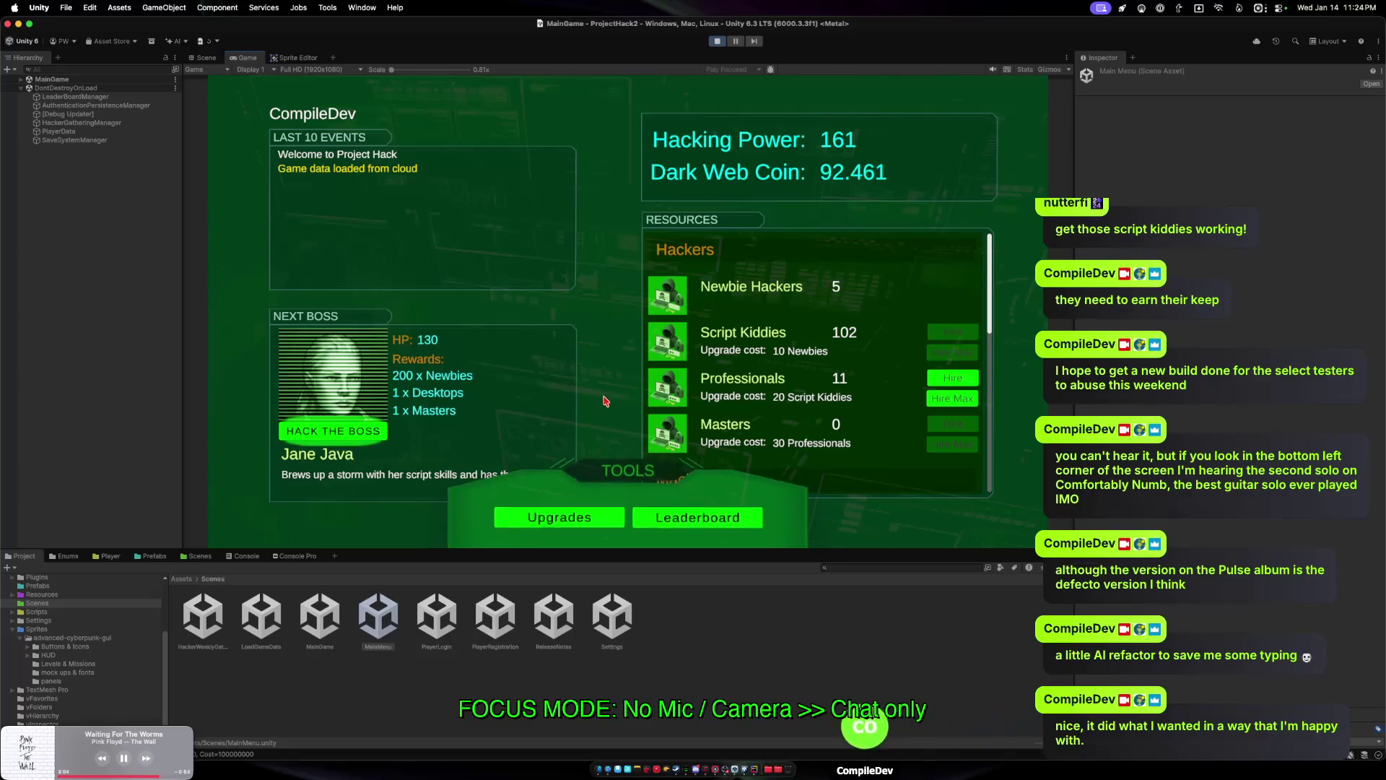
click(559, 520)
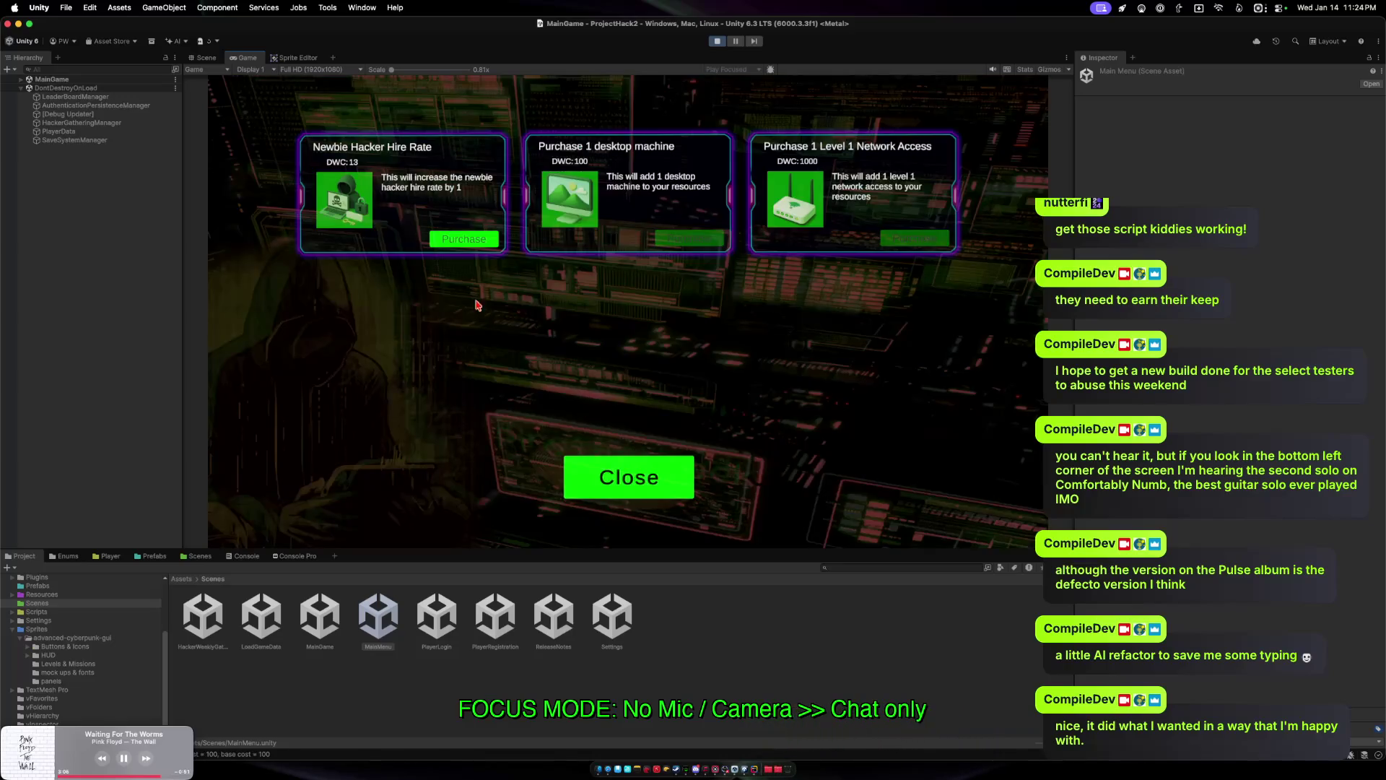
click(470, 240)
click(454, 247)
click(455, 247)
click(454, 246)
click(455, 247)
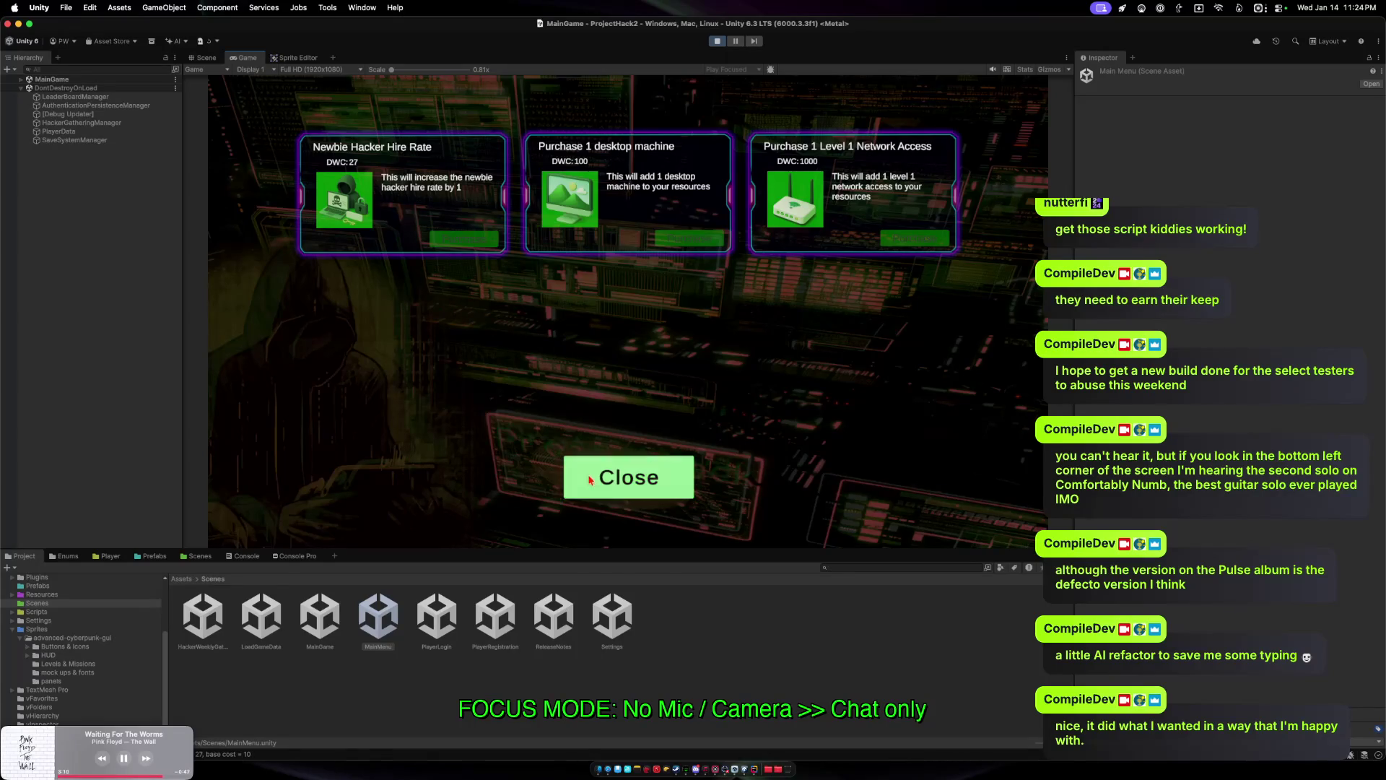
click(590, 473)
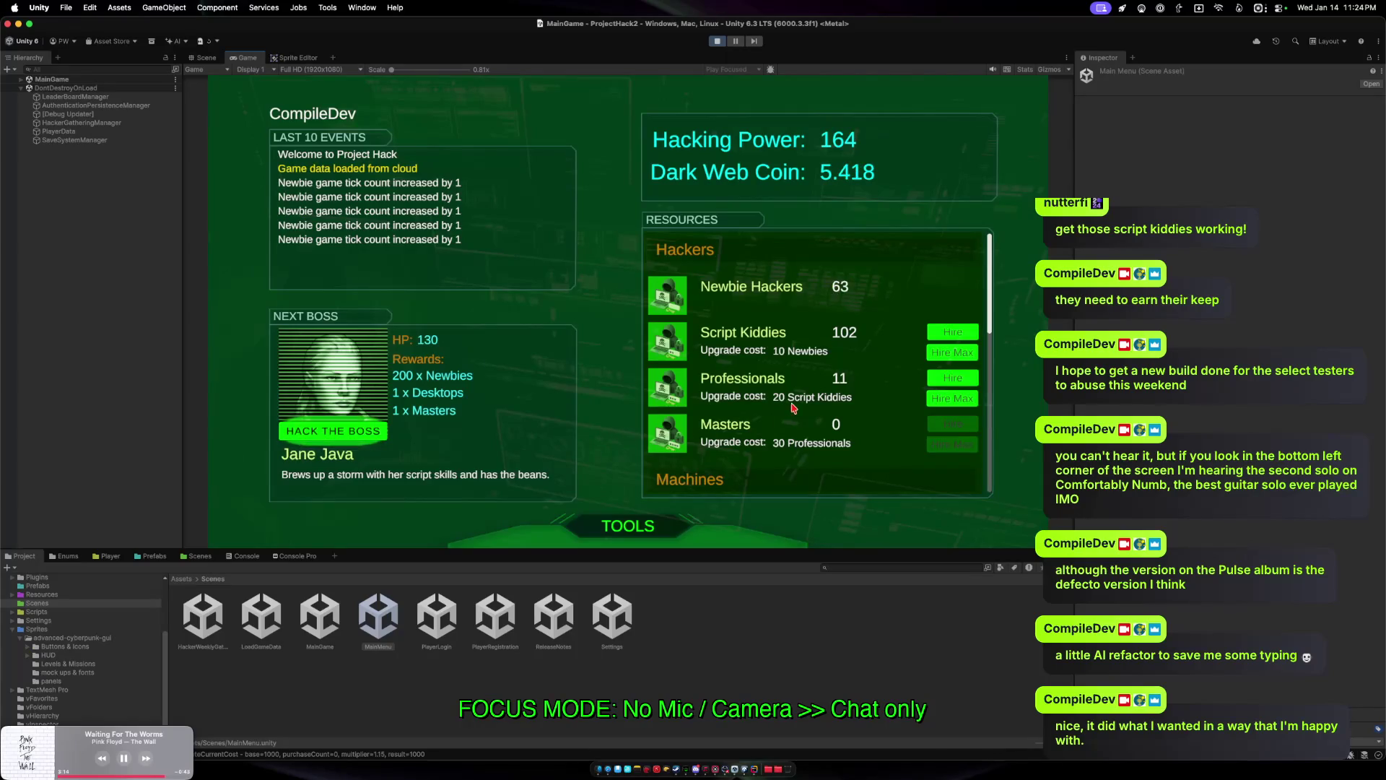
Hire max Script Kiddies and Professionals again.
click(952, 352)
click(952, 398)
scroll(815, 361, down, 3)
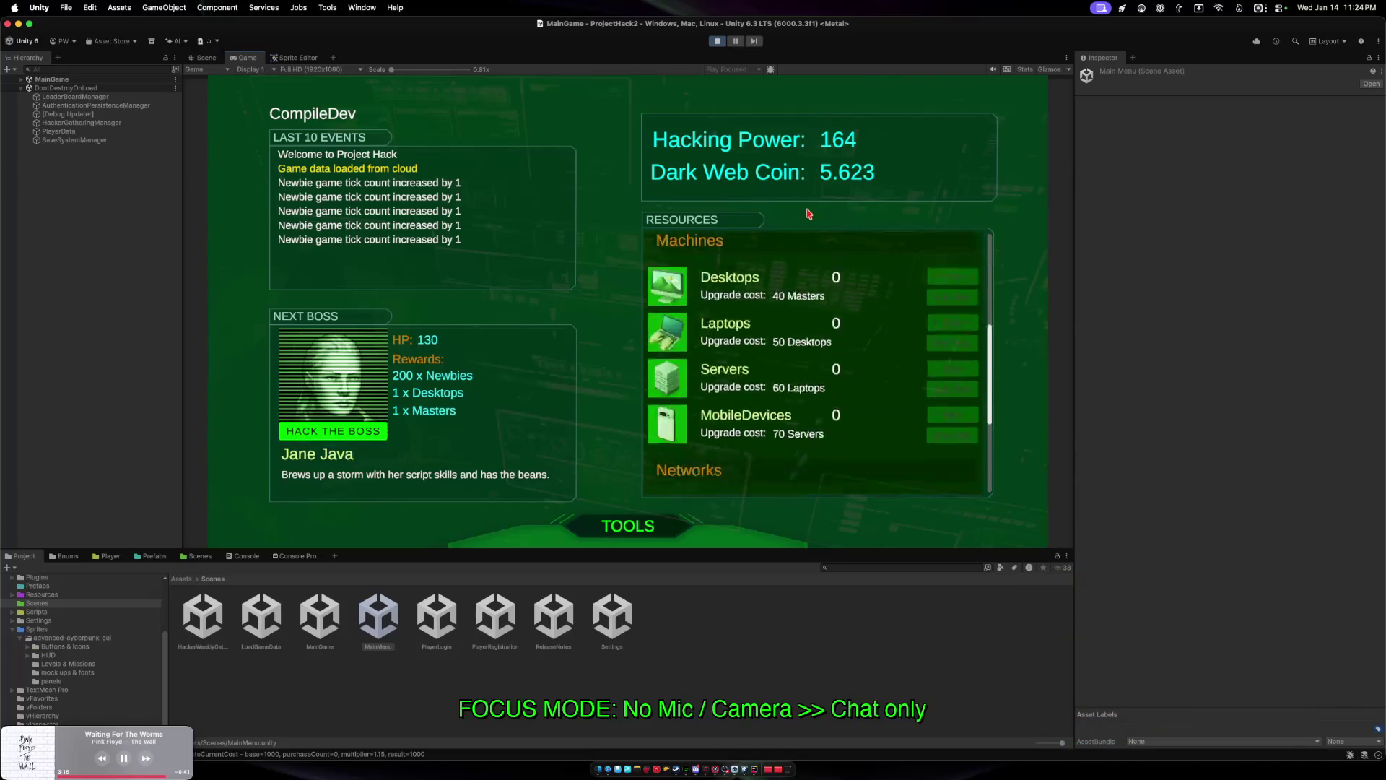
scroll(804, 361, down, 3)
scroll(805, 396, up, 6)
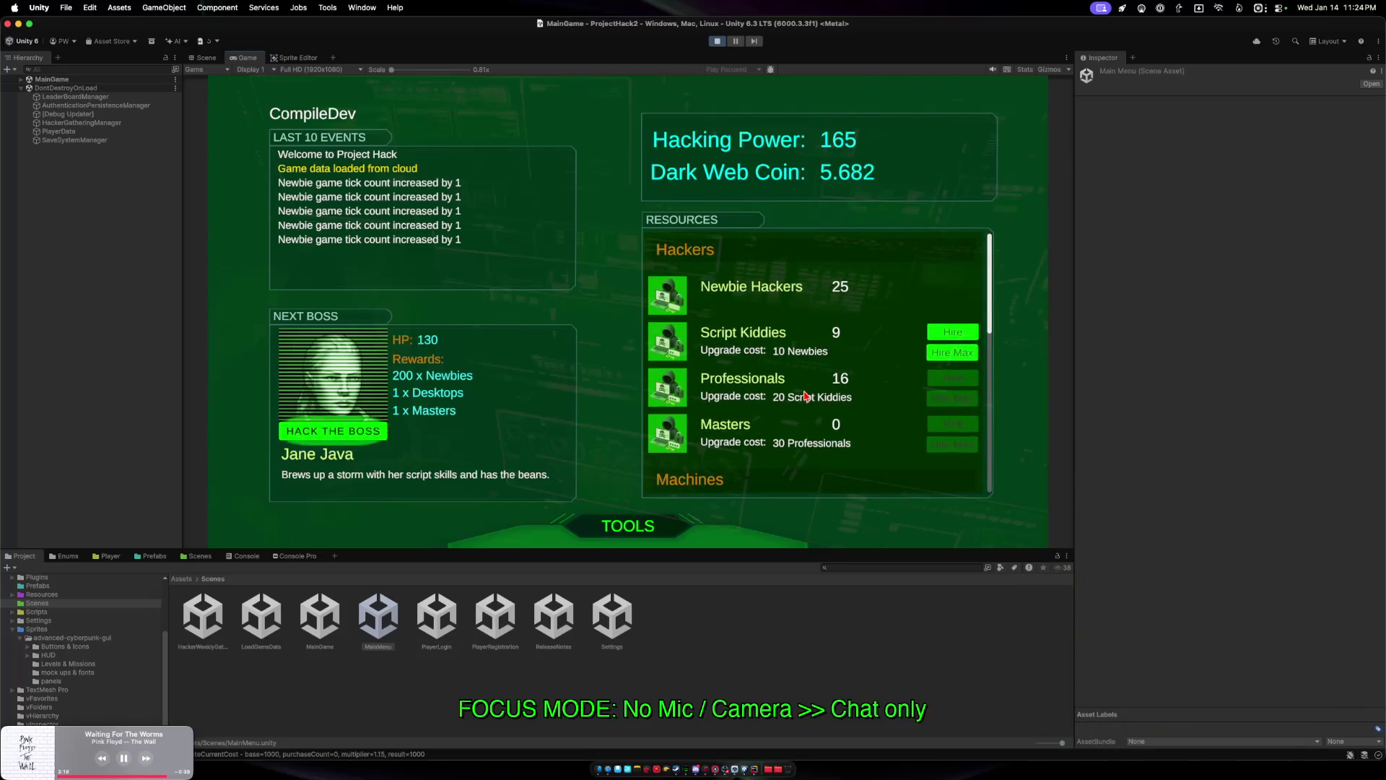
Challenge boss Jane Java, losing the first hack and winning on the retry.
click(369, 432)
click(697, 314)
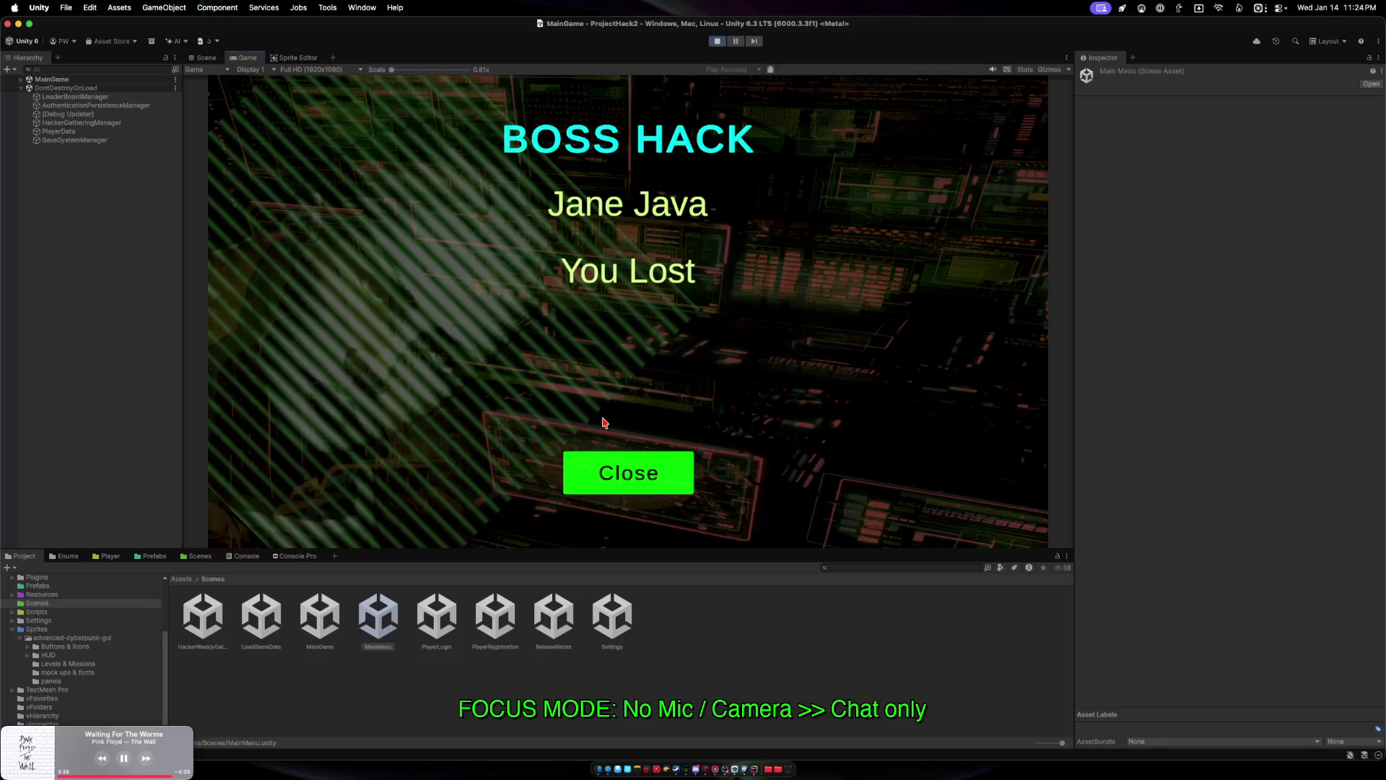
click(611, 473)
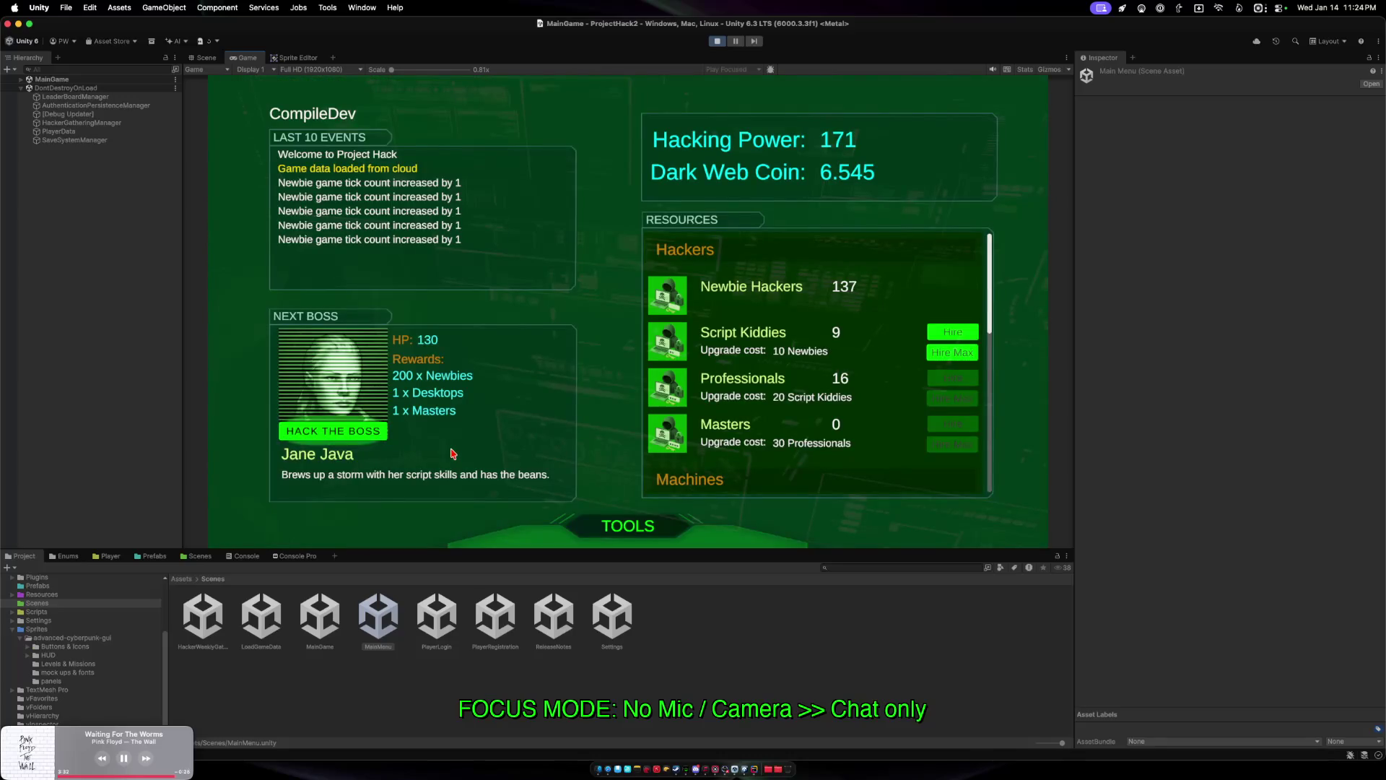
click(367, 431)
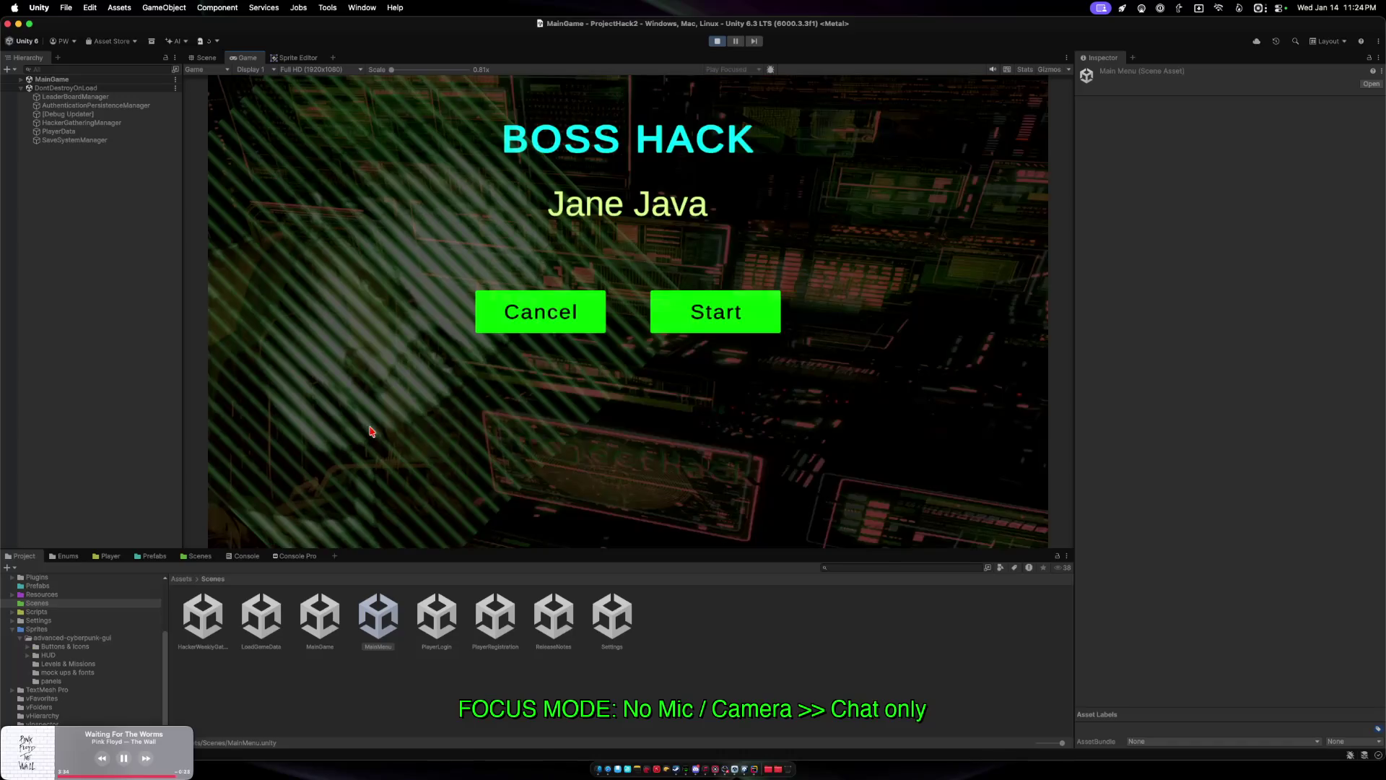
click(657, 312)
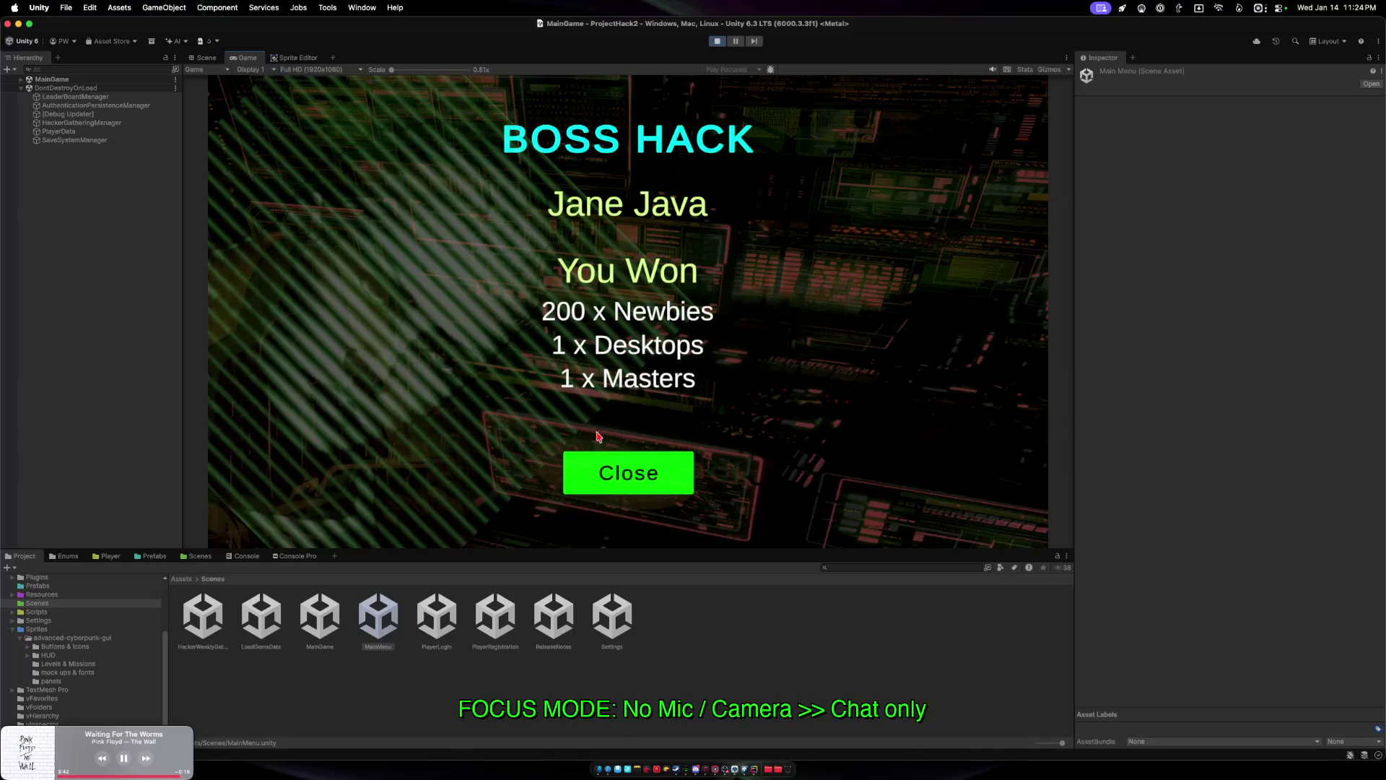
click(603, 469)
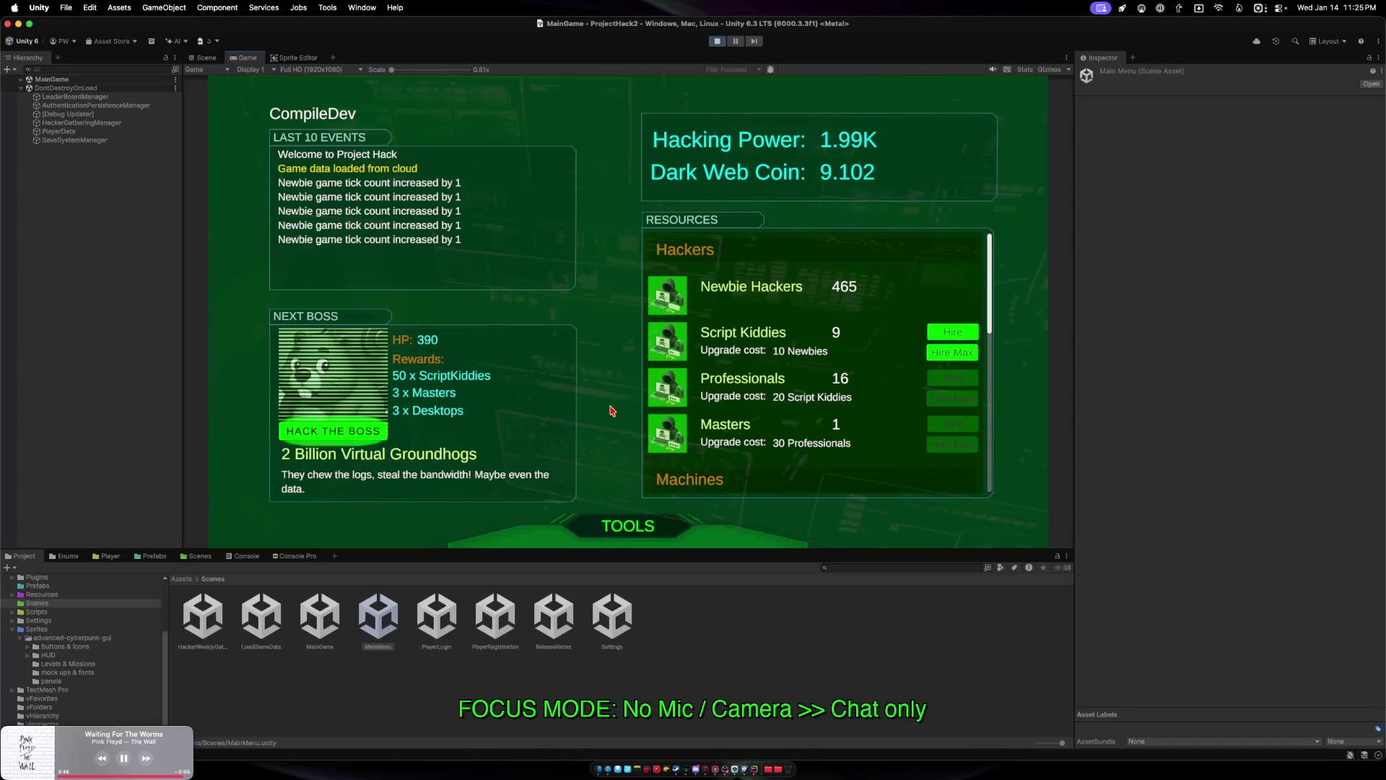
Defeat bosses 2 Billion Virtual Groundhogs and NewmsGFG in turn.
click(344, 436)
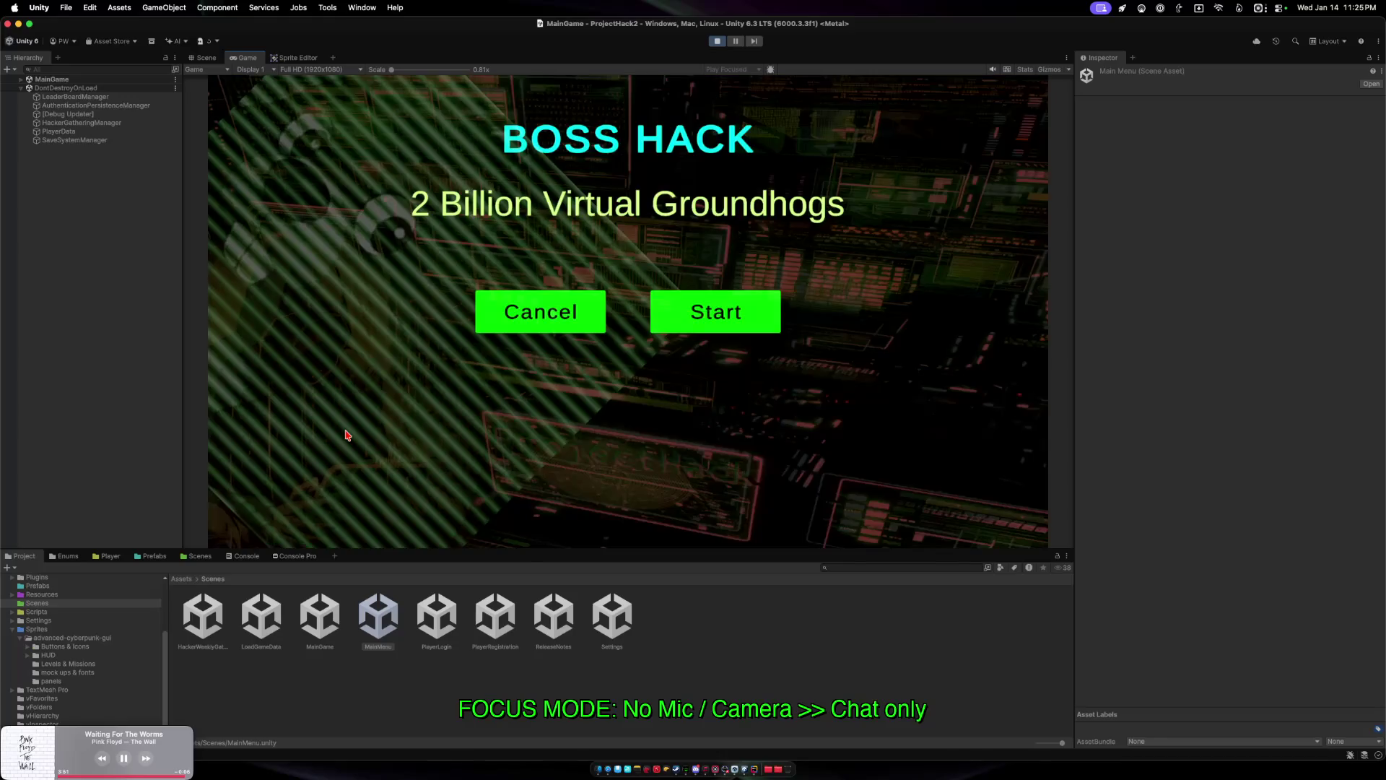
click(675, 321)
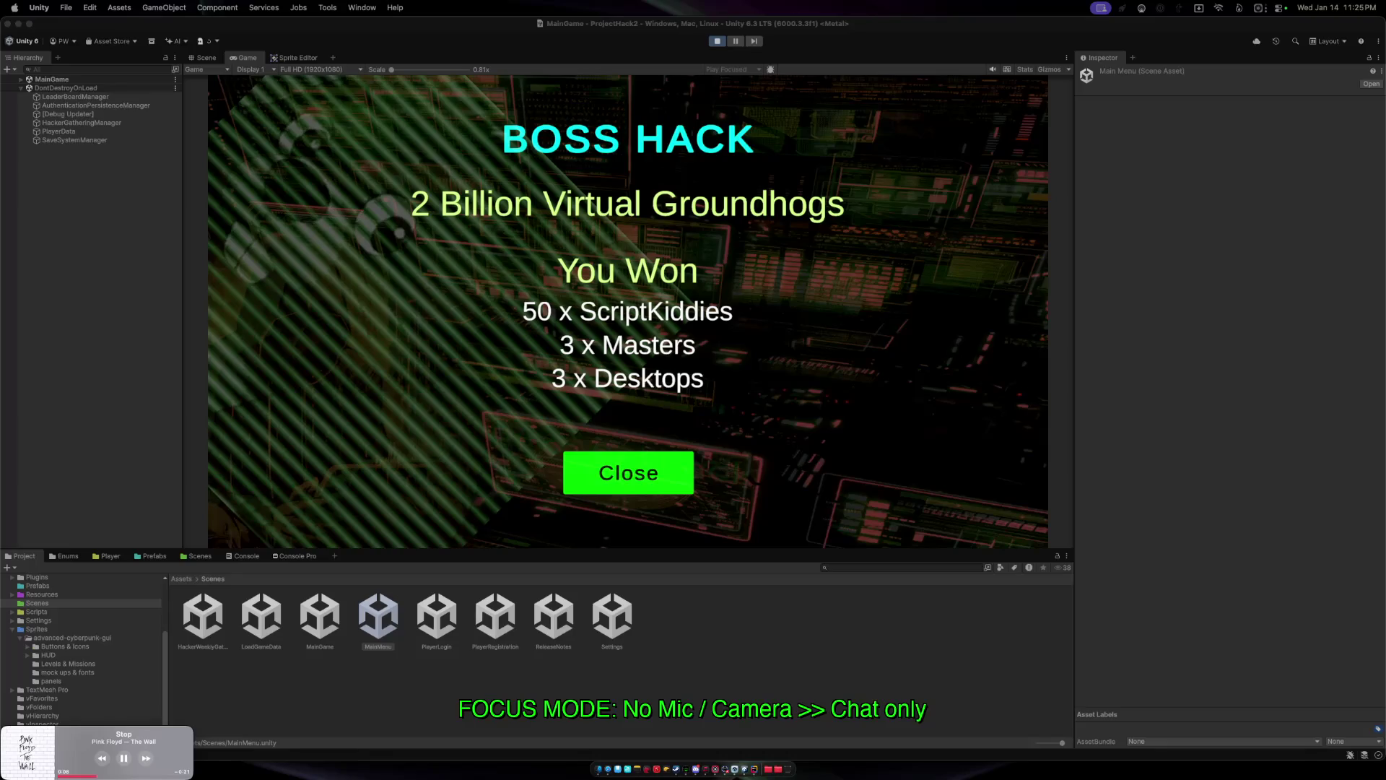
click(615, 475)
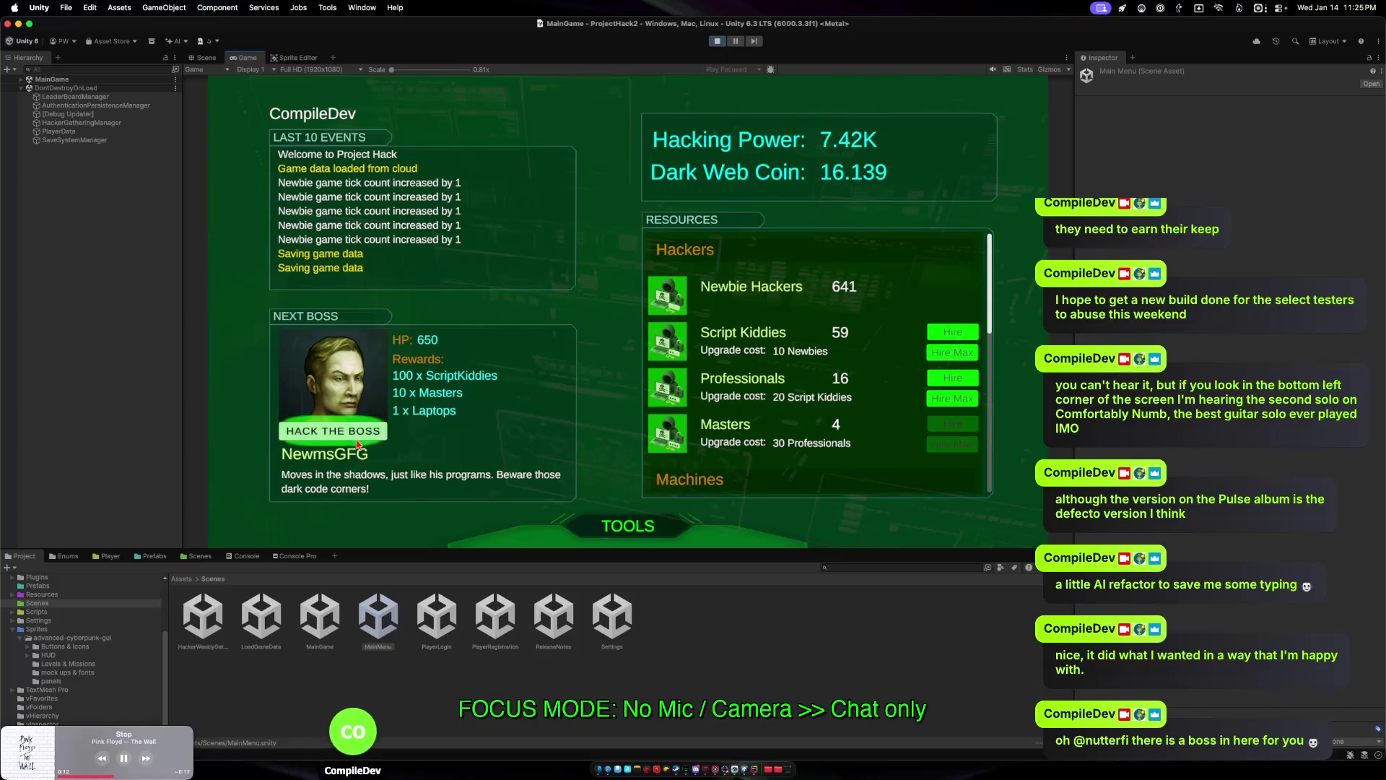
click(334, 431)
click(714, 312)
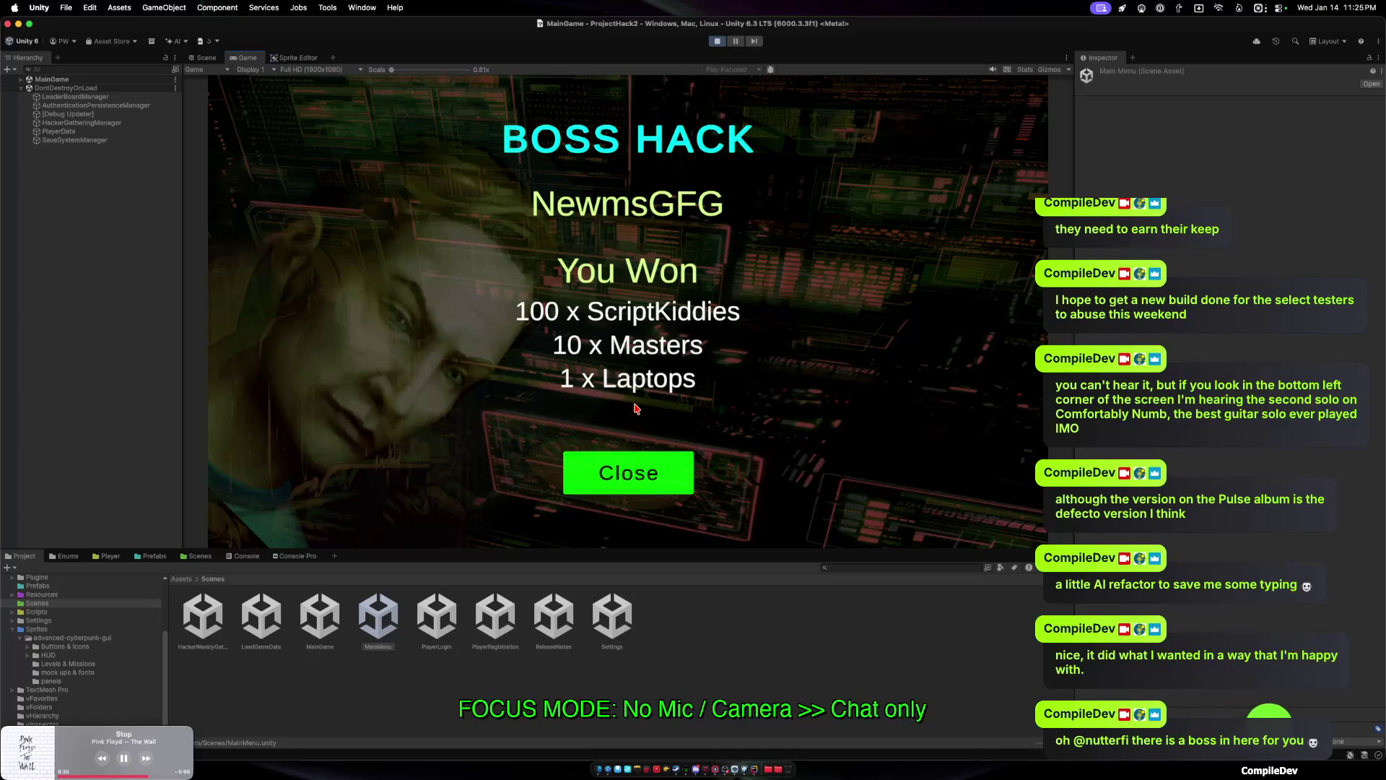
click(635, 471)
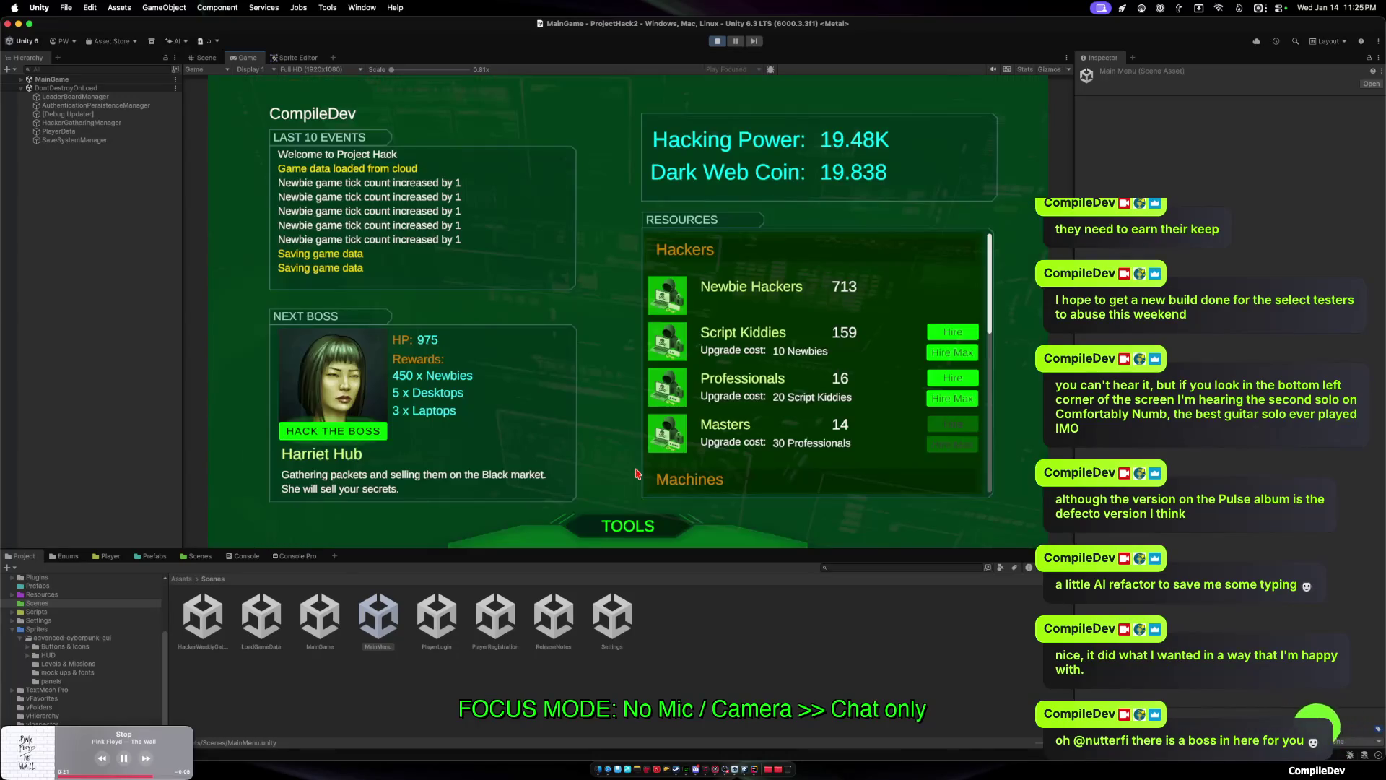
Defeat Harriet Hub and Ex-GIF, then bring up the hack screen for Charles Proxy.
click(345, 436)
click(715, 312)
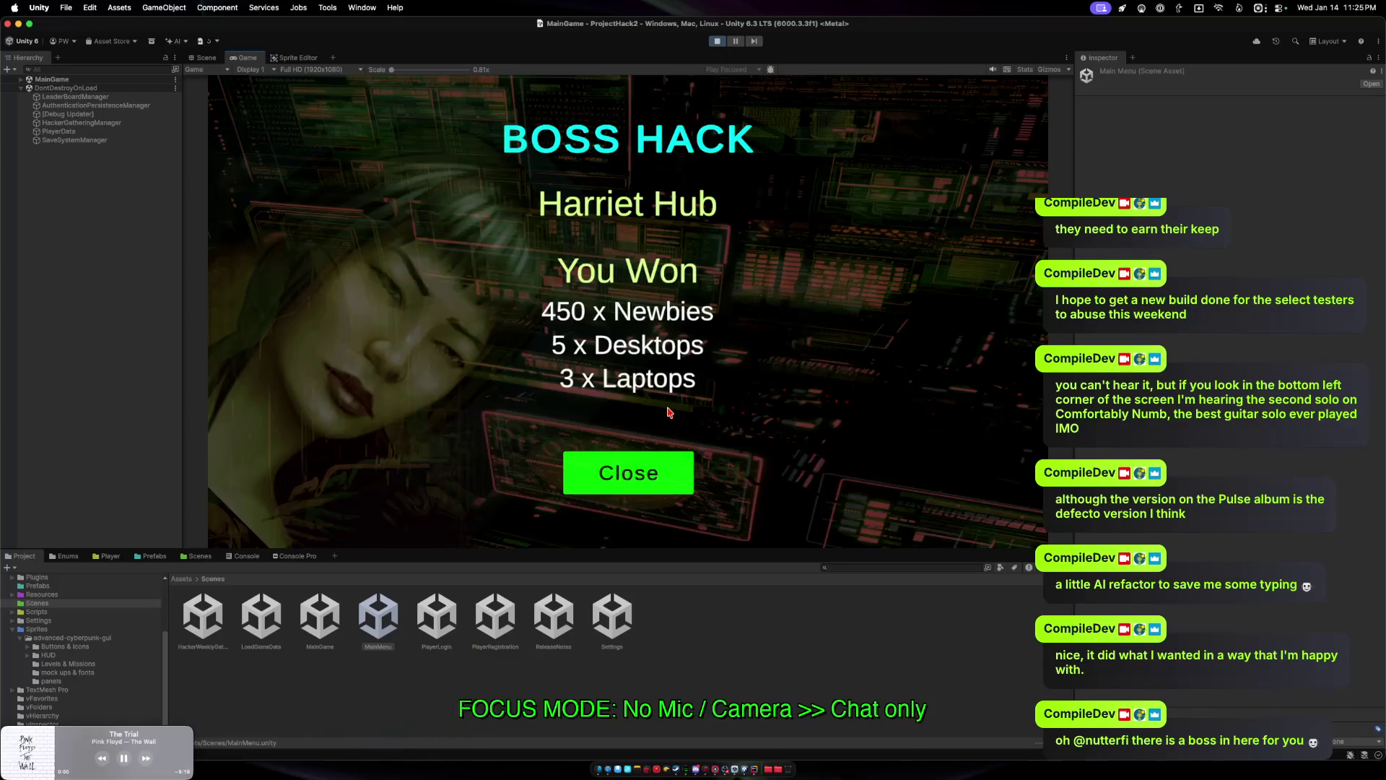
click(649, 462)
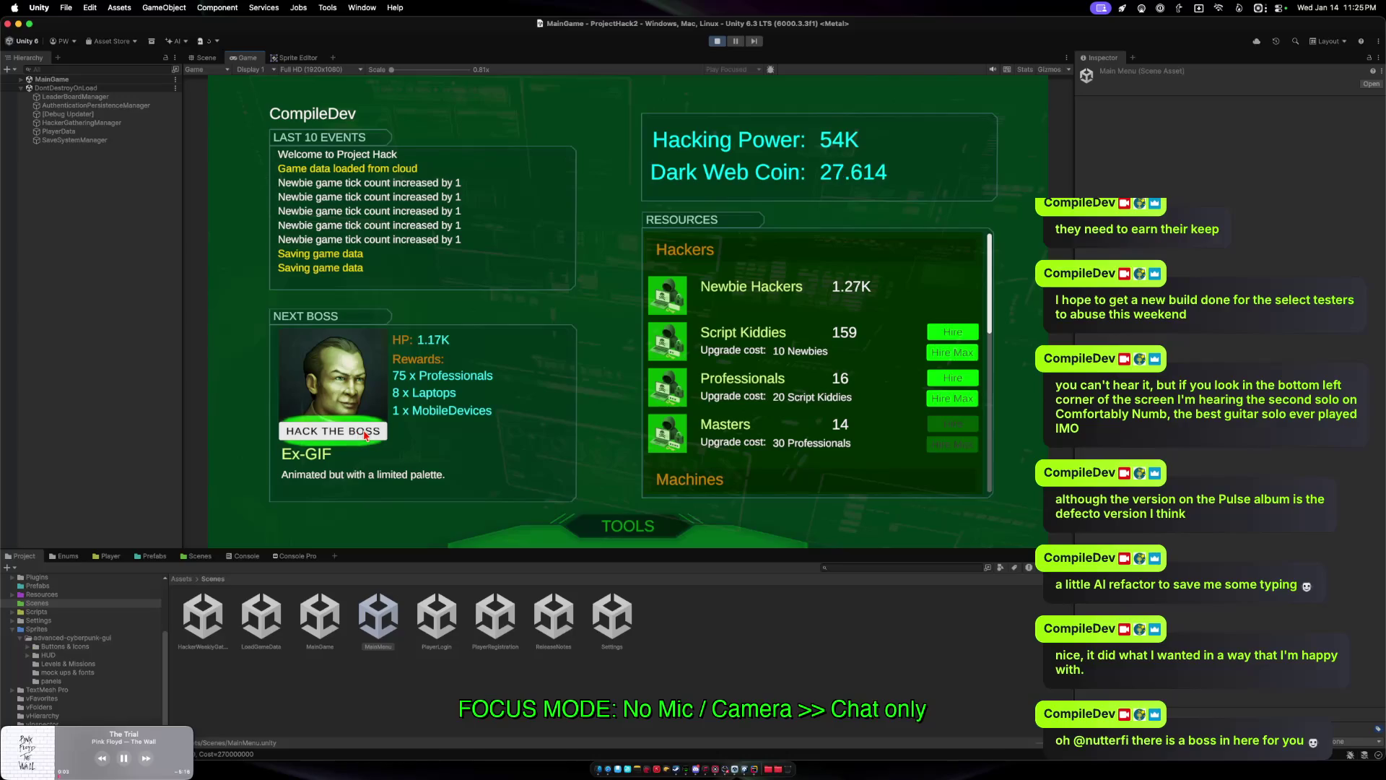
click(360, 436)
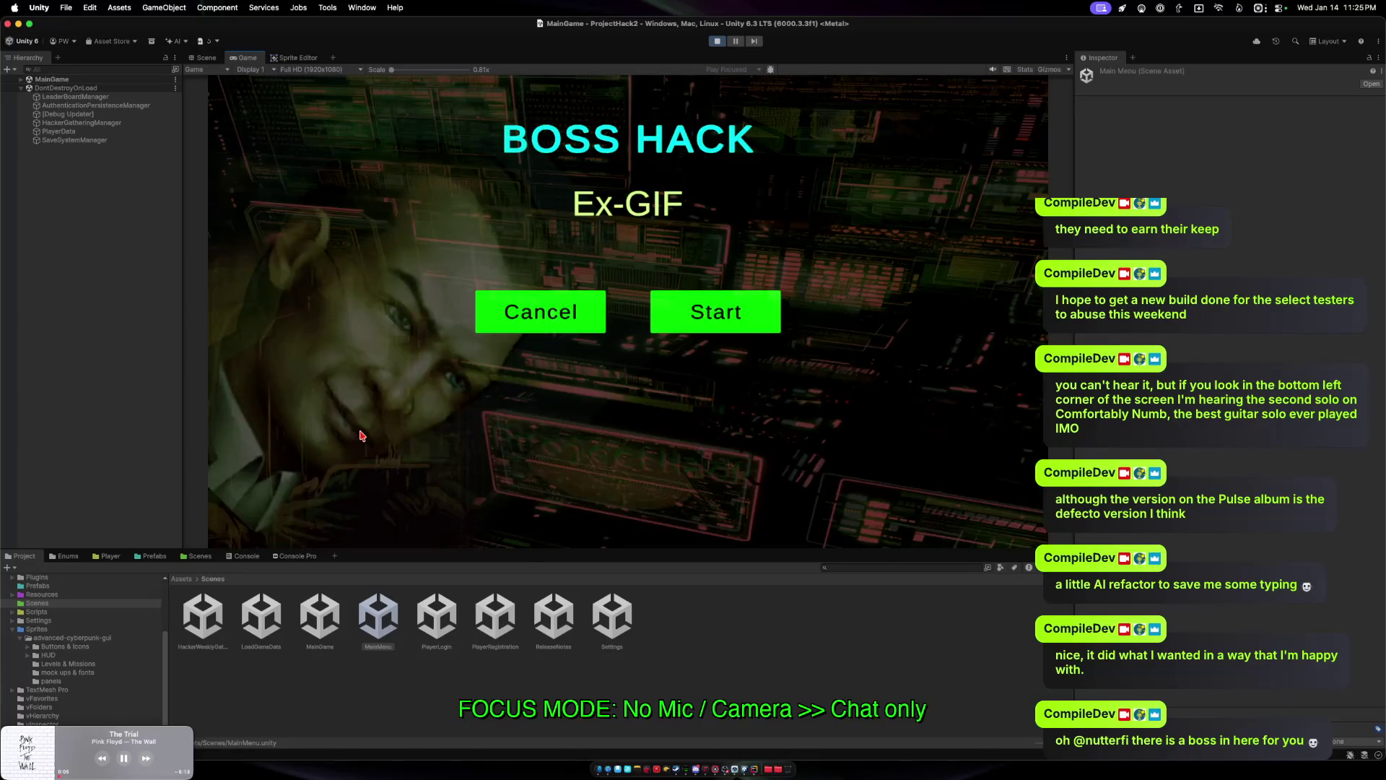
click(662, 329)
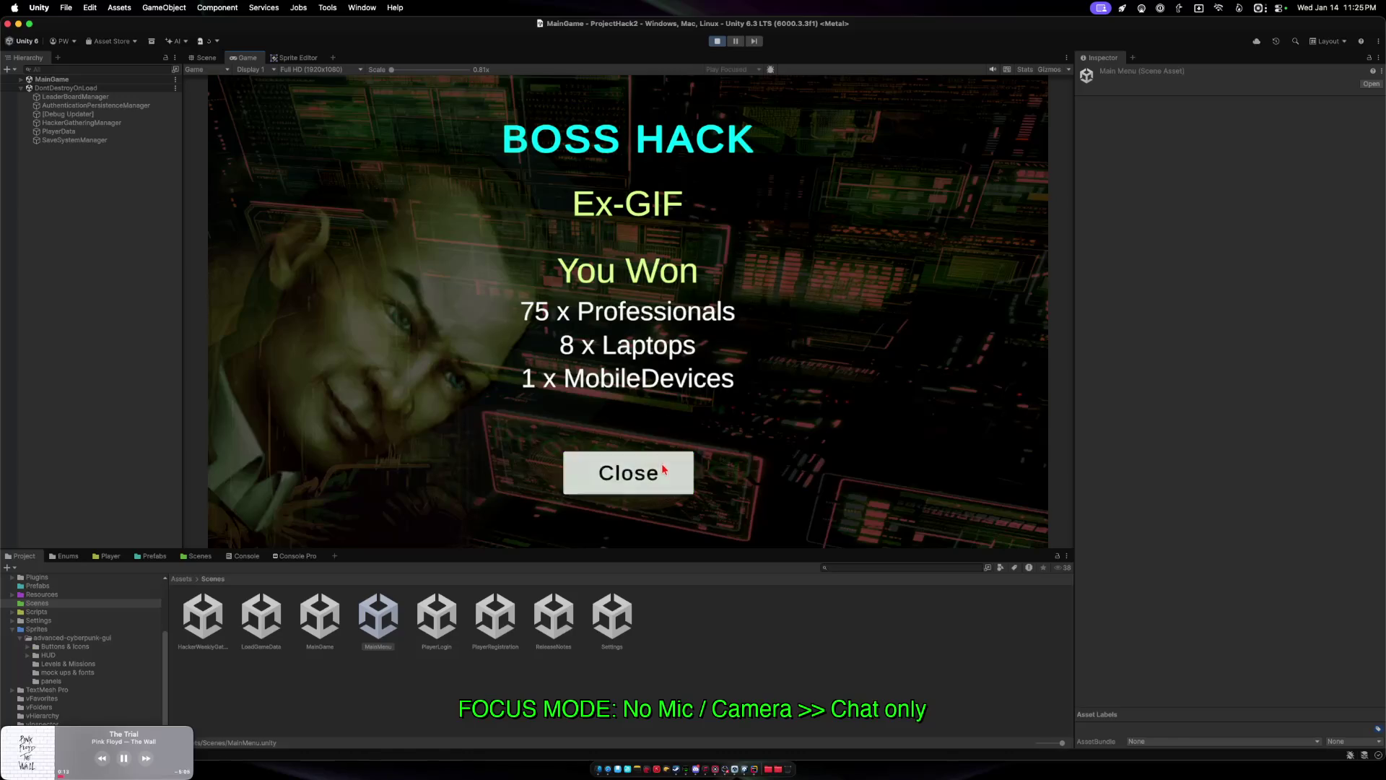
click(660, 468)
click(333, 430)
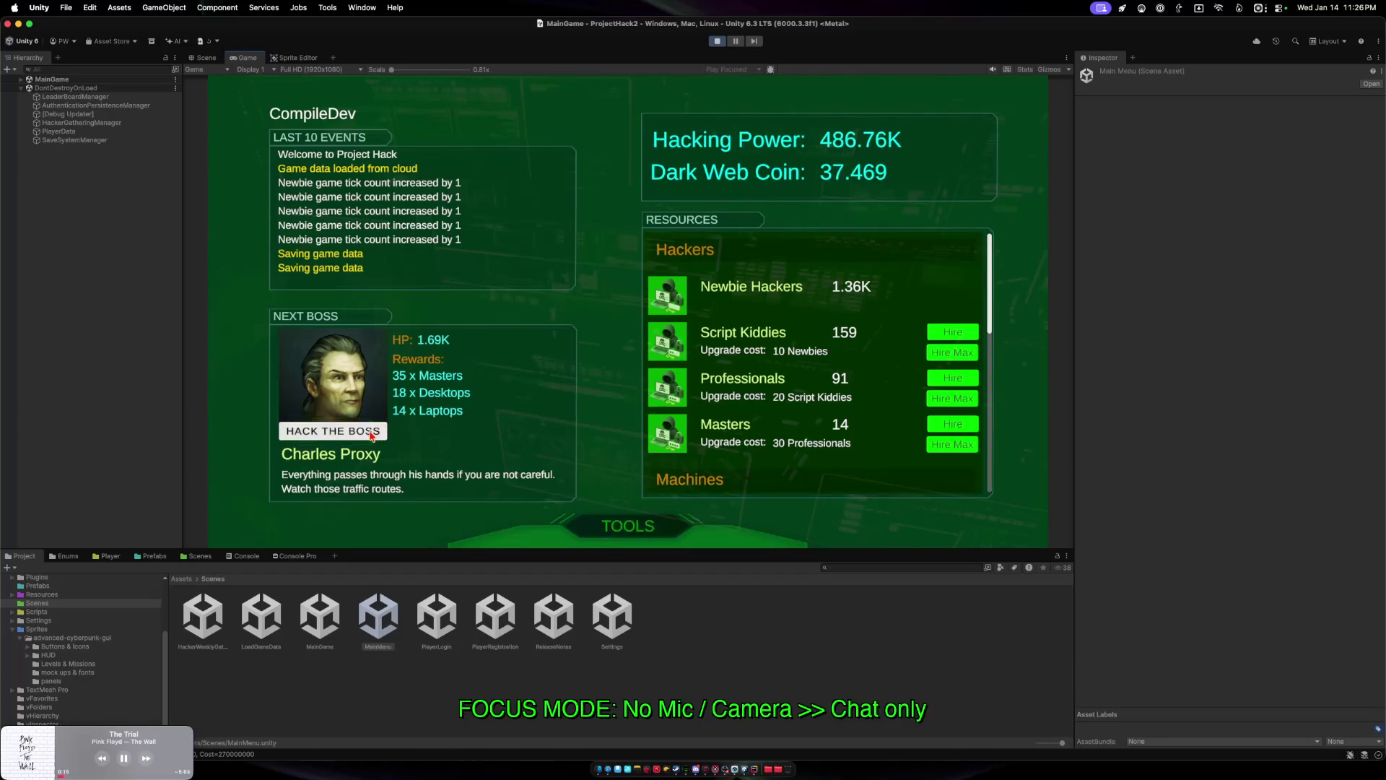
Hack and defeat Charles Proxy, then collect the victory rewards to face Sal Anon.
click(694, 322)
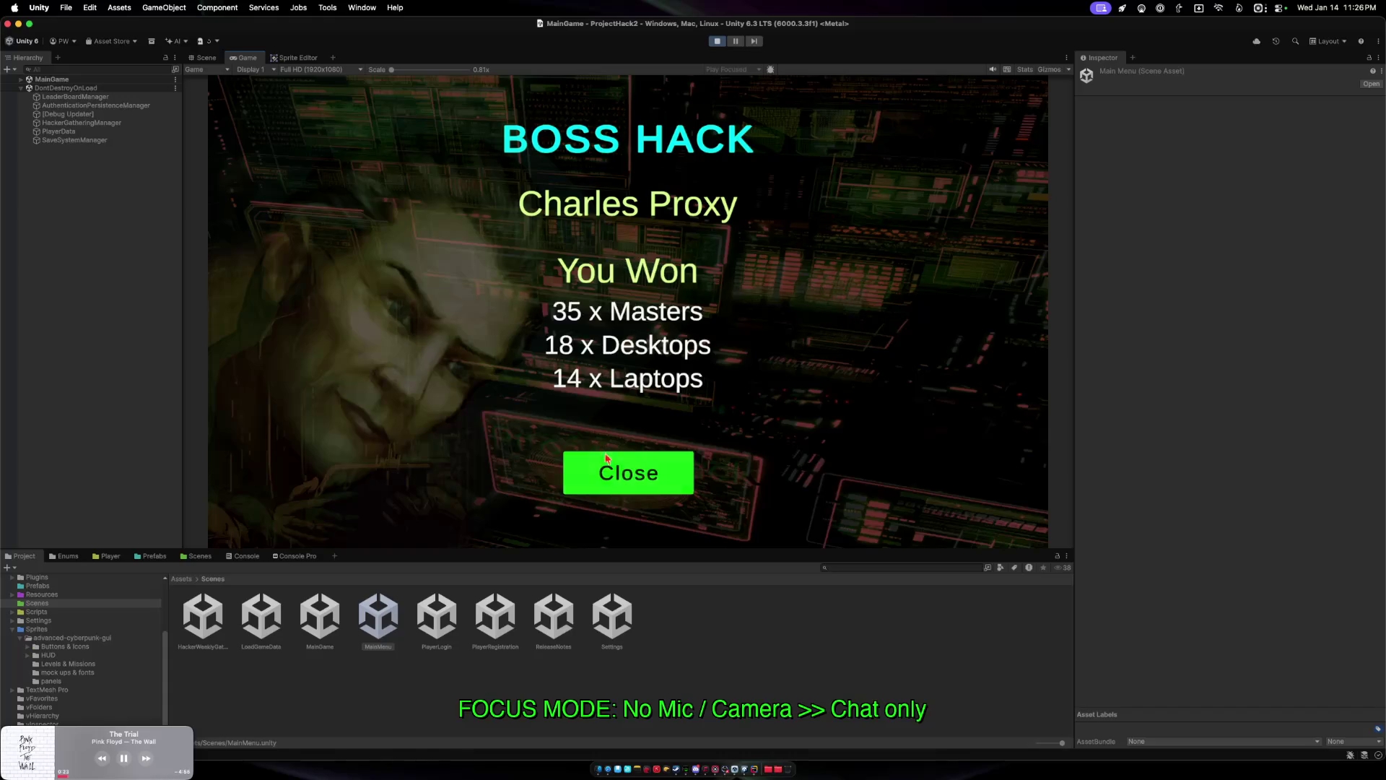
click(679, 476)
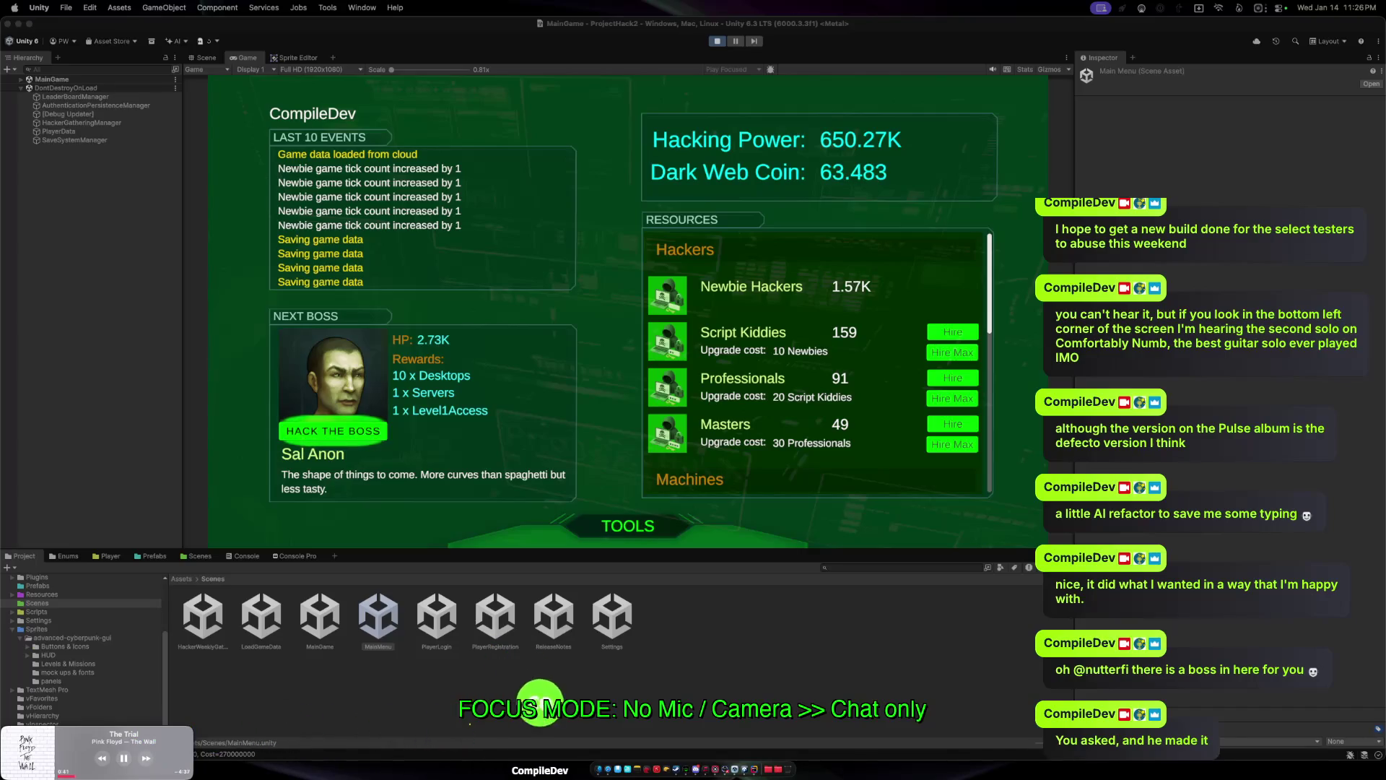
click(621, 527)
Check the Upgrades shop, then Hire Max Script Kiddies, Professionals and Masters to reach 6/18/12.
click(559, 518)
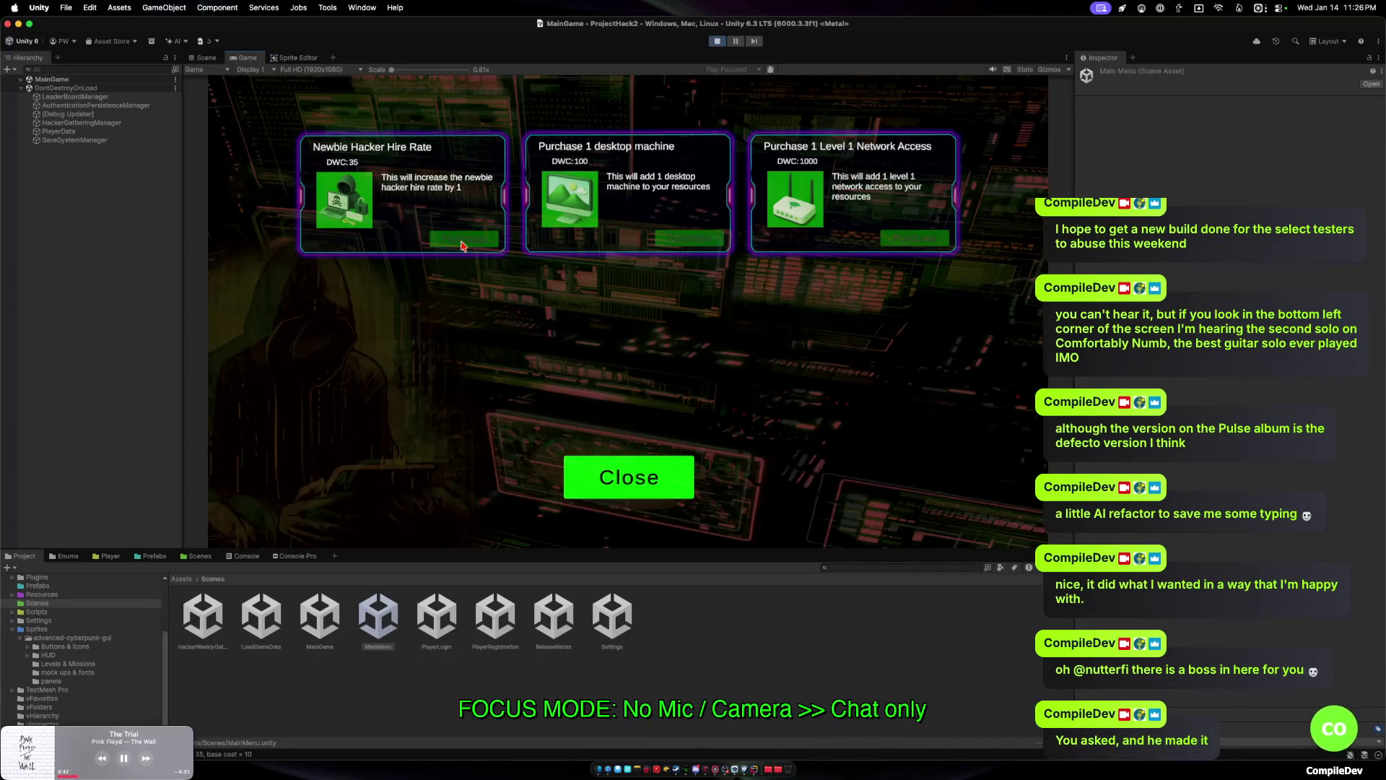
click(613, 462)
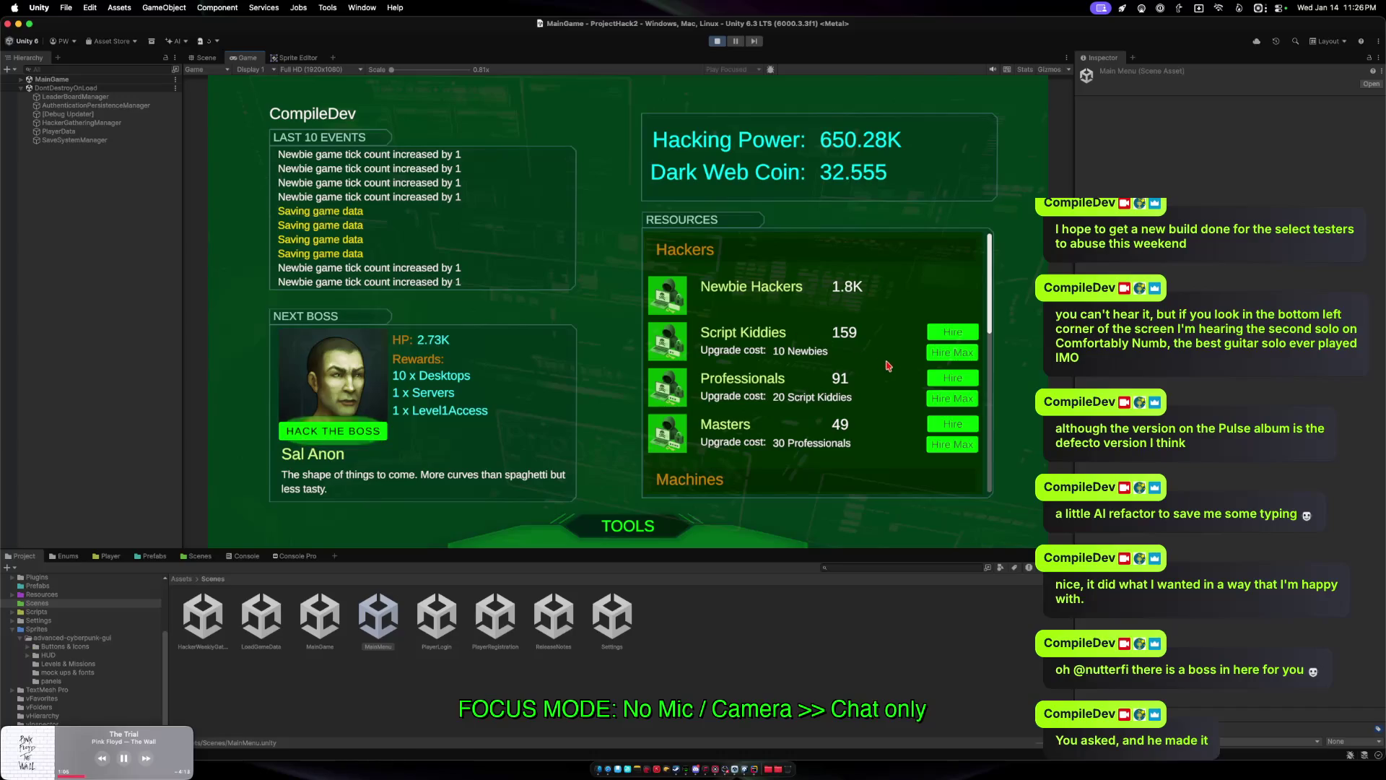
click(952, 352)
click(950, 398)
click(942, 444)
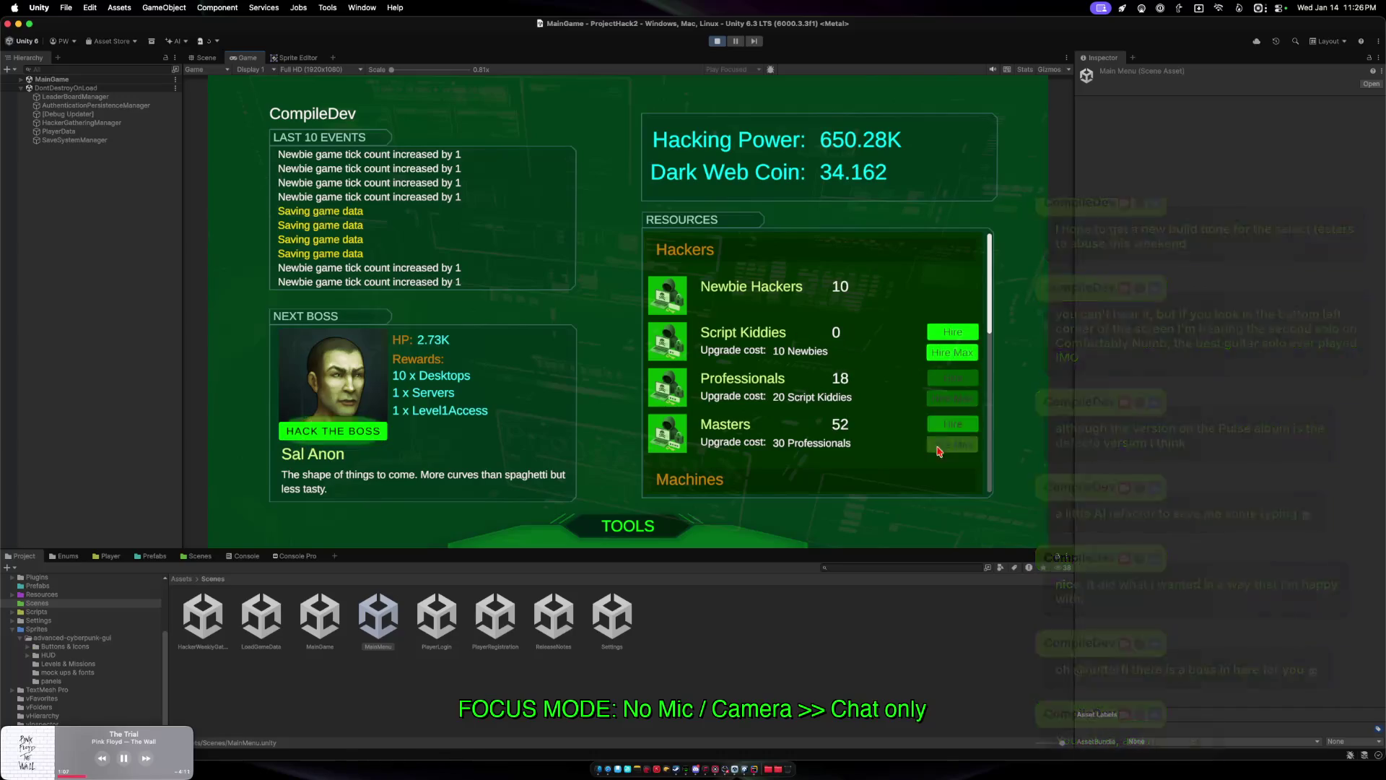
scroll(879, 359, down, 5)
scroll(857, 291, down, 3)
scroll(866, 318, up, 10)
click(952, 352)
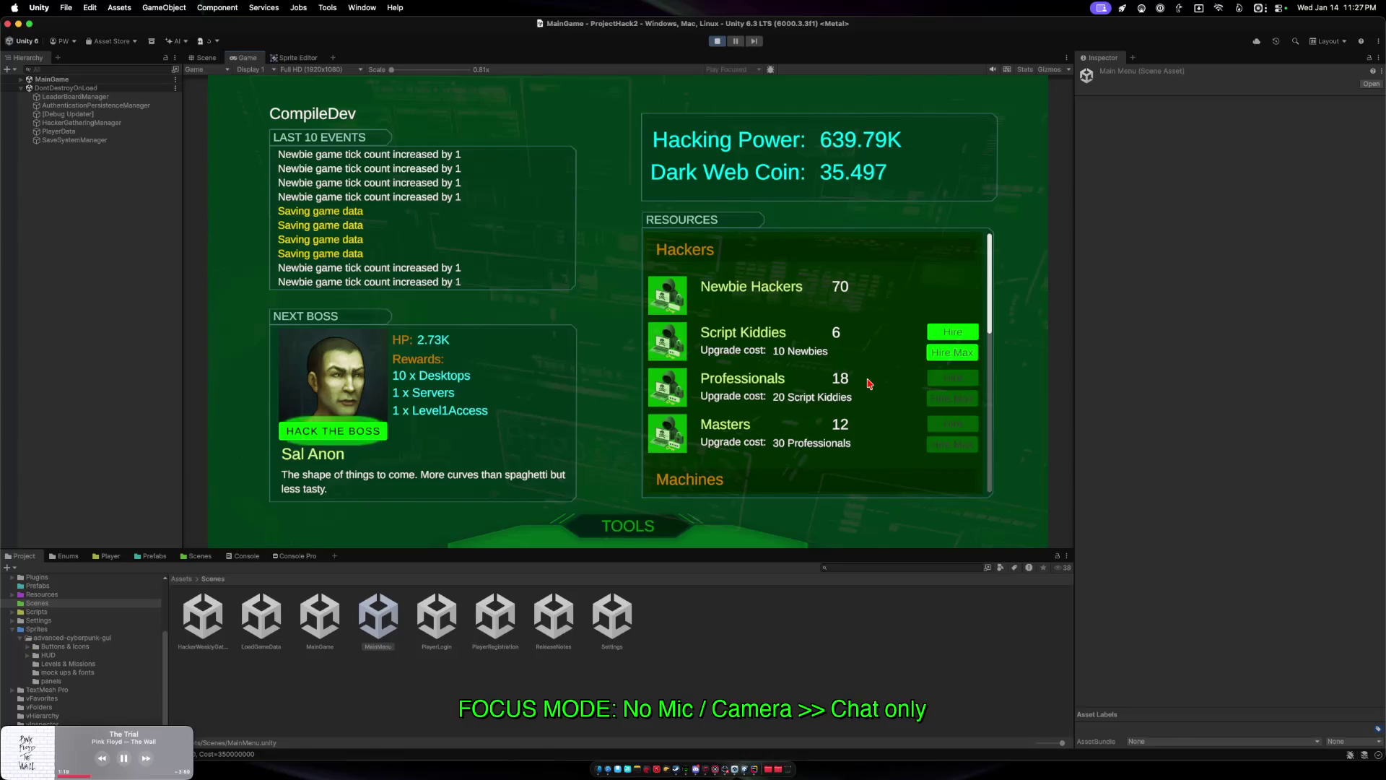
Check the Most Powerful Hackers leaderboard, showing rank #1 with a 1.09M score.
click(637, 532)
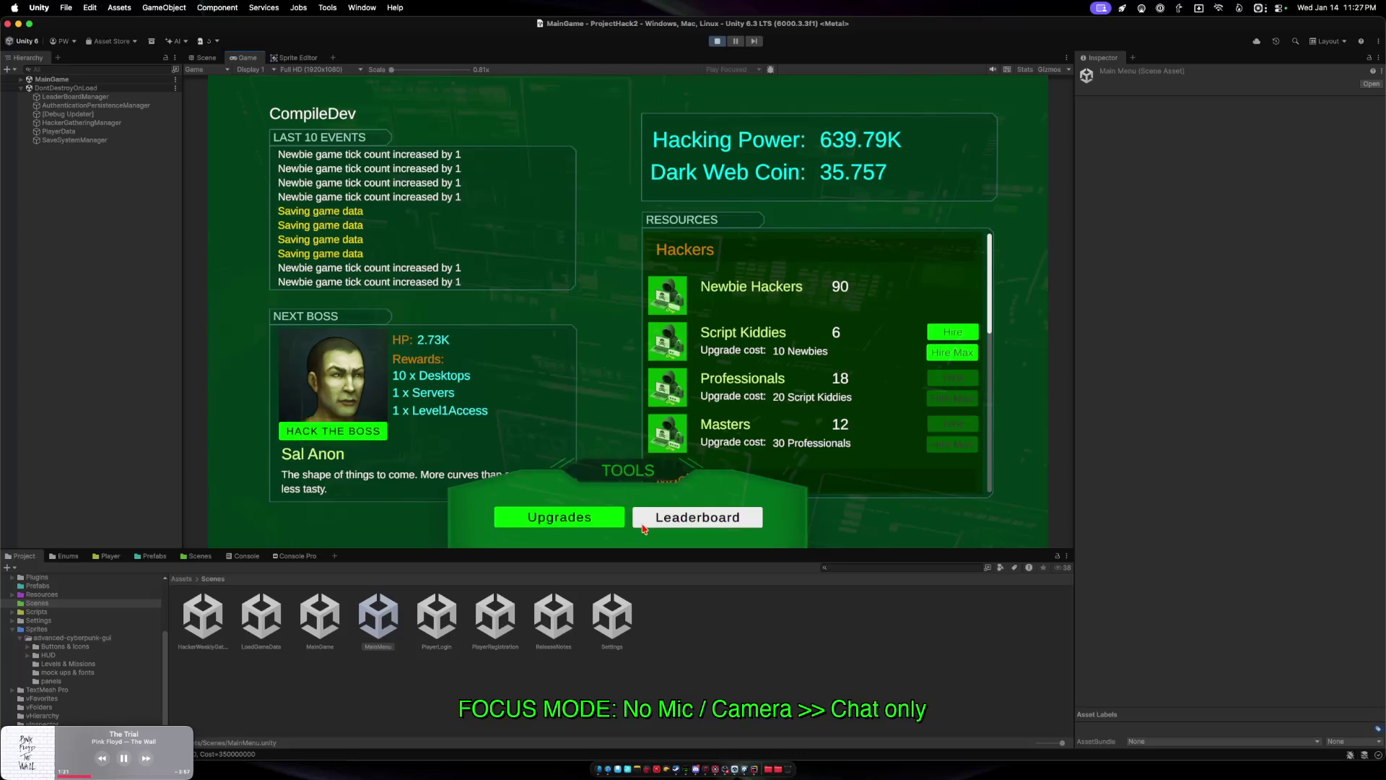
click(647, 523)
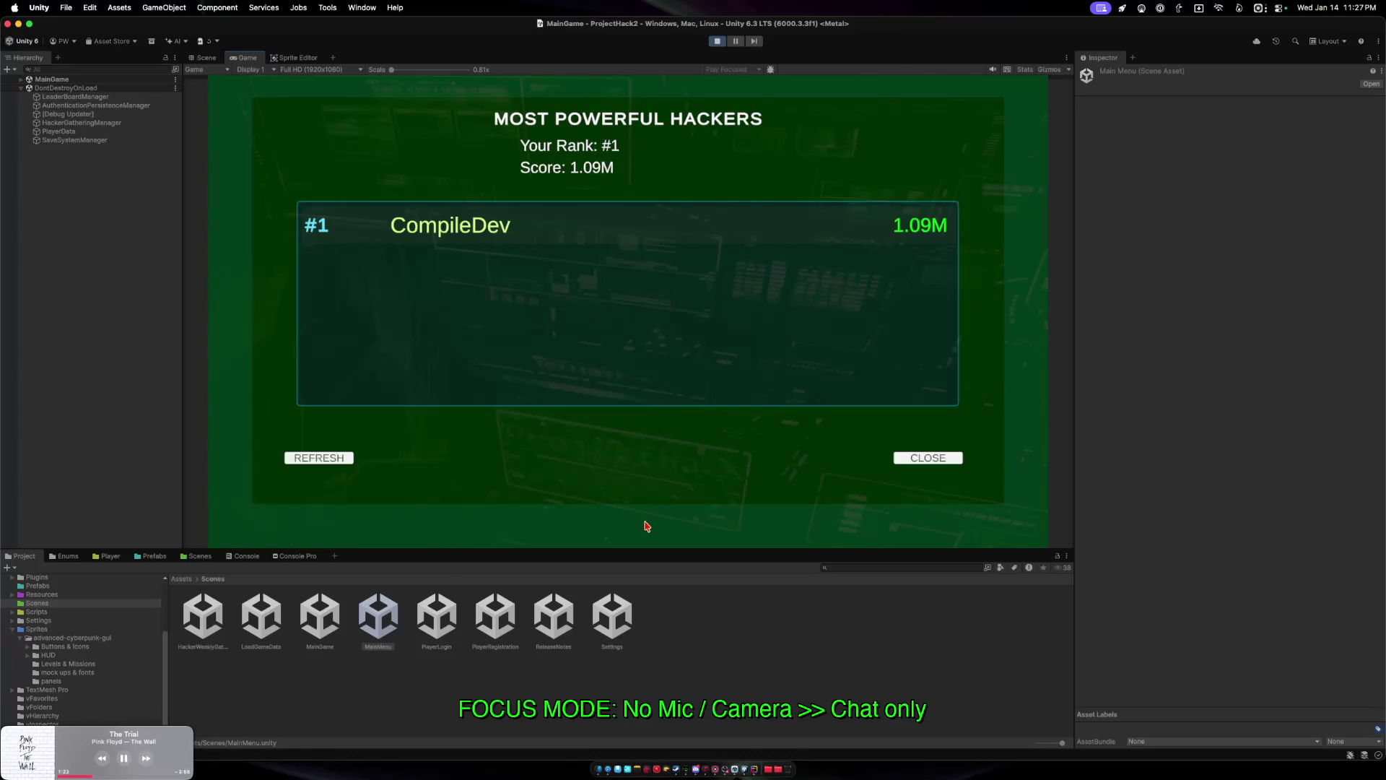
click(954, 463)
Buy the Newbie Hacker Hire Rate upgrade for 35 DWC, raising its price to 40.
click(682, 538)
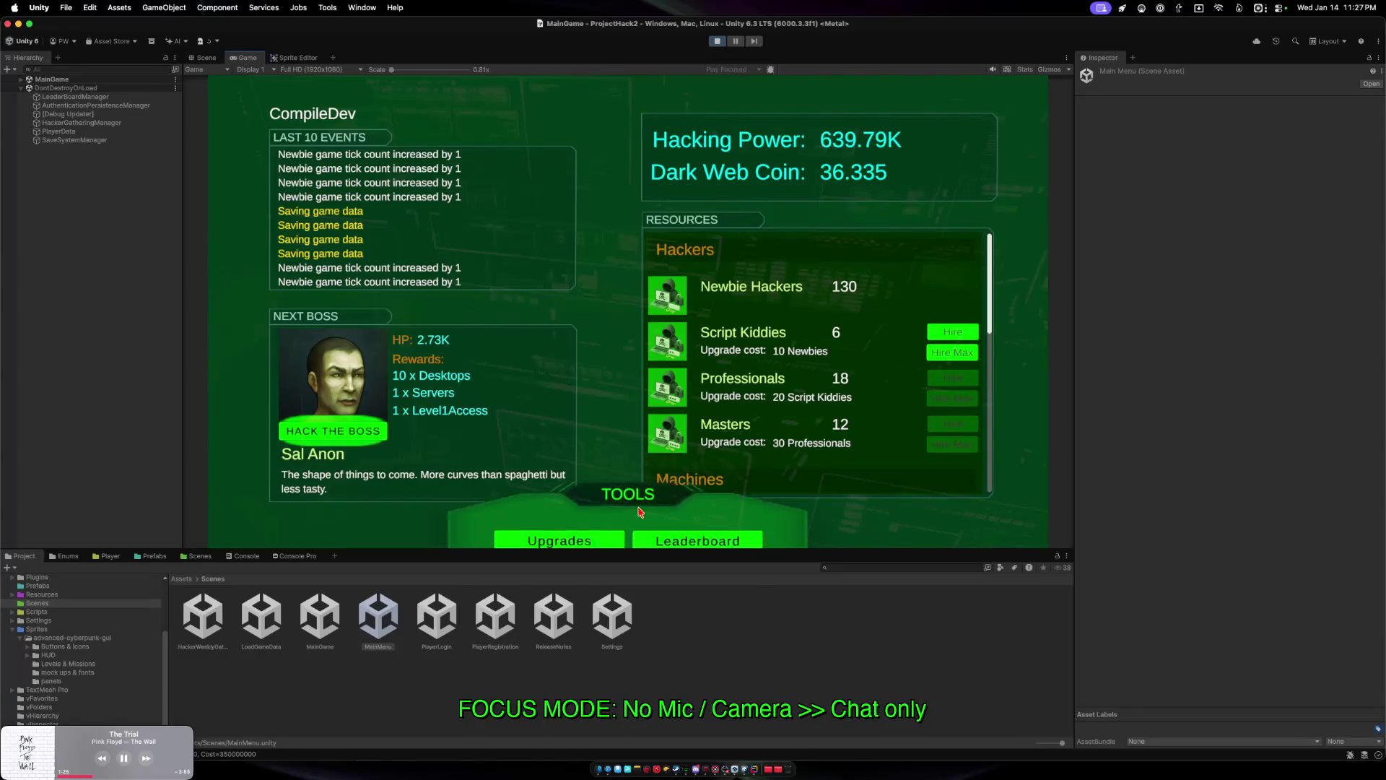
click(593, 526)
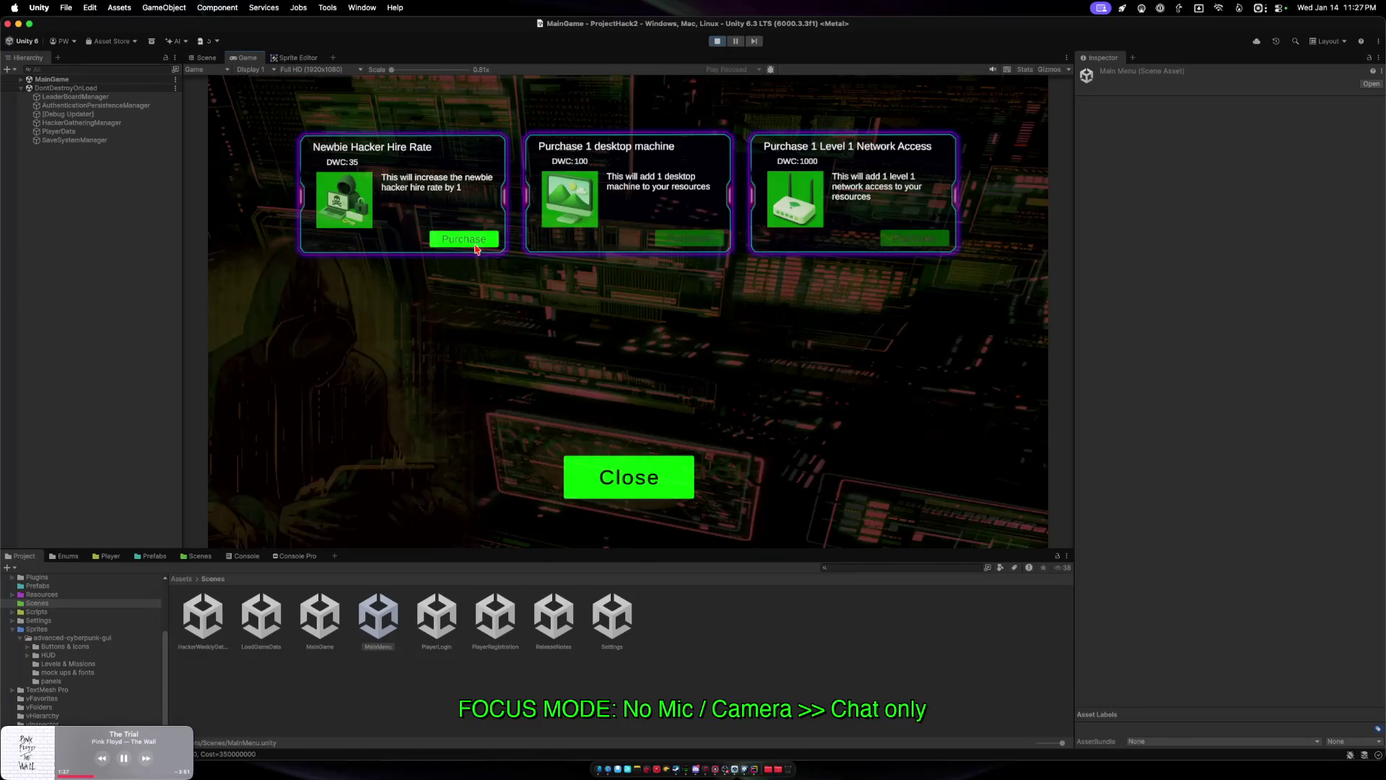
click(476, 246)
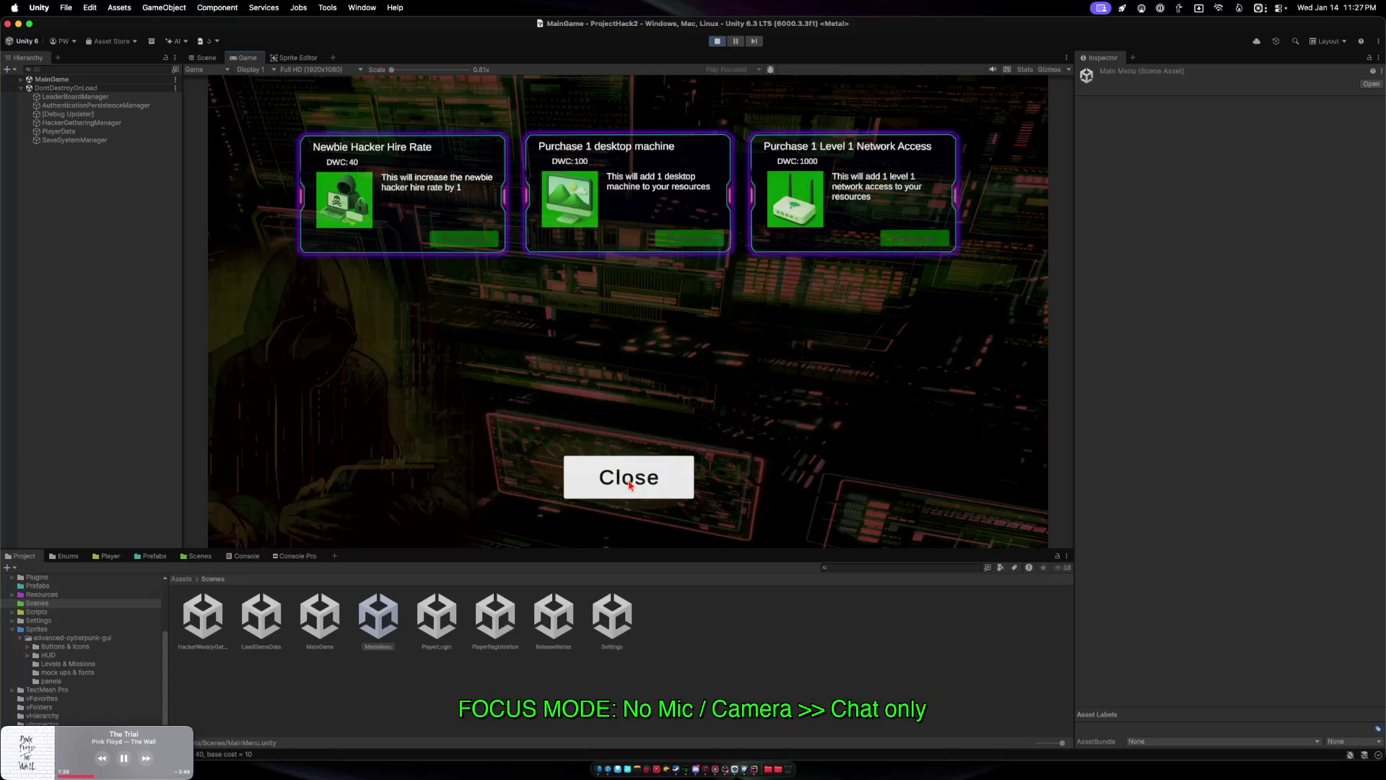
click(635, 480)
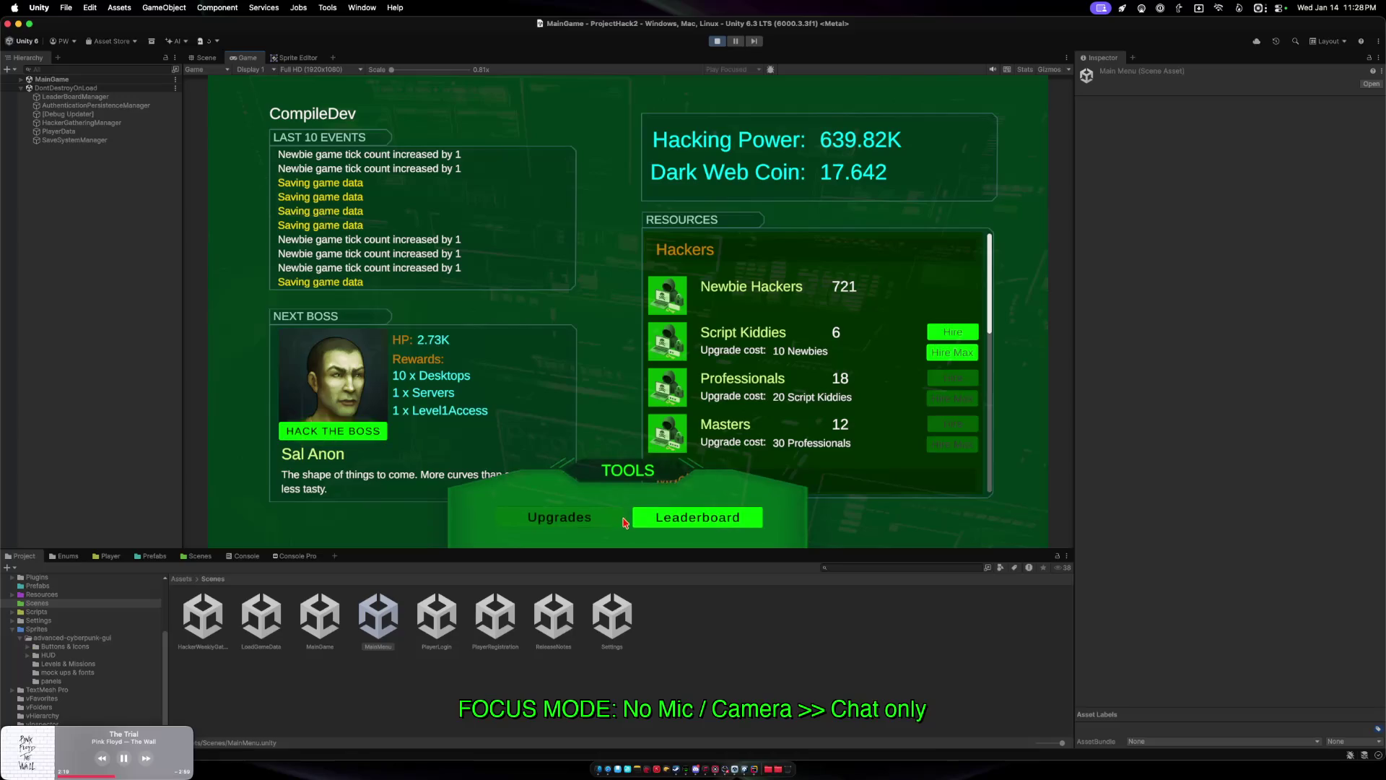
Hire Script Kiddies and Professionals up to 13 and 22, then bring up the Cloud Save page.
click(952, 352)
click(934, 401)
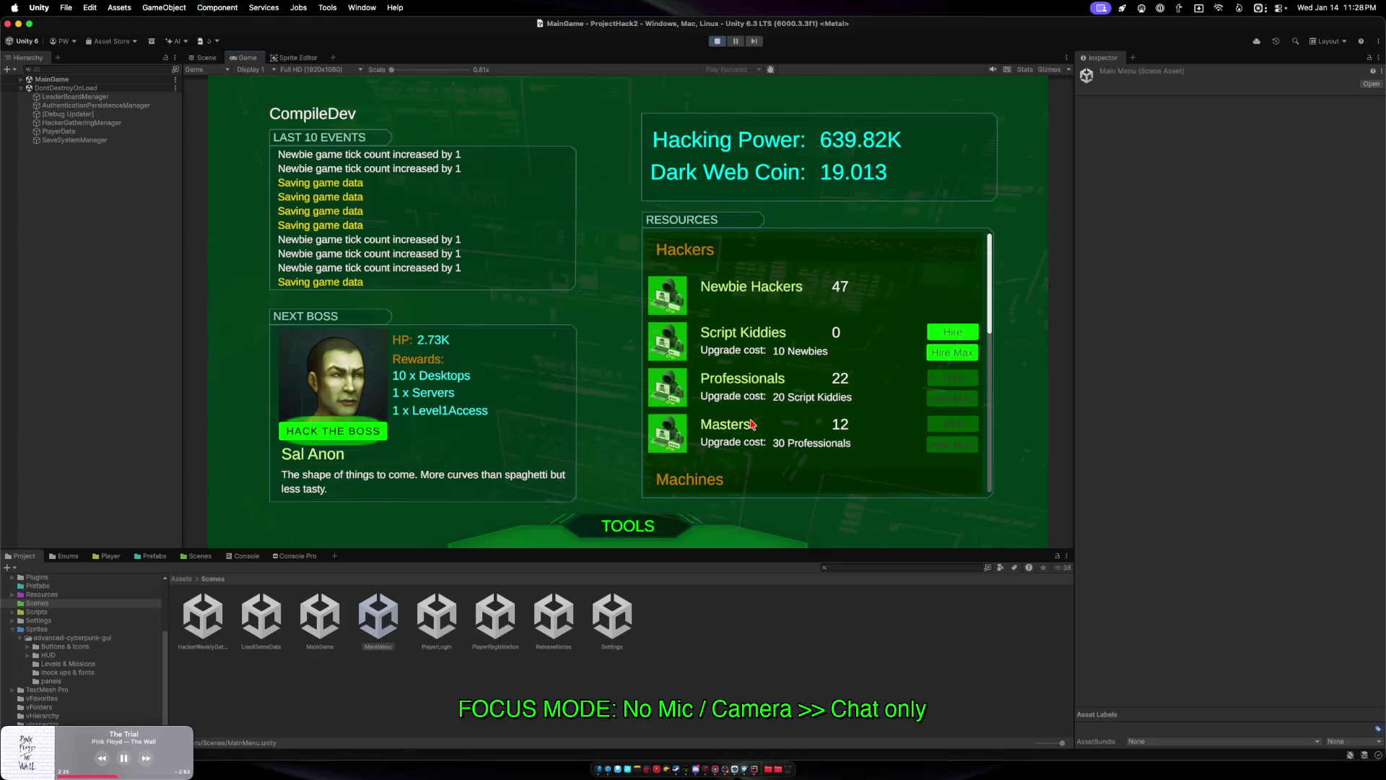
scroll(751, 430, down, 10)
scroll(753, 455, up, 3)
scroll(753, 434, up, 7)
click(953, 352)
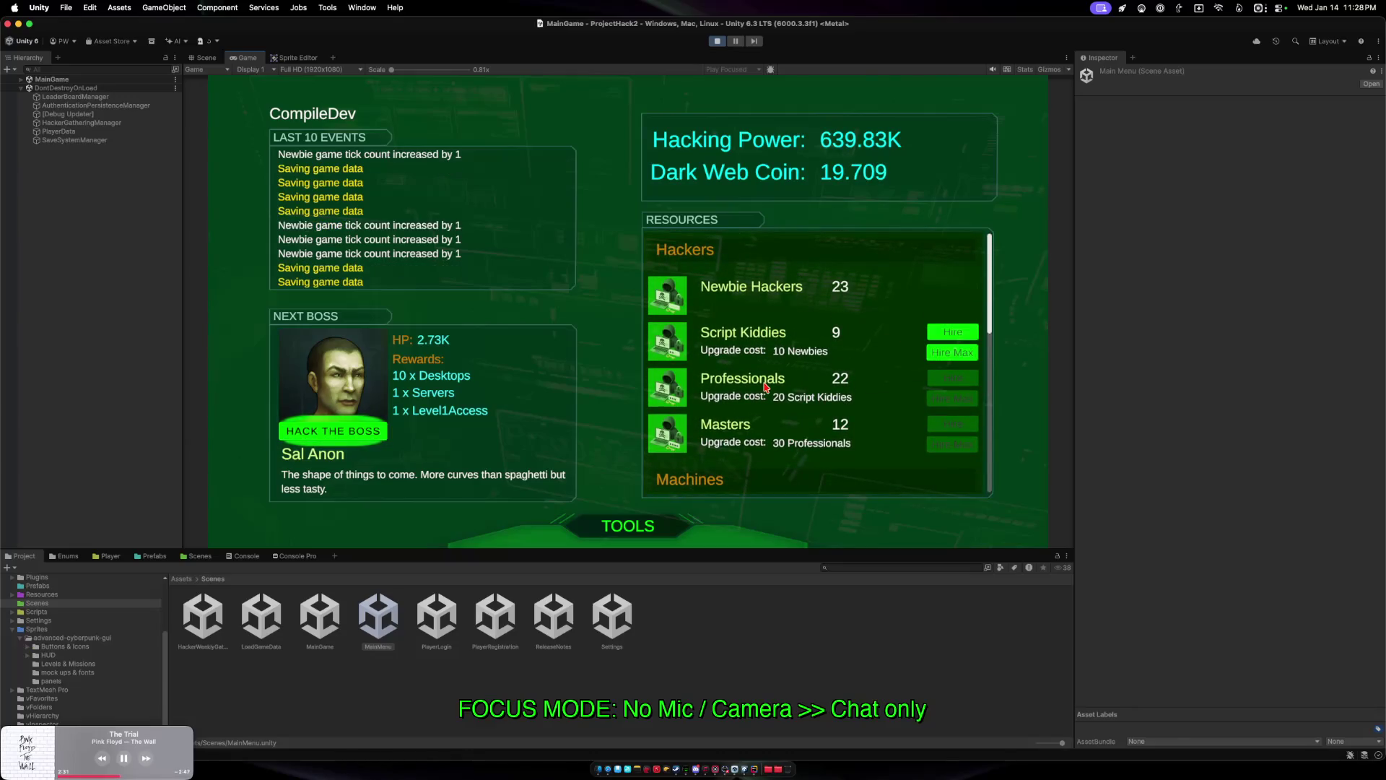
click(953, 352)
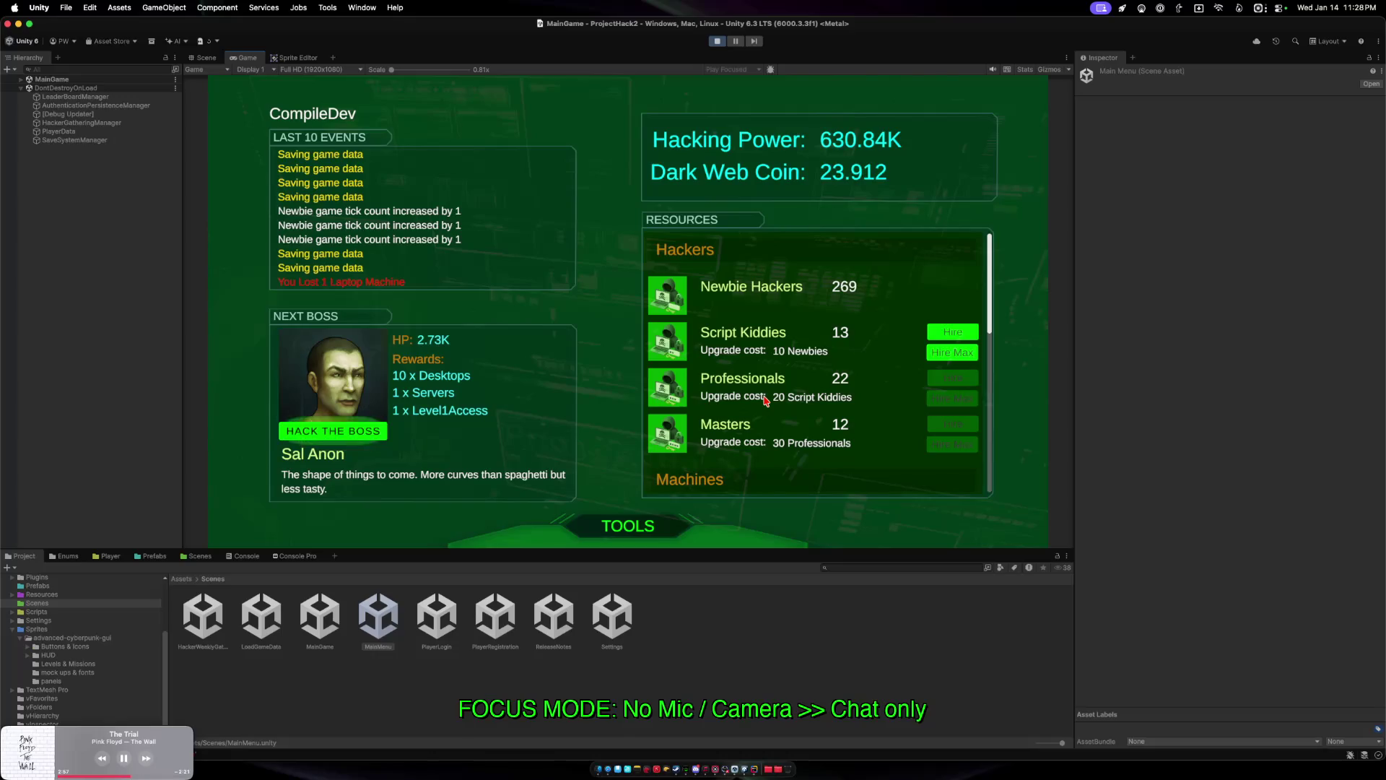
drag(585, 504, 267, 303)
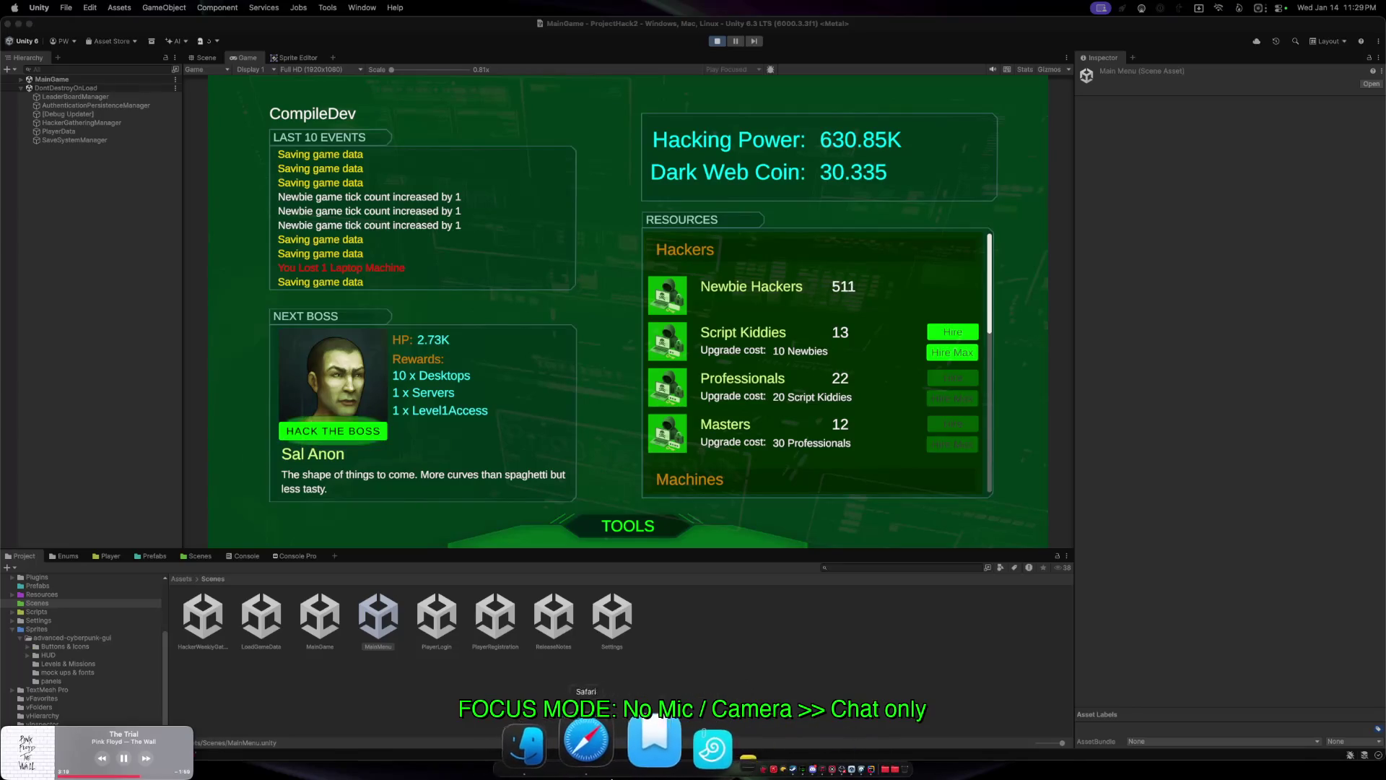
click(598, 743)
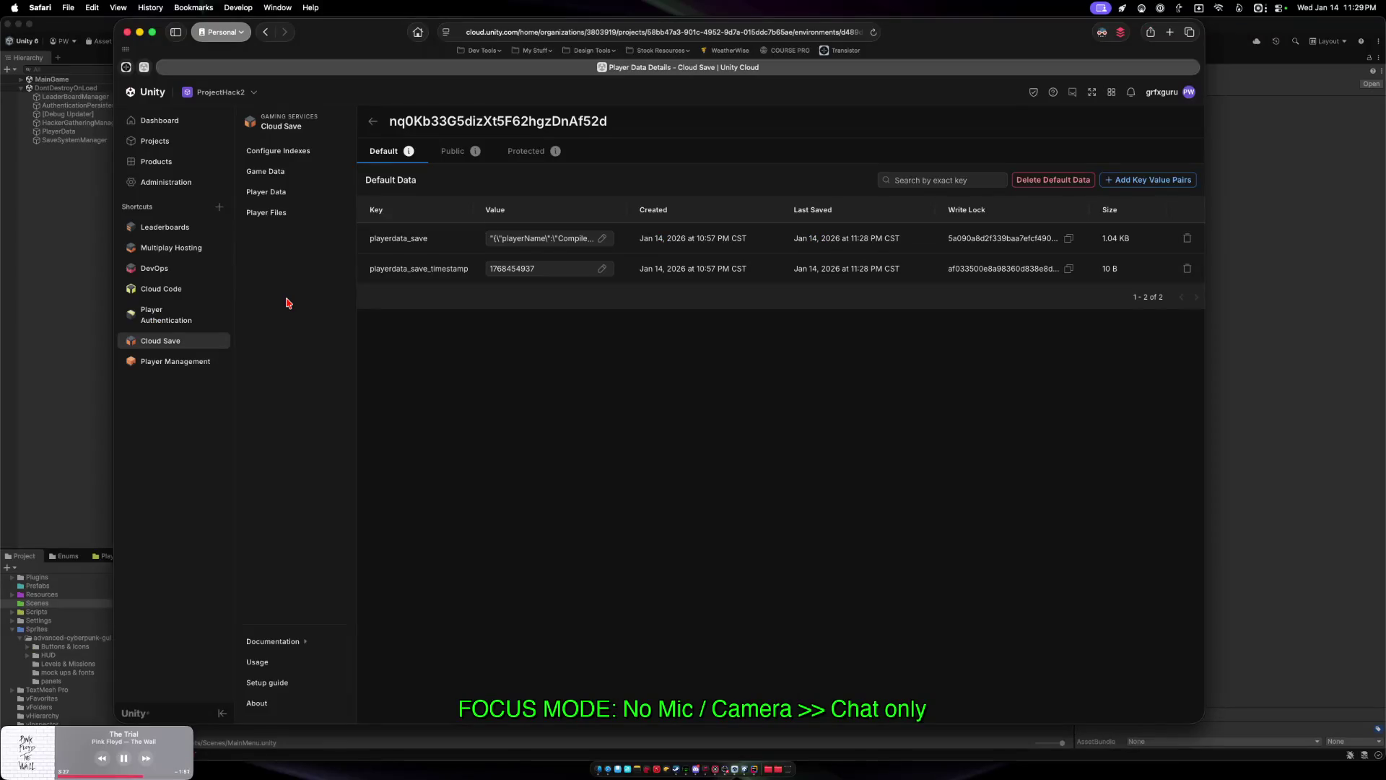
click(71, 368)
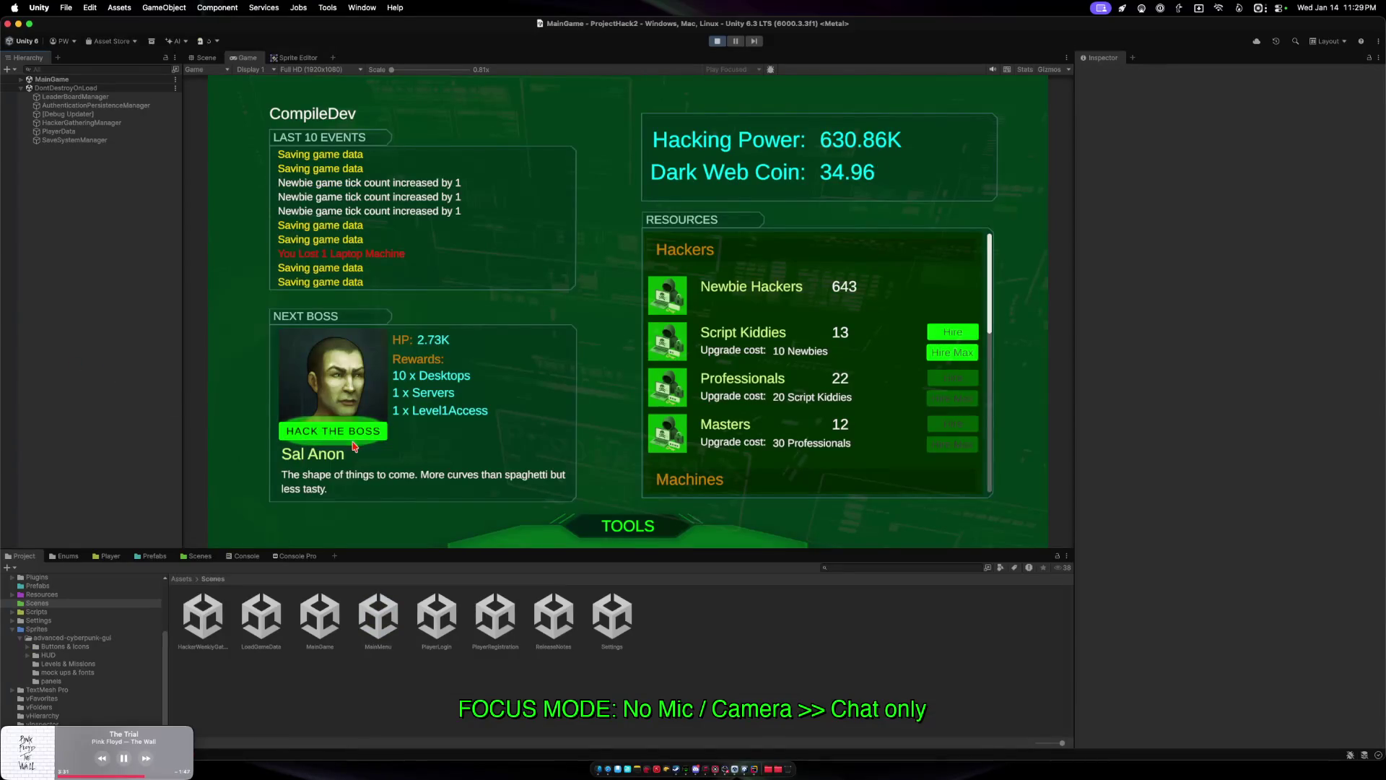
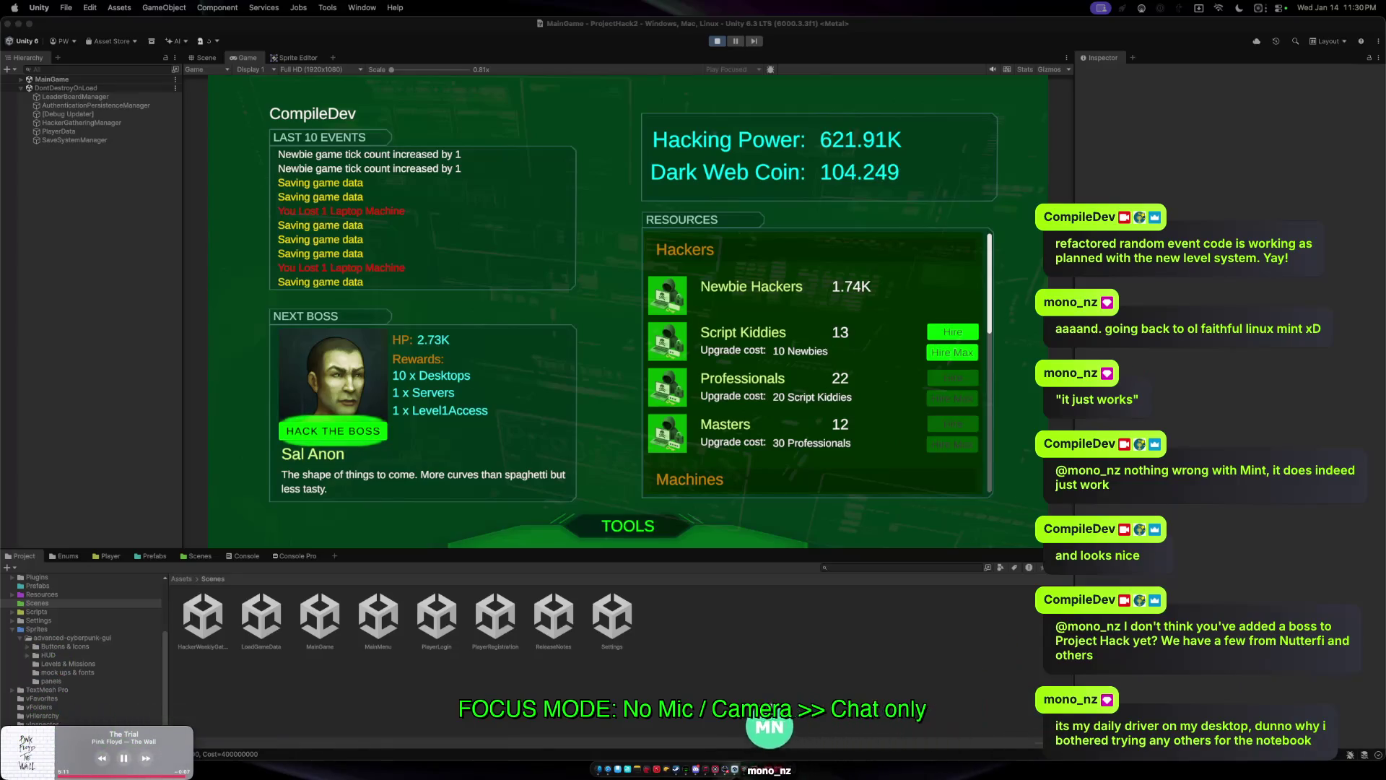
Hire max Script Kiddies and Professionals, one more Master, then more Script Kiddies (19/1/13).
click(954, 353)
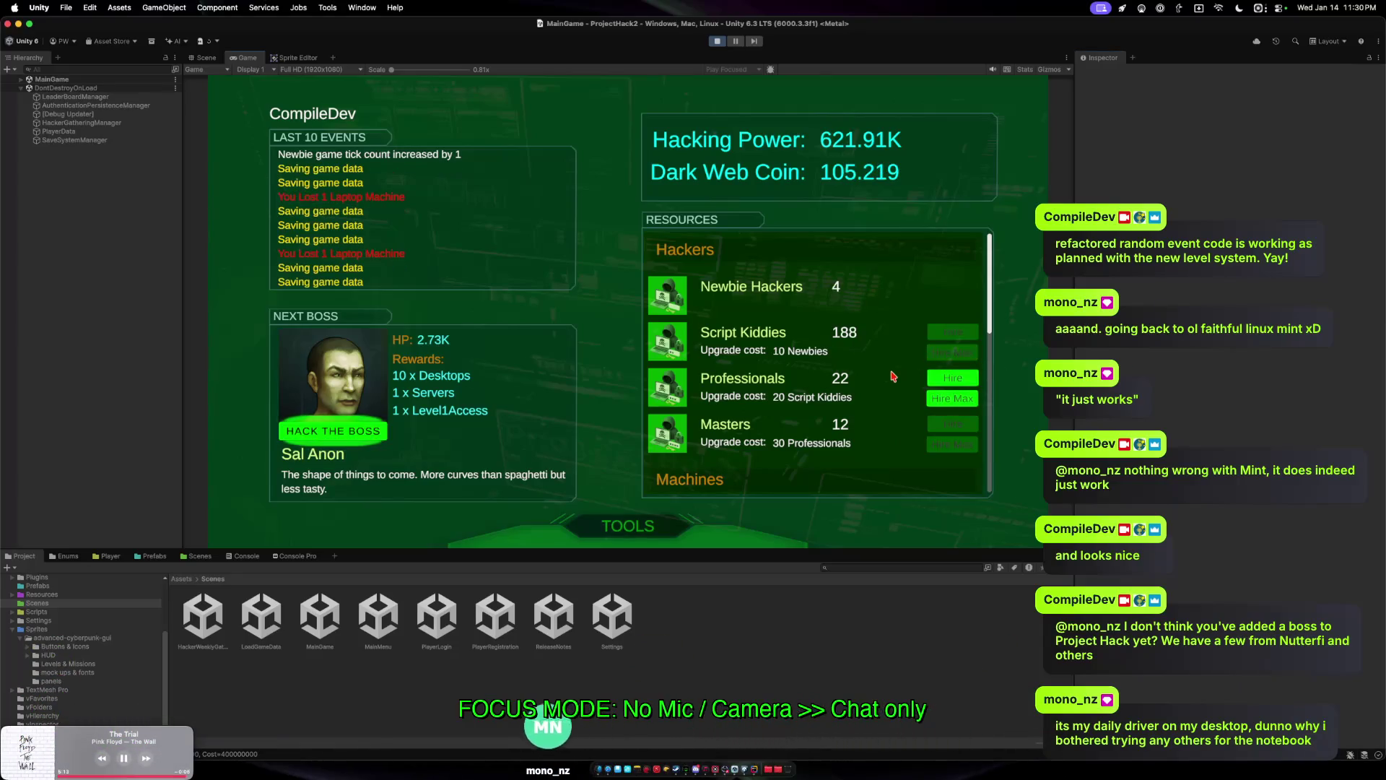
click(943, 399)
click(949, 424)
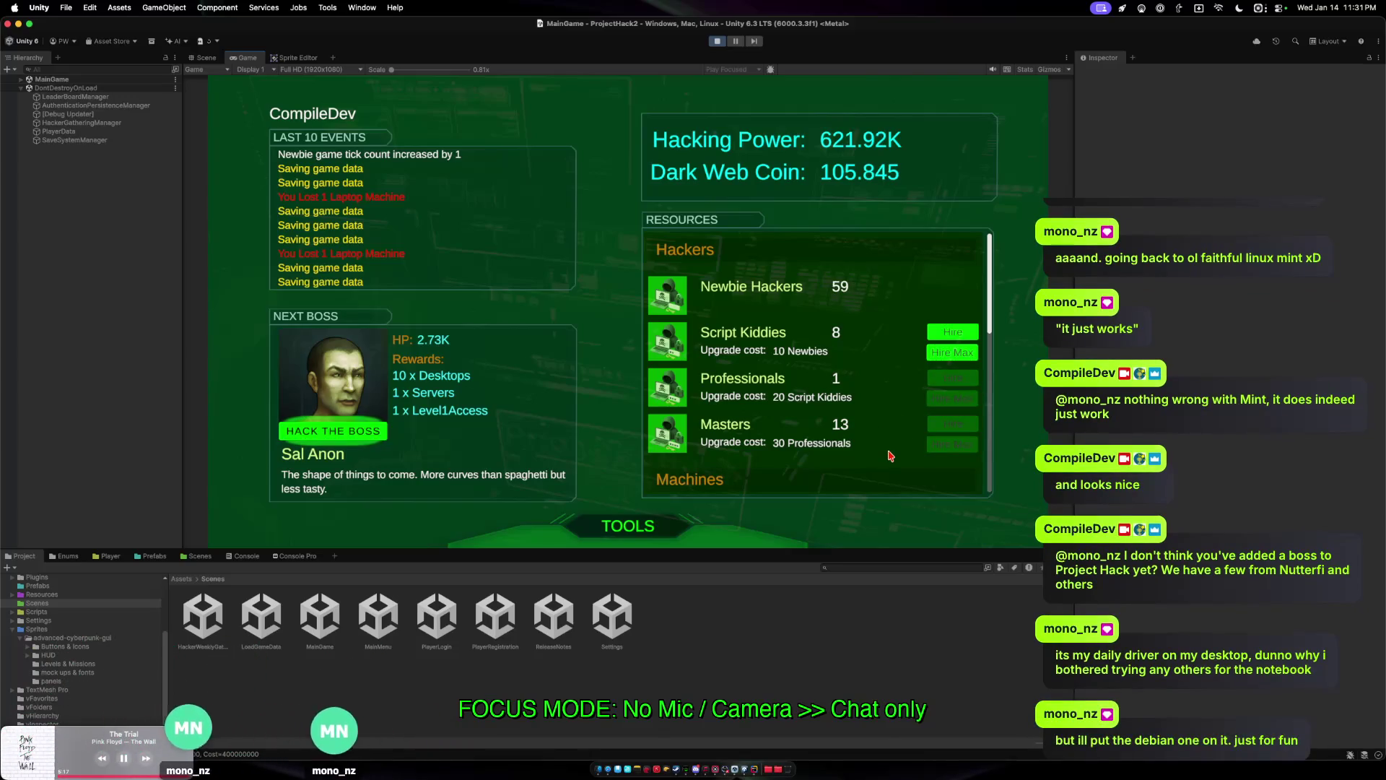
scroll(900, 420, down, 3)
scroll(900, 421, down, 4)
scroll(924, 397, up, 8)
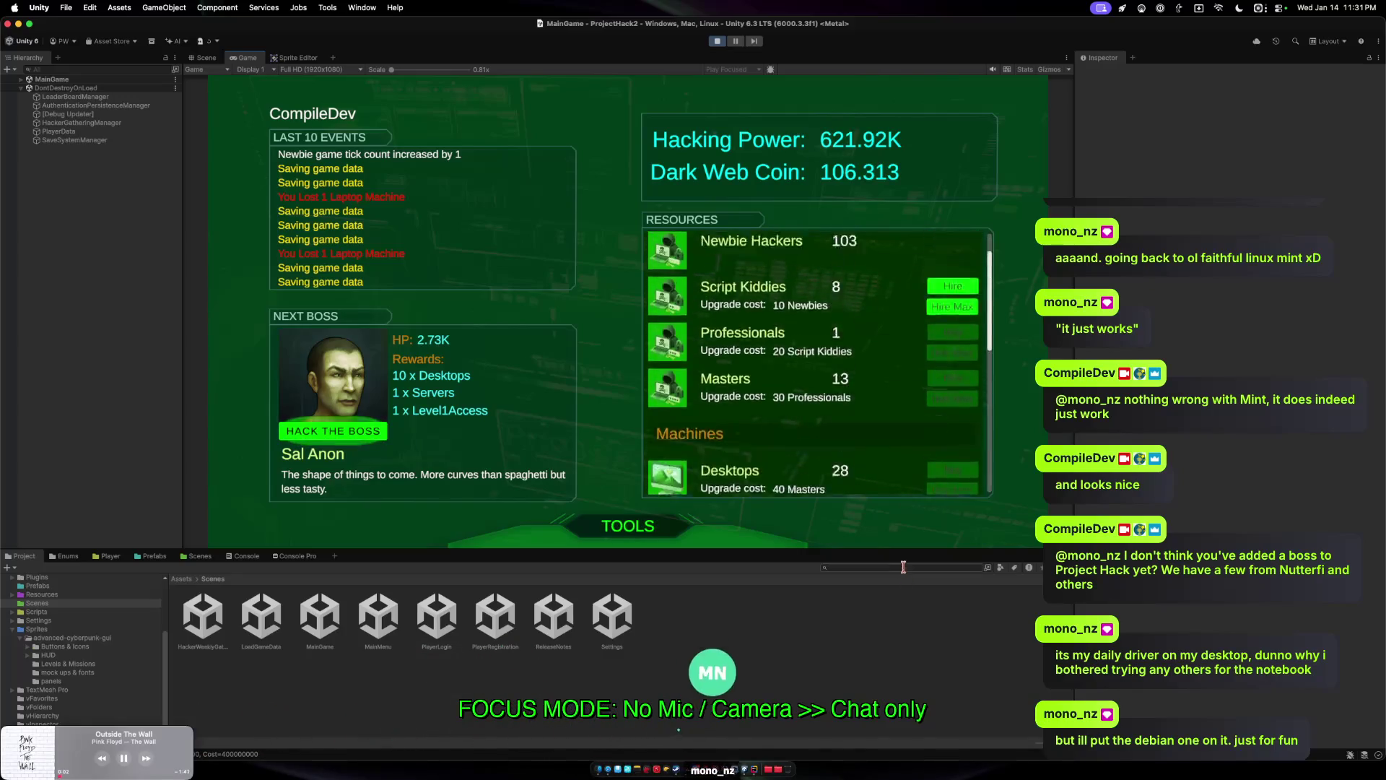
click(951, 352)
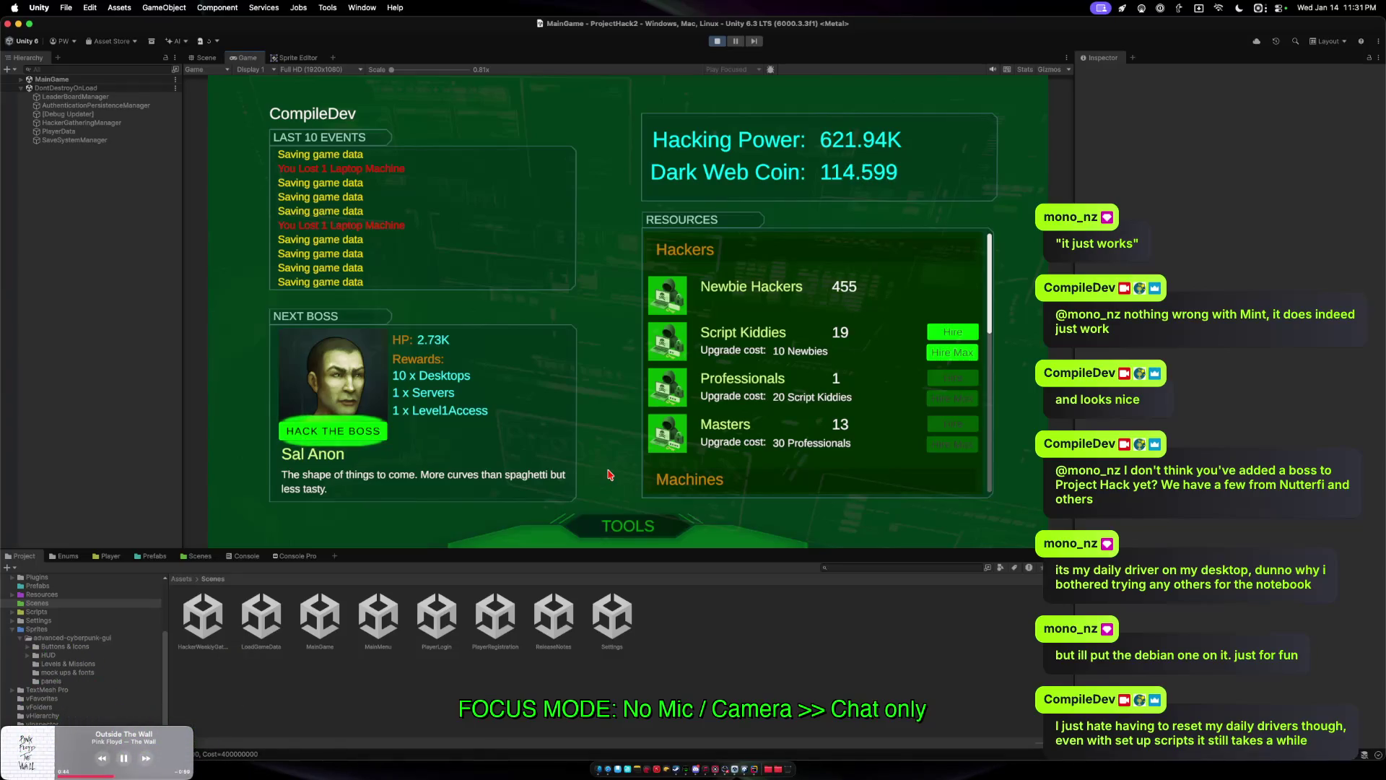
click(624, 528)
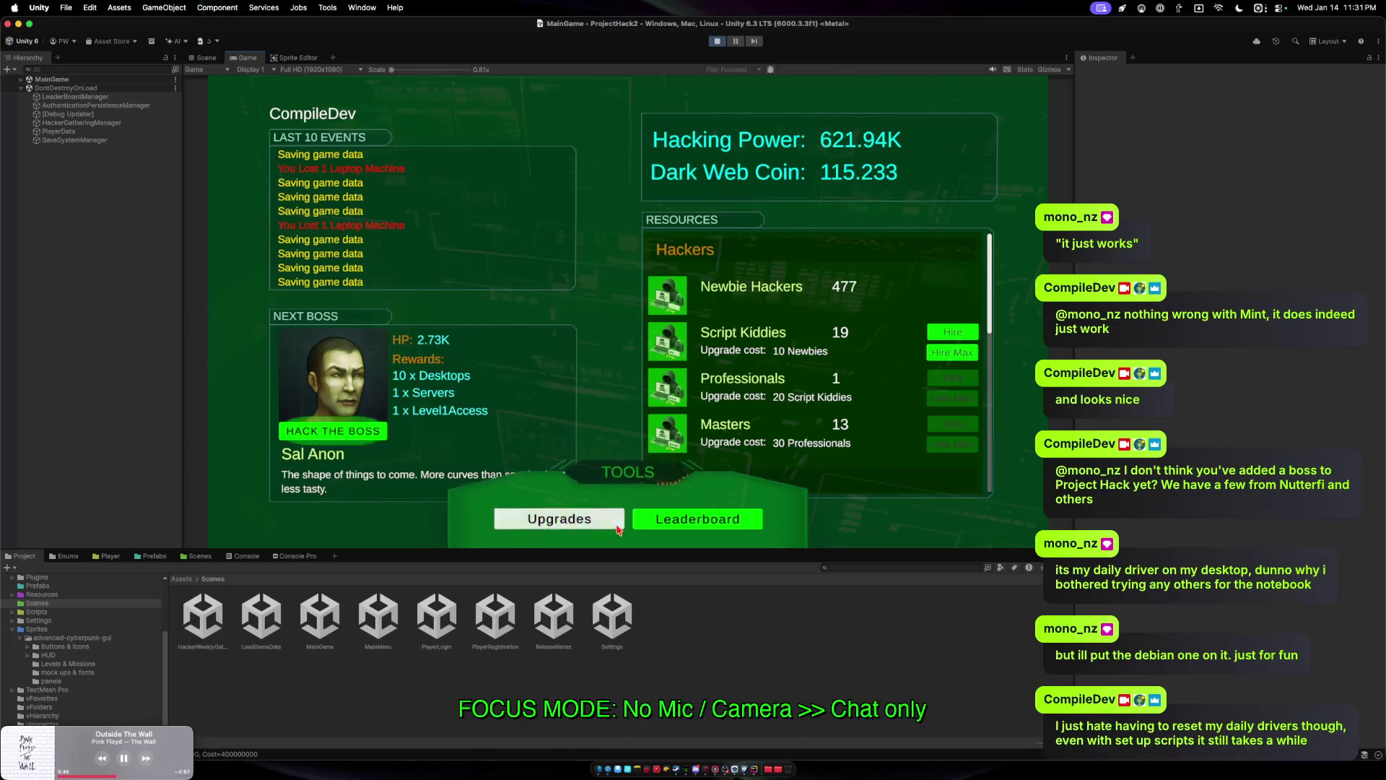
Buy one desktop machine from Upgrades, close the shop, then stop Play mode.
click(570, 524)
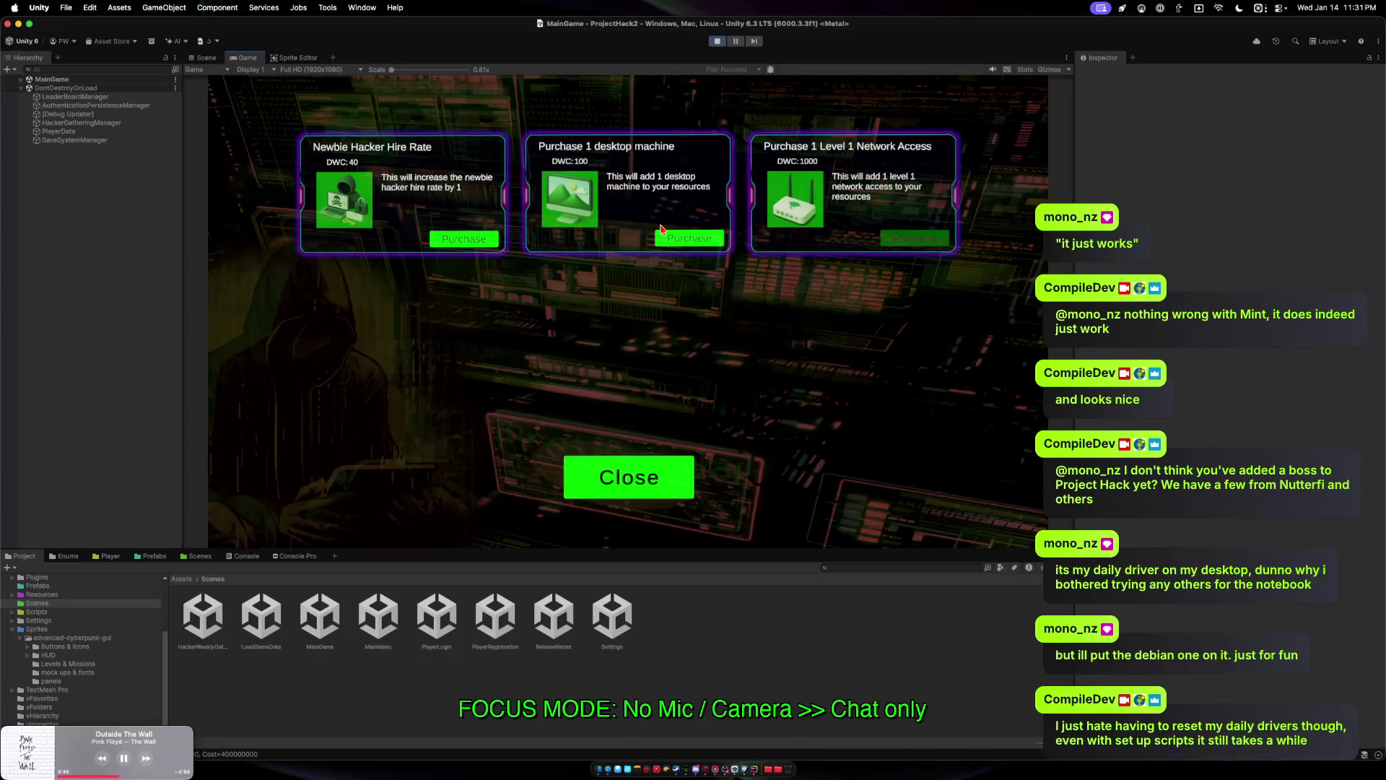
click(594, 482)
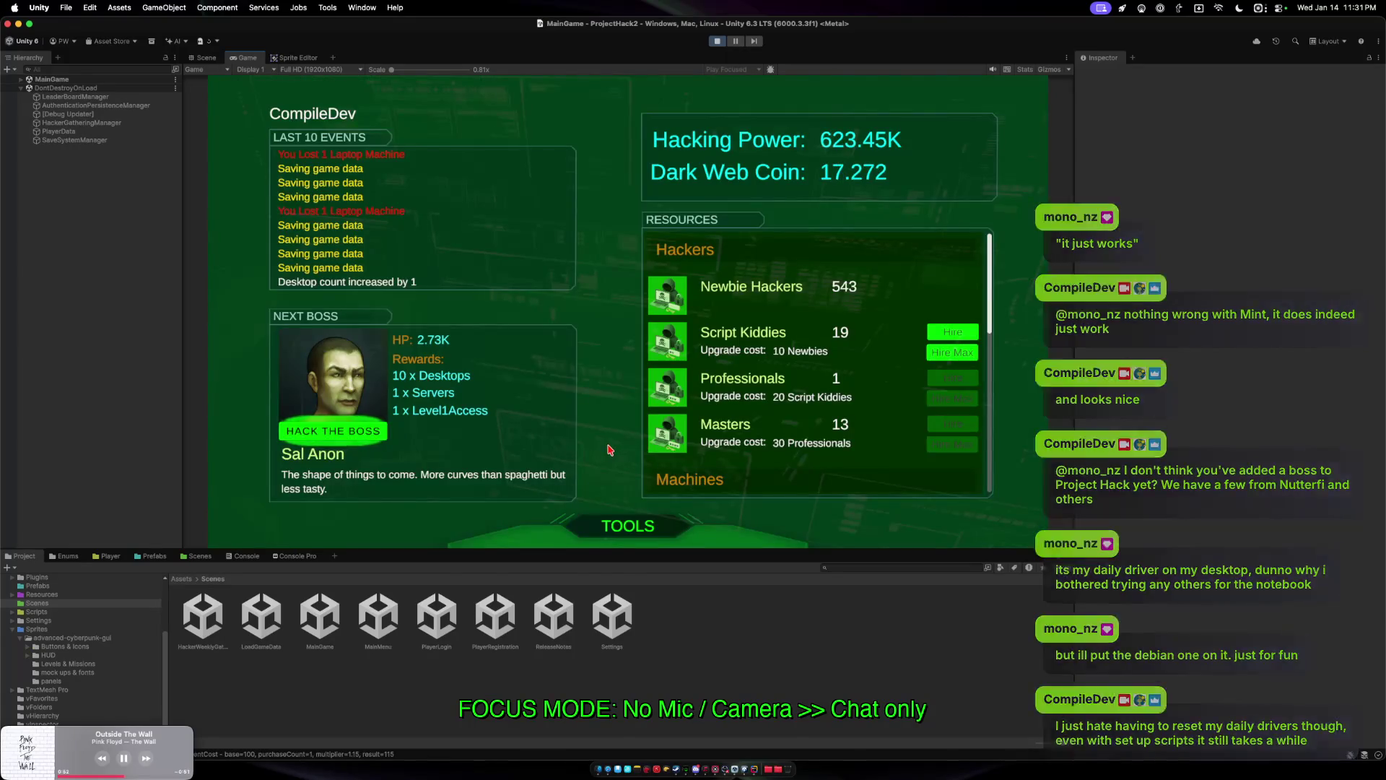
scroll(722, 405, down, 5)
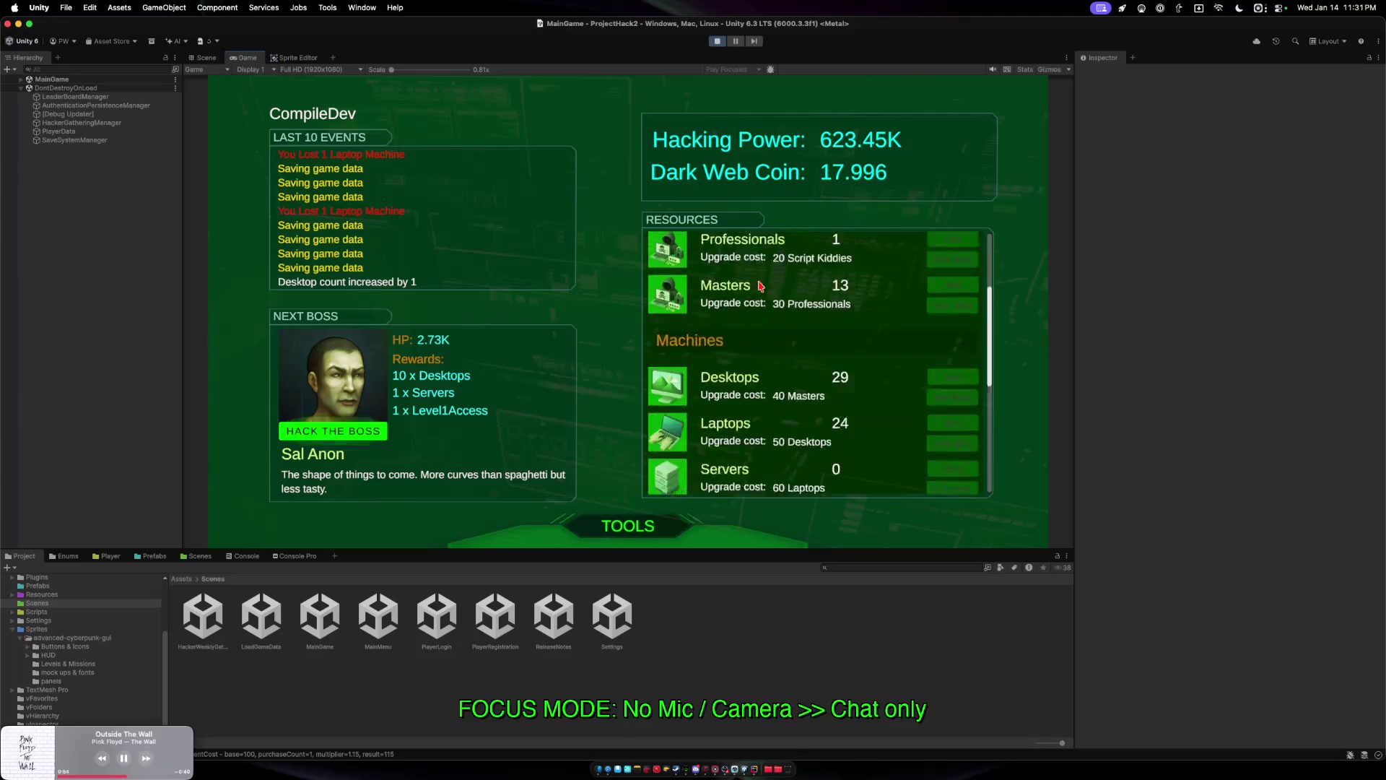
scroll(761, 390, up, 5)
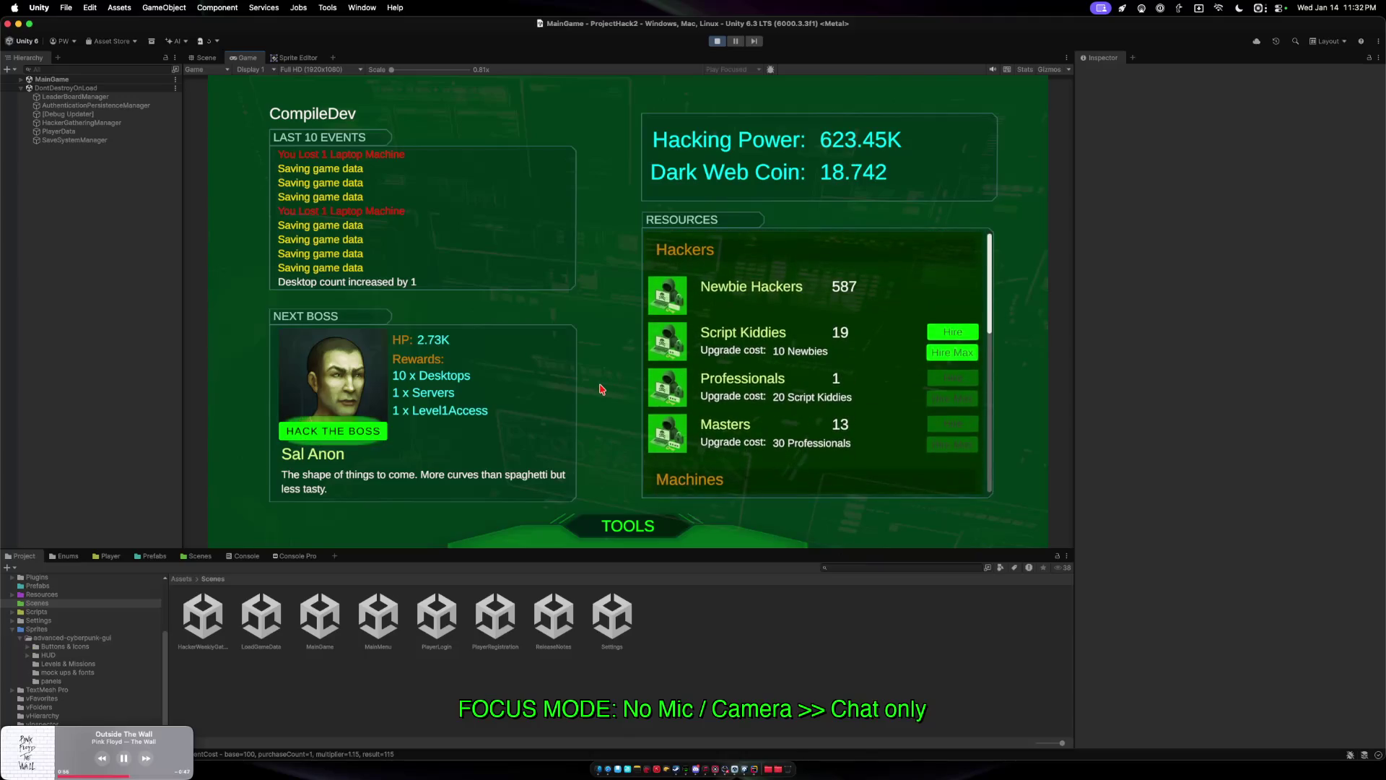
click(716, 41)
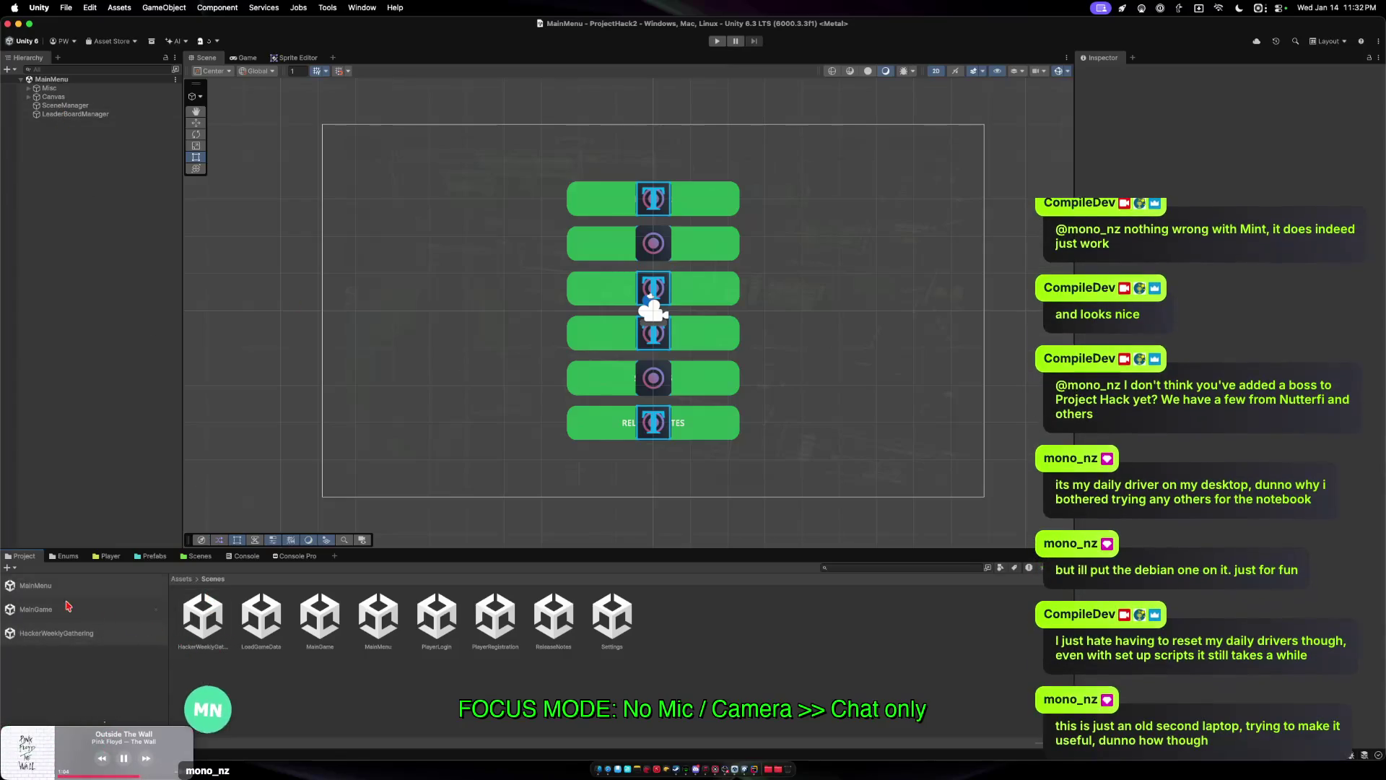
Reopen the MainGame scene from the Project window and select MainGameLogic in the Hierarchy.
click(70, 616)
double_click(70, 615)
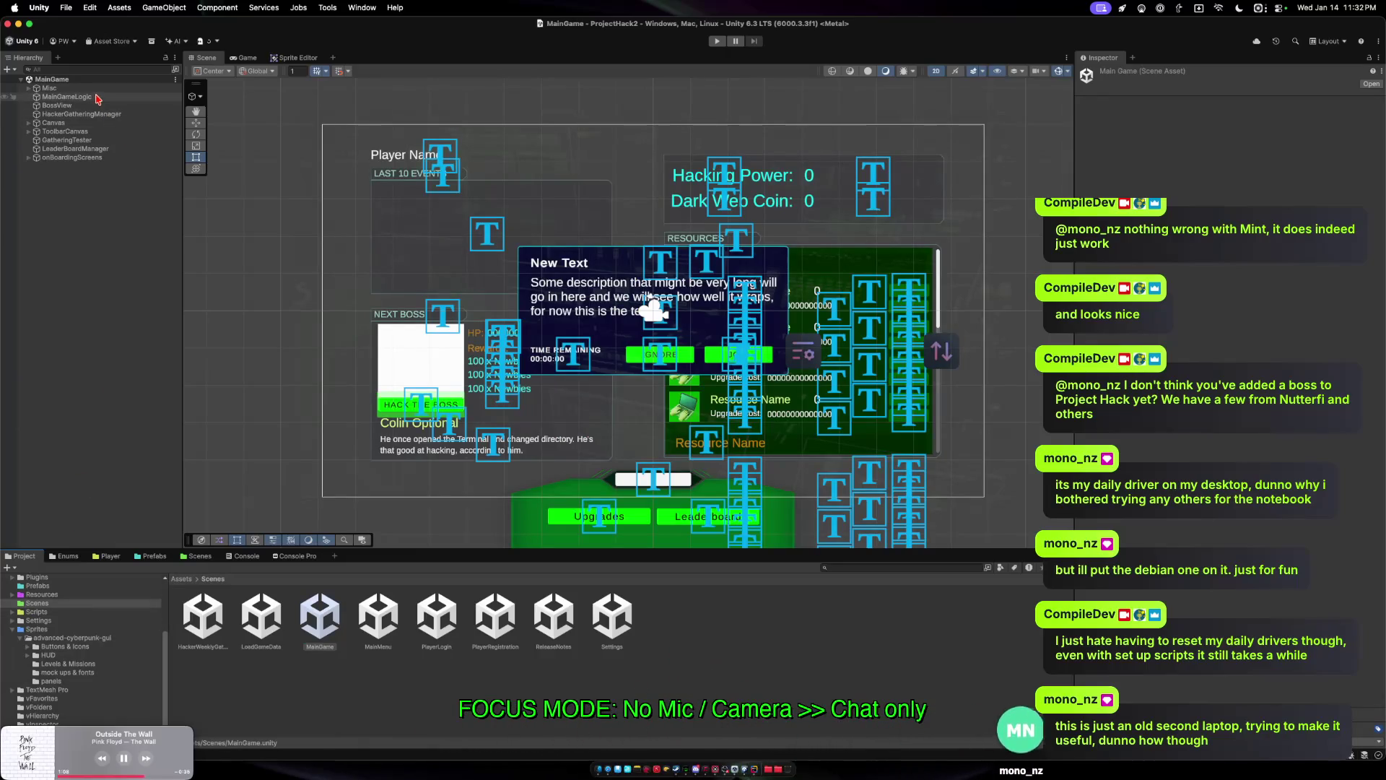
click(66, 96)
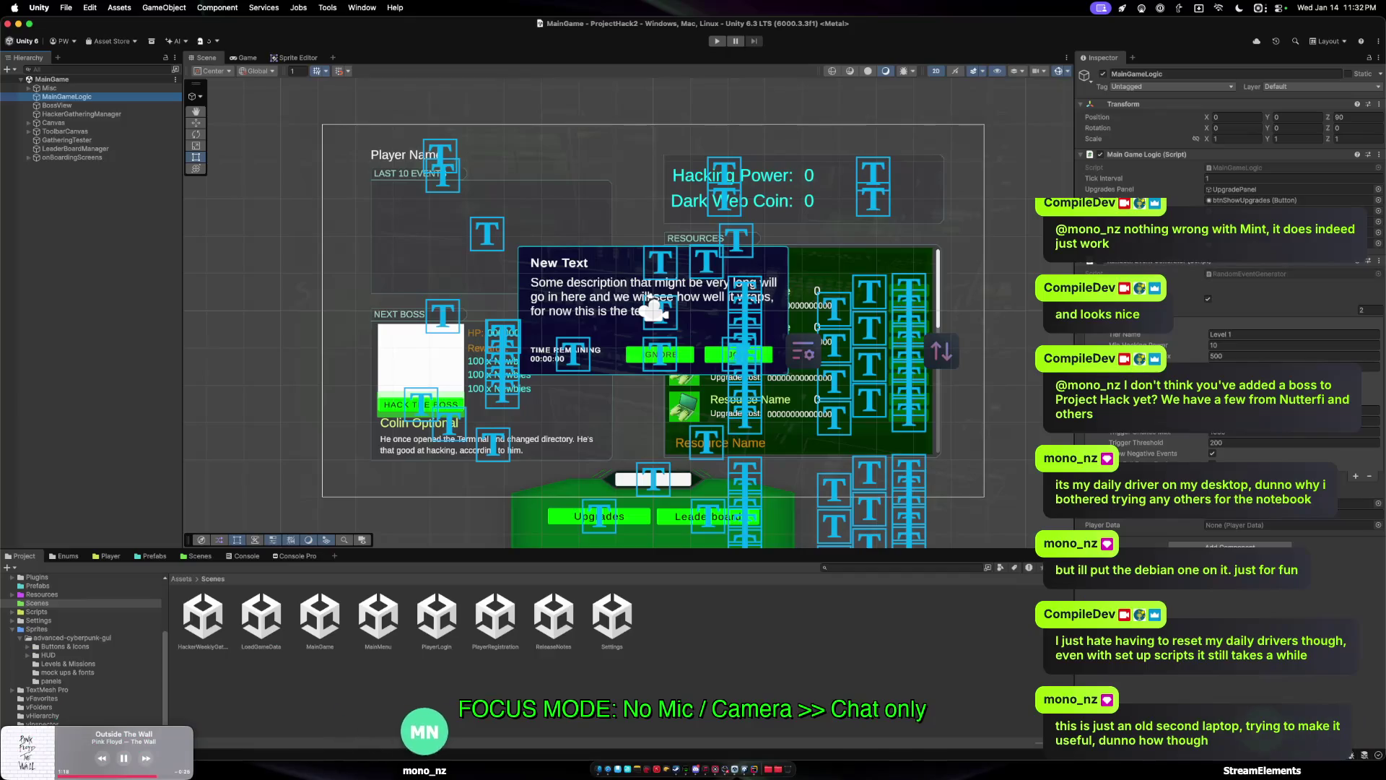
Review MainGameLogic's Random Event Generator tiers, Level 1 and Level 2 (10000 Hacking Power).
scroll(1155, 652, down, 3)
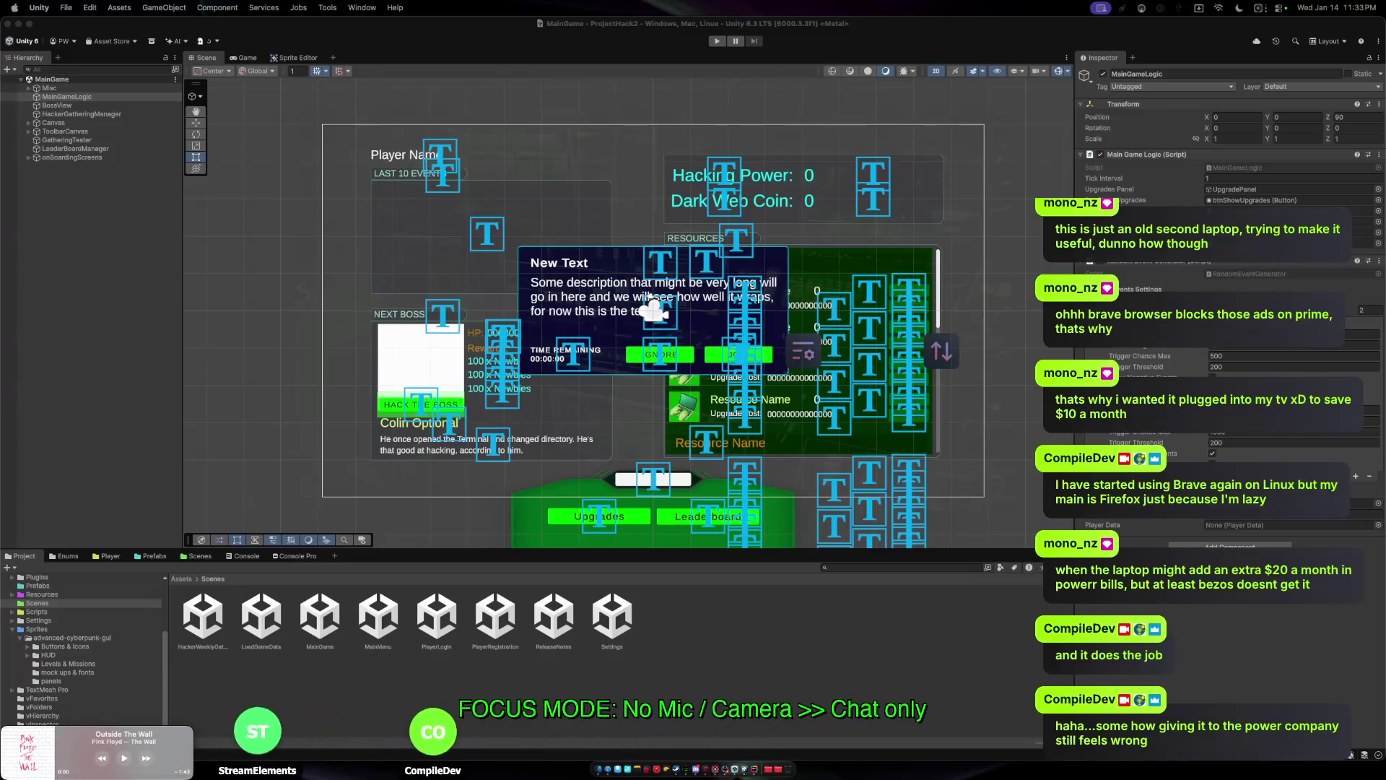
click(122, 265)
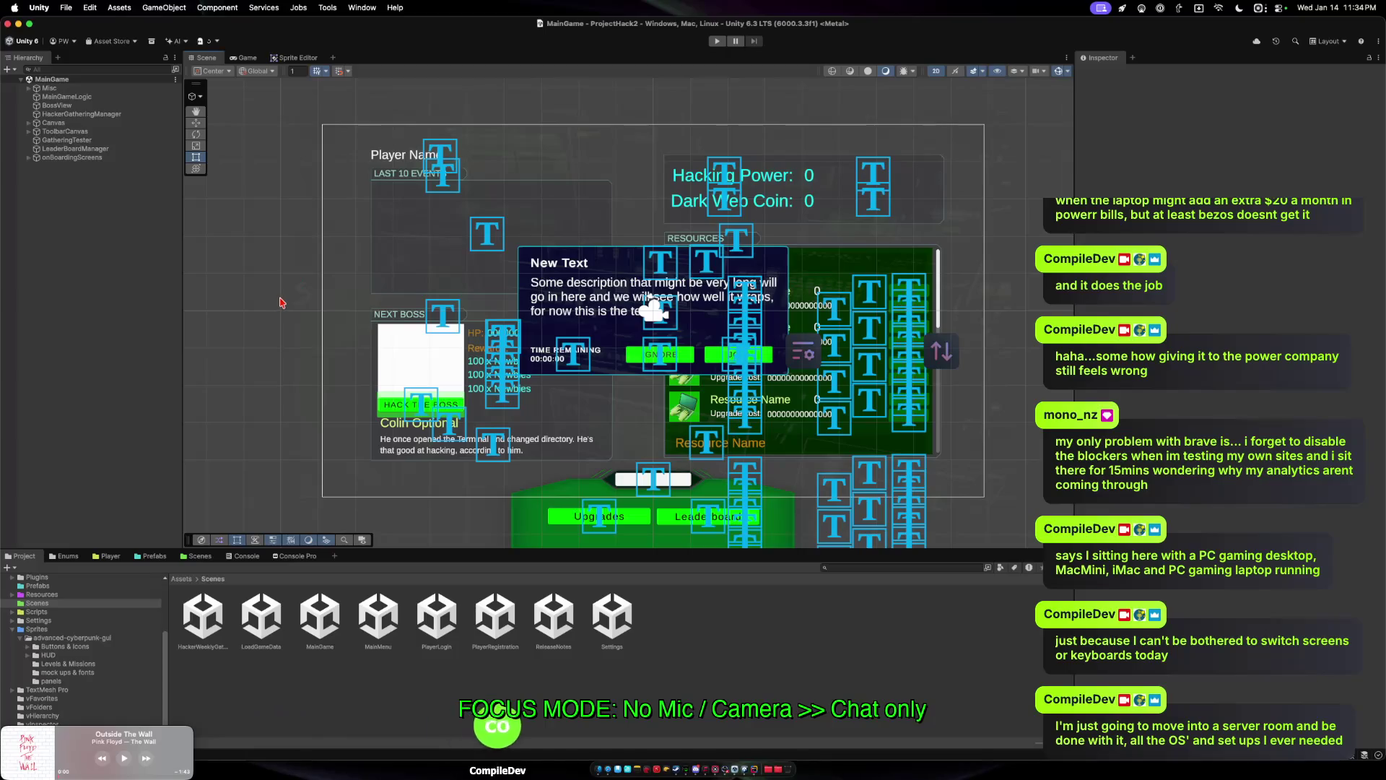
click(90, 99)
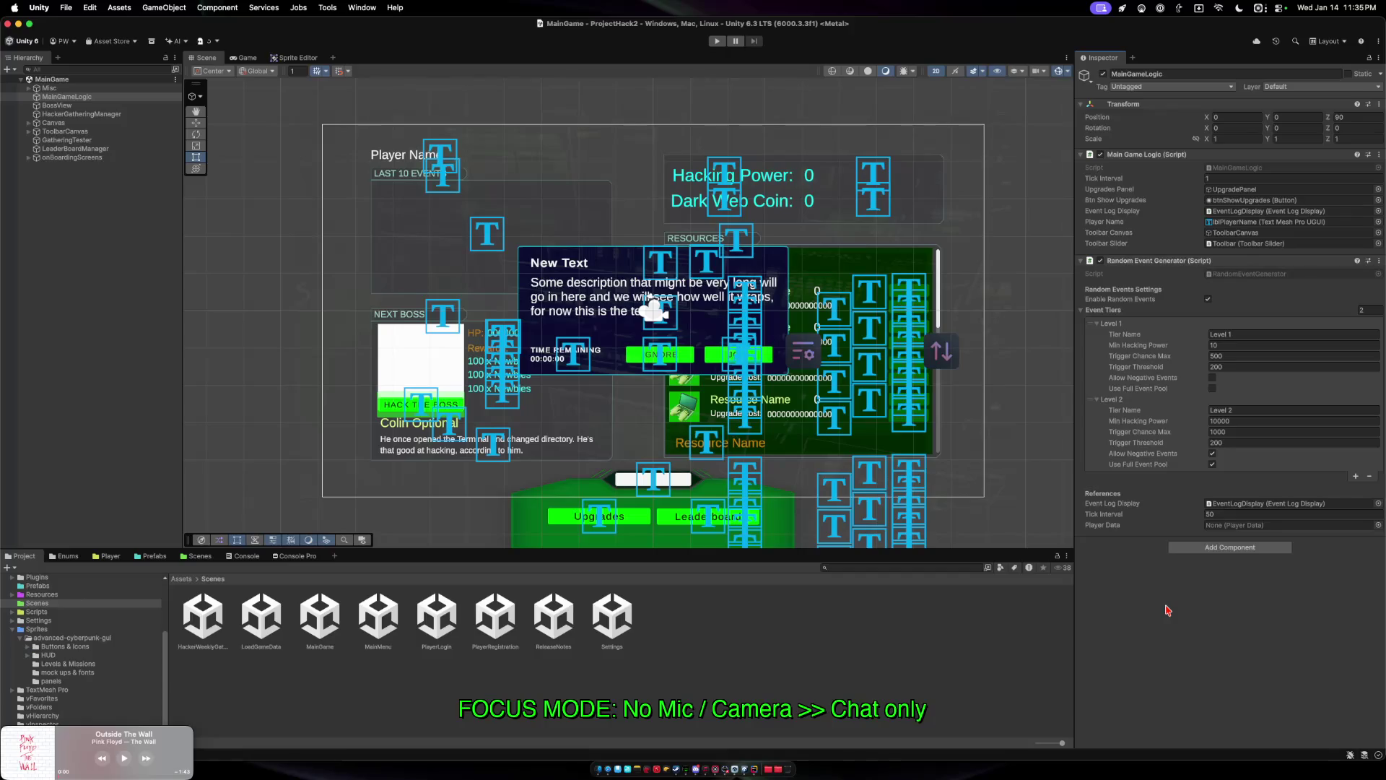
mouse_move(50, 745)
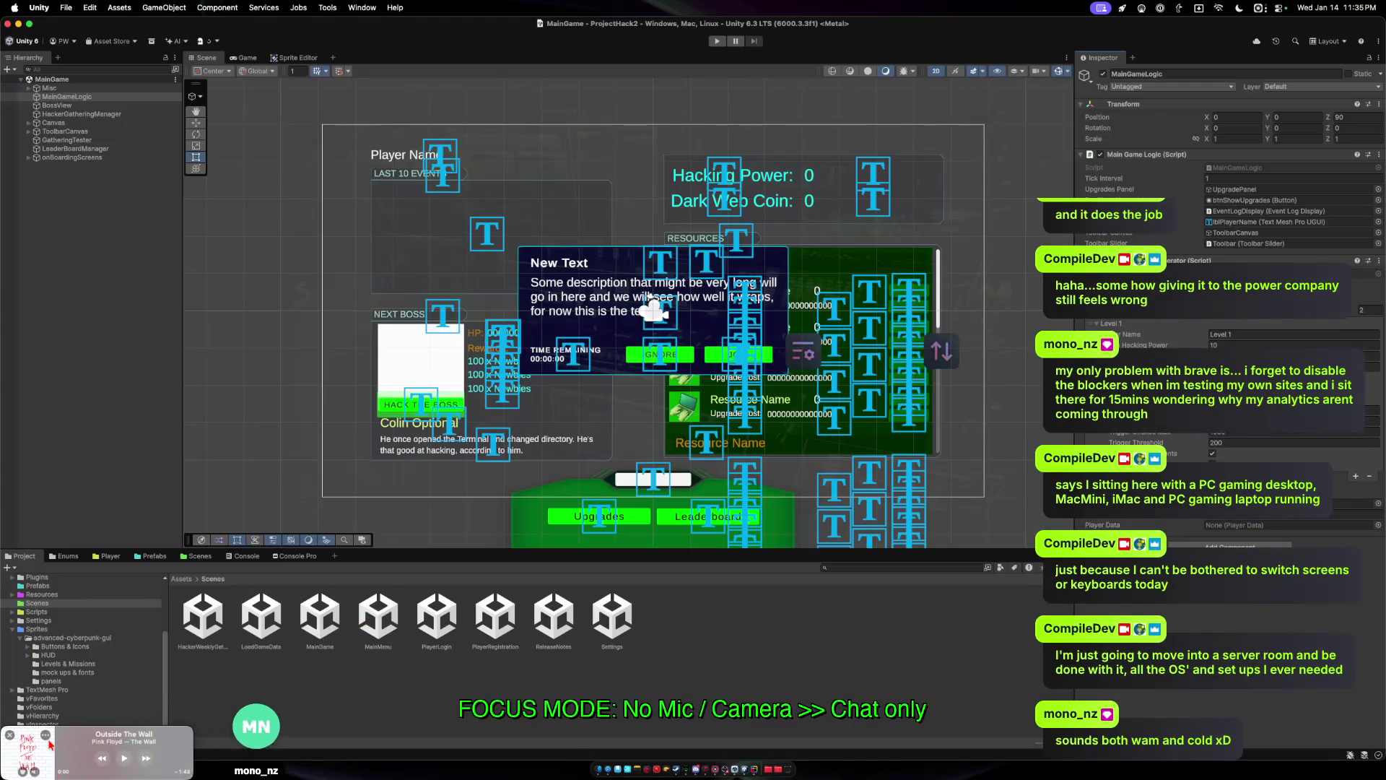